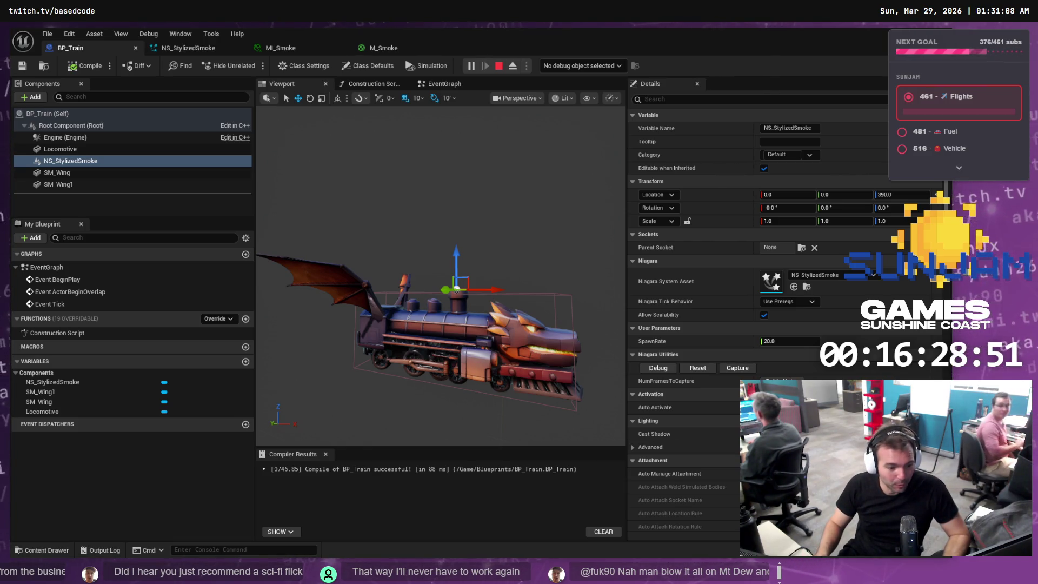
Switch from the BP_Train blueprint to the Firepiercer tldraw board in the browser
key("alt+Tab")
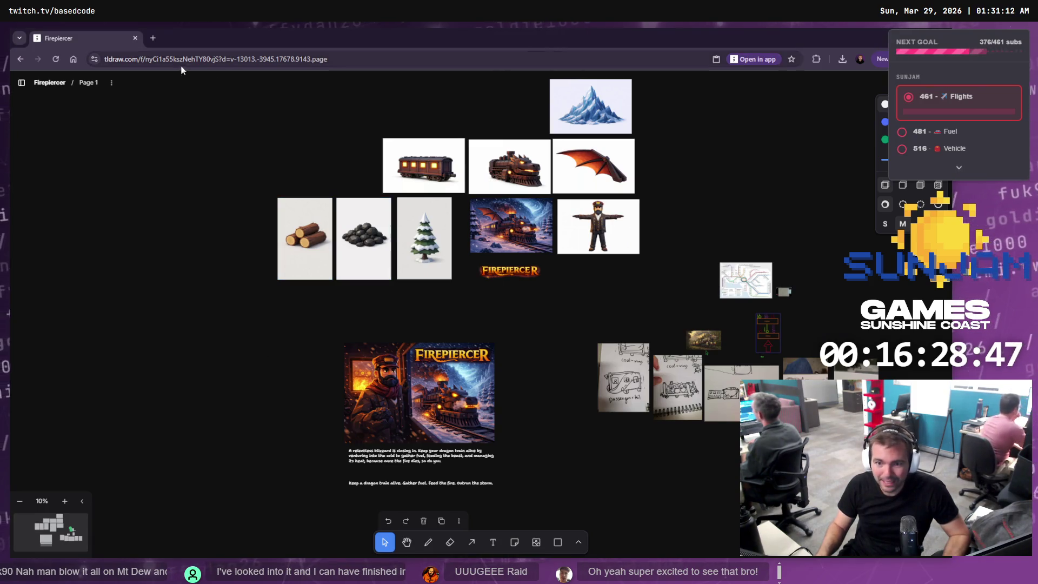
Open the Not Monster board from the list of saved boards
left_click(21, 82)
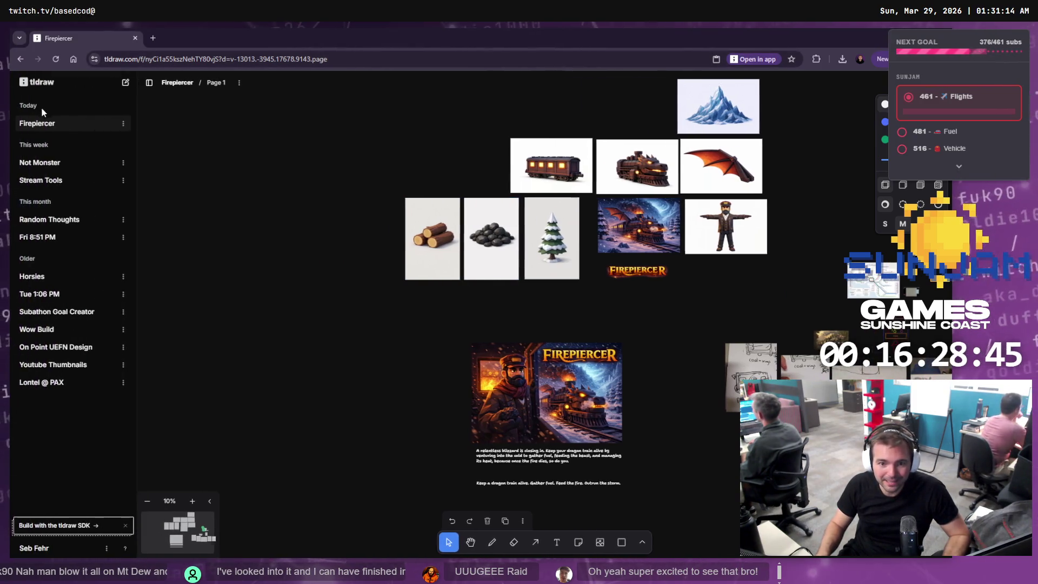
left_click(54, 162)
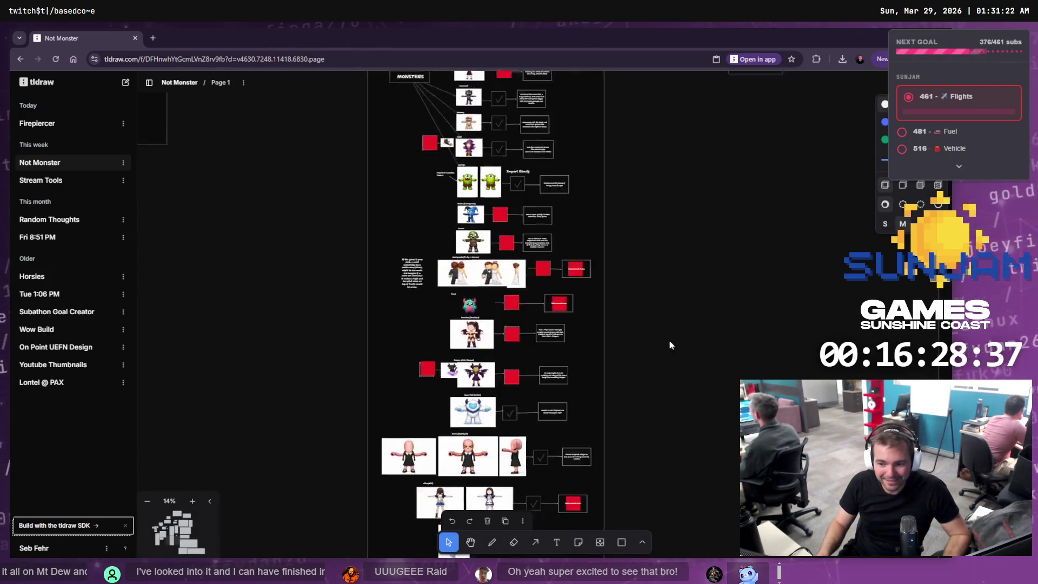
scroll(677, 252, "up", 5)
Zoom in on the Artist villager card, bringing its red square and note into view
left_click_drag(647, 308, 644, 382)
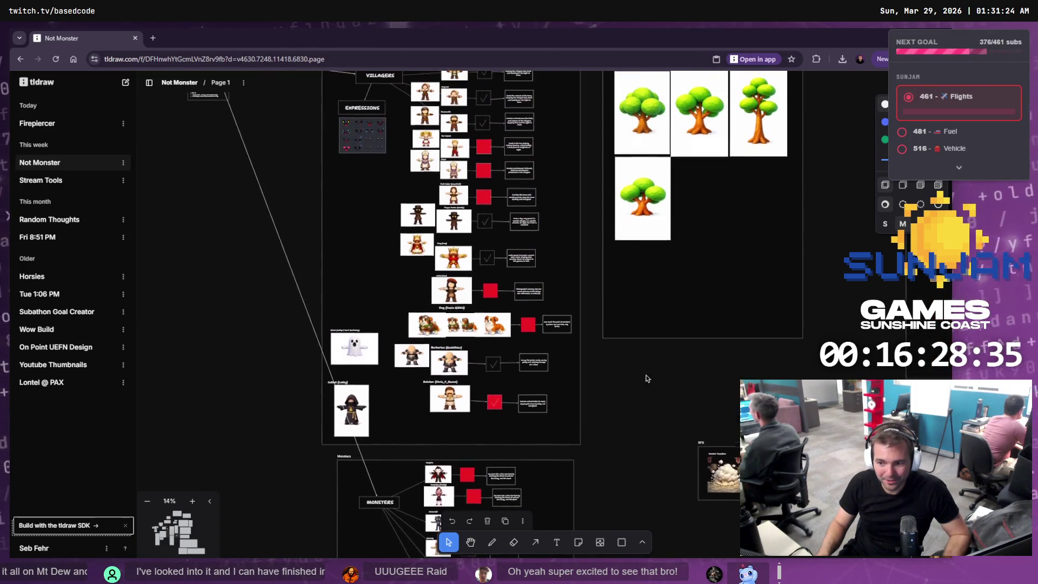
scroll(485, 305, "up", 5)
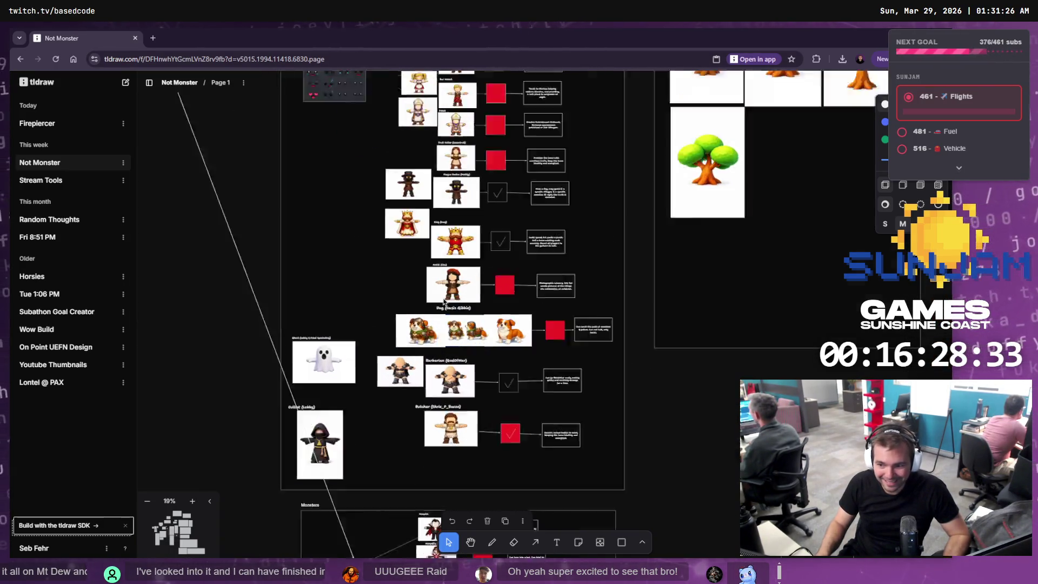
scroll(468, 264, "up", 1)
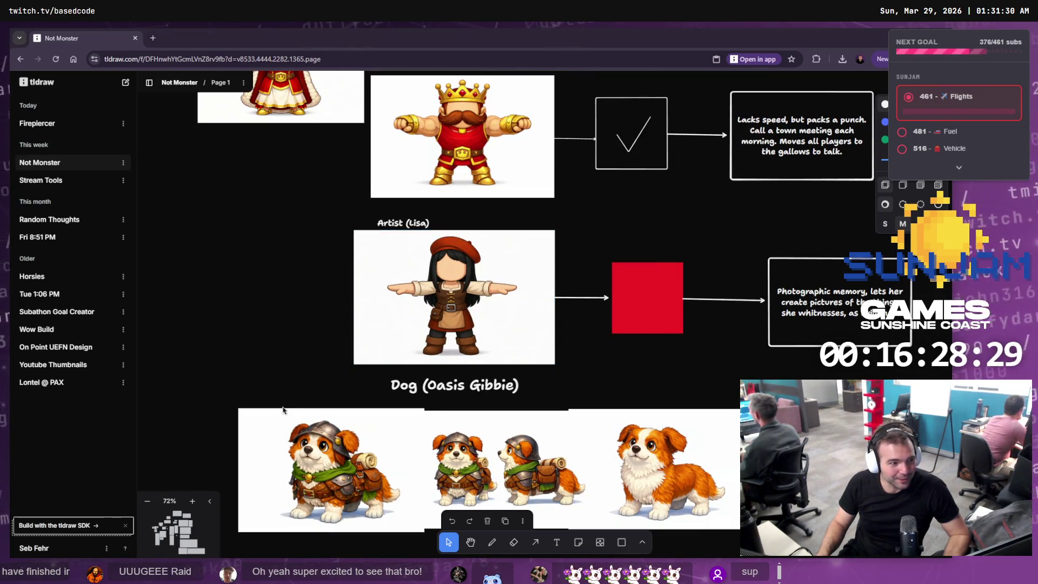
scroll(480, 290, "up", 10)
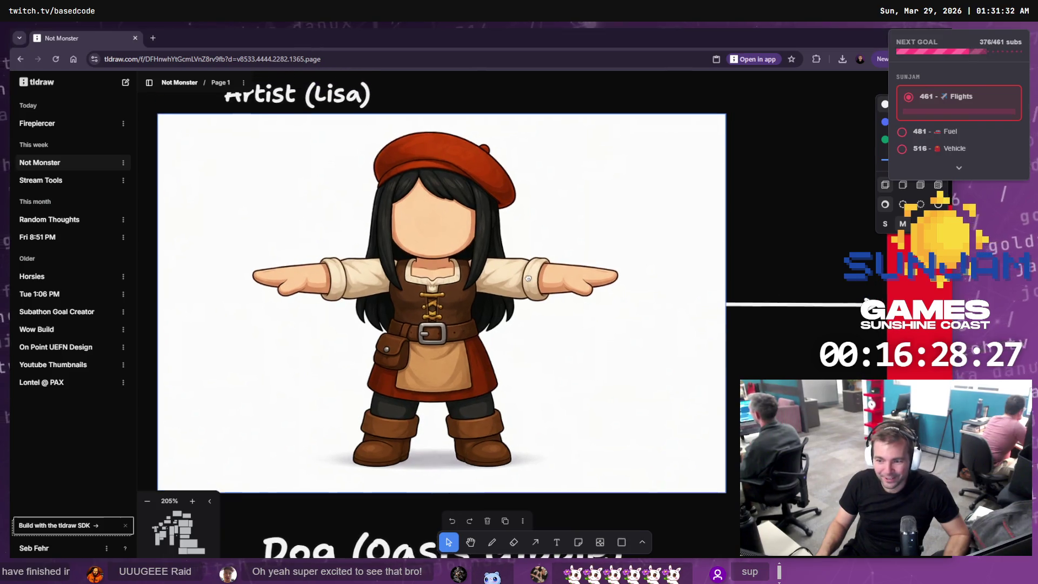
scroll(528, 278, "up", 1)
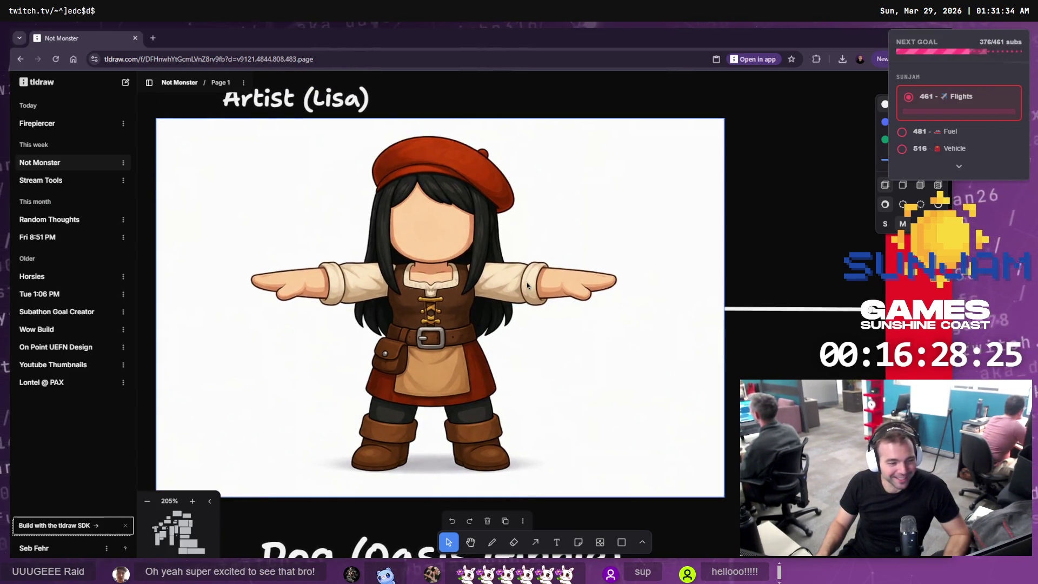
scroll(648, 305, "down", 5)
mouse_move(597, 309)
left_mouse_down()
mouse_move(256, 308)
mouse_move(651, 287)
mouse_move(630, 297)
left_mouse_up()
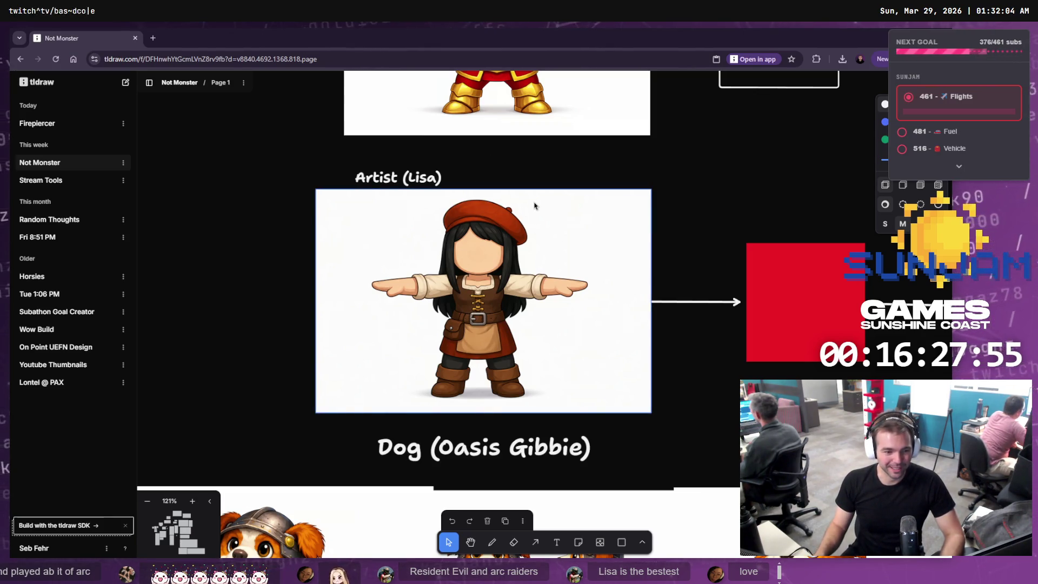
Zoom into the Artist card's Photographic memory note, then reopen the Firepiercer board
scroll(545, 211, "down", 5)
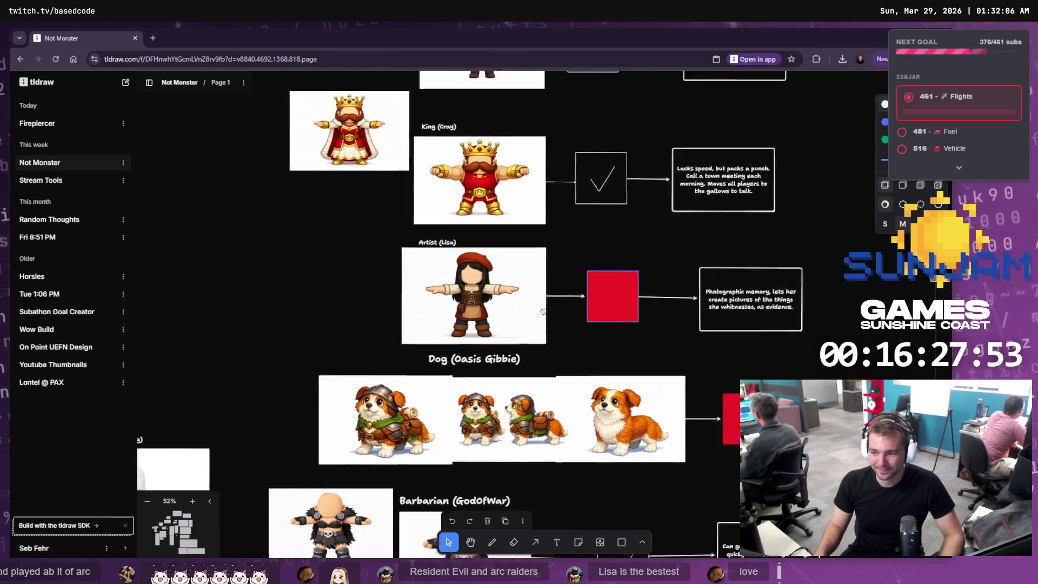
scroll(624, 359, "up", 5)
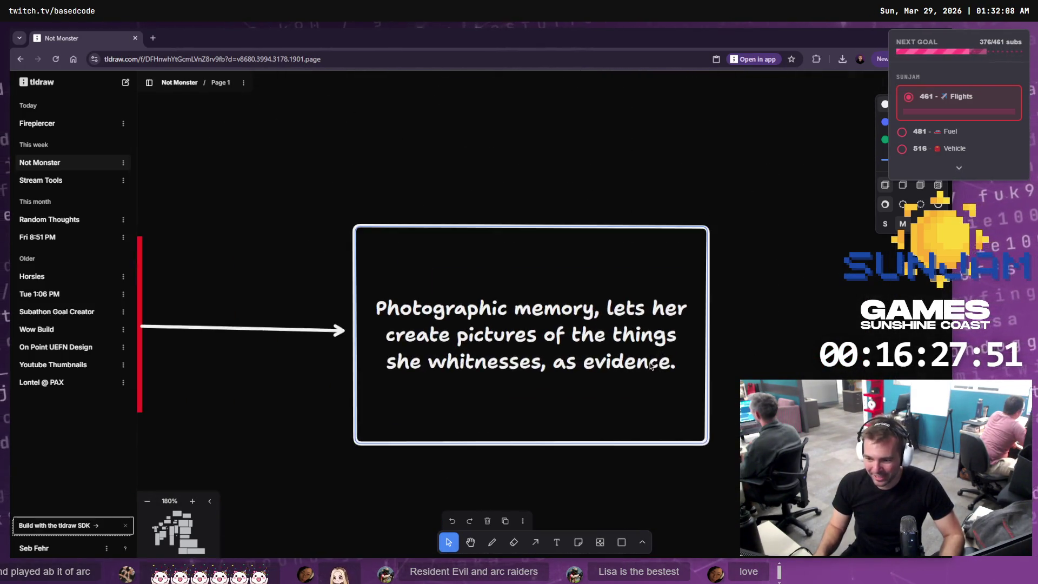
scroll(650, 366, "up", 1)
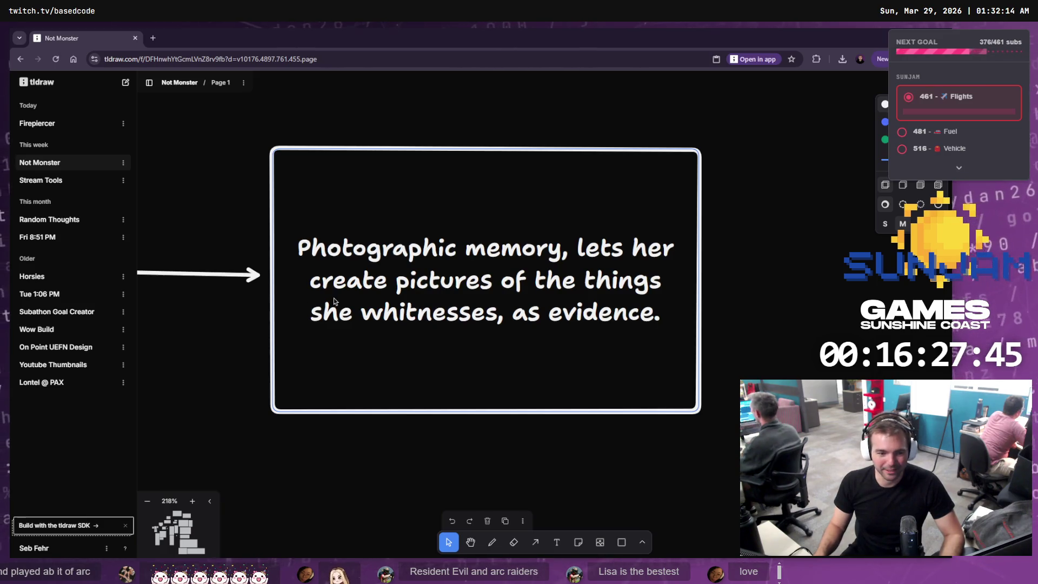
scroll(333, 297, "down", 3)
scroll(333, 297, "left", 5)
scroll(349, 316, "left", 5)
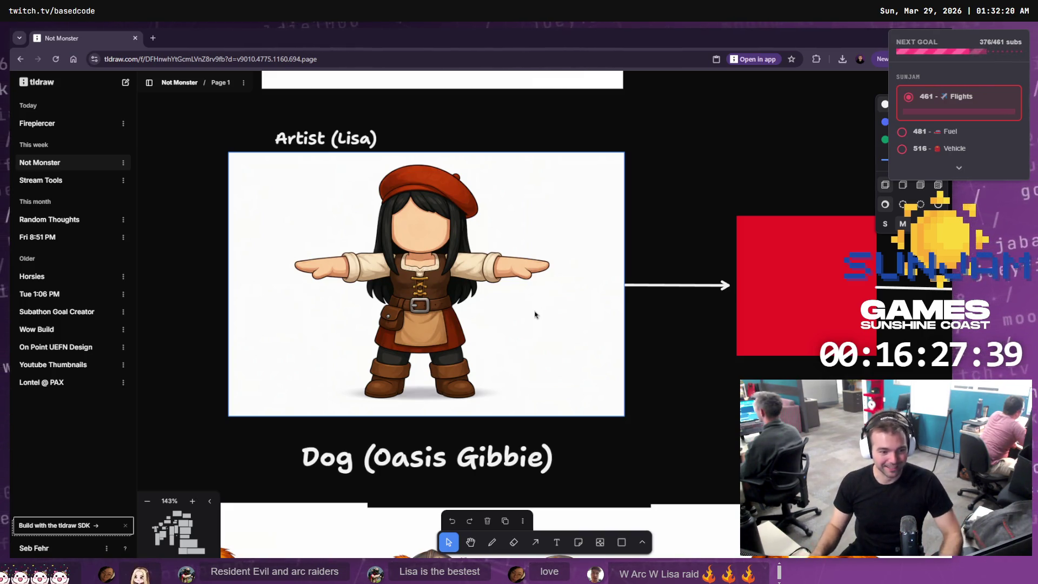
left_click(63, 125)
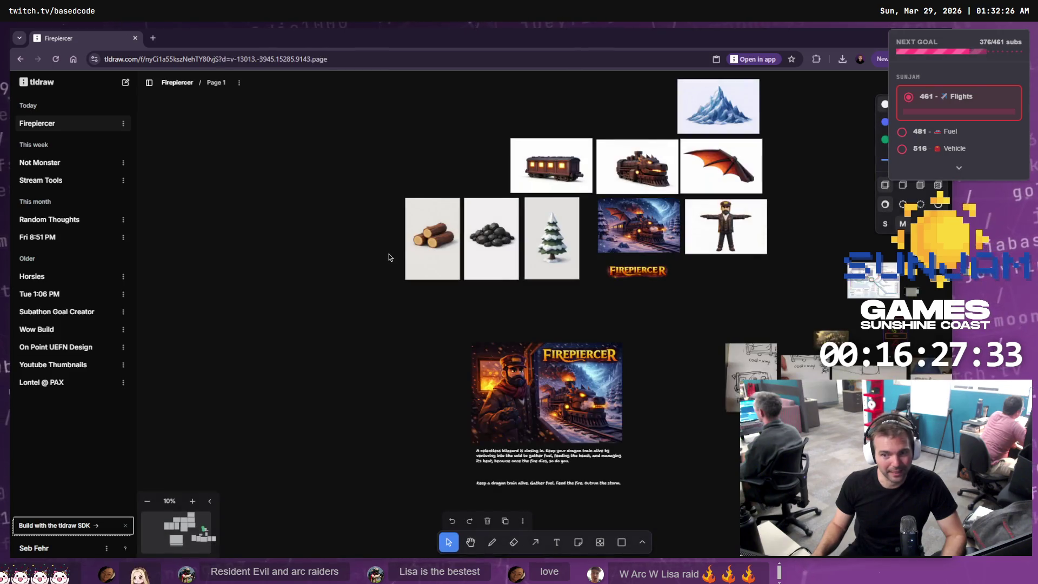
Zoom onto the Firepiercer key art and pitch text, then return to the Not Monster board
scroll(373, 276, "down", 3)
scroll(508, 274, "up", 5)
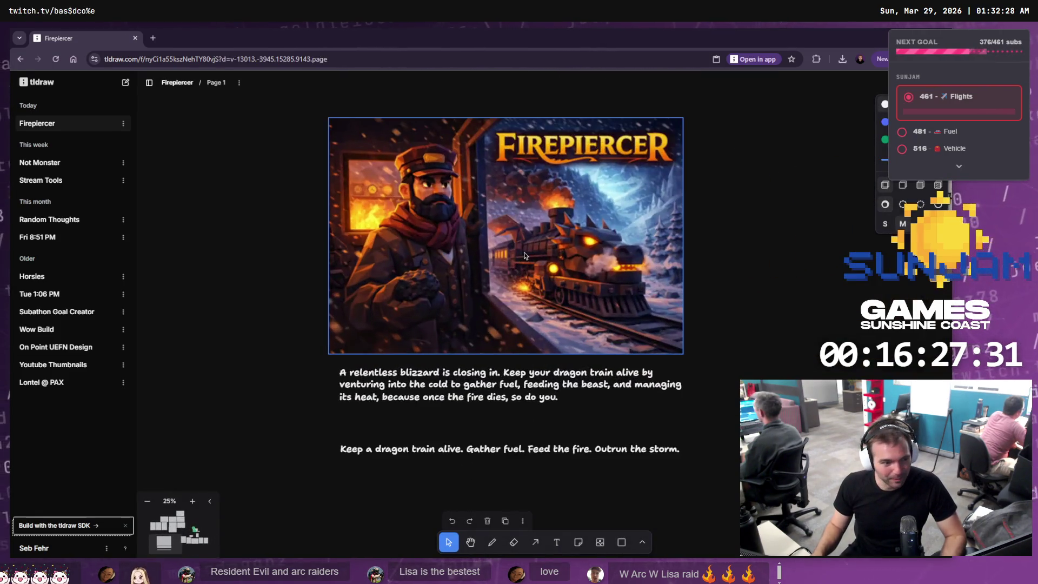
scroll(587, 247, "up", 1)
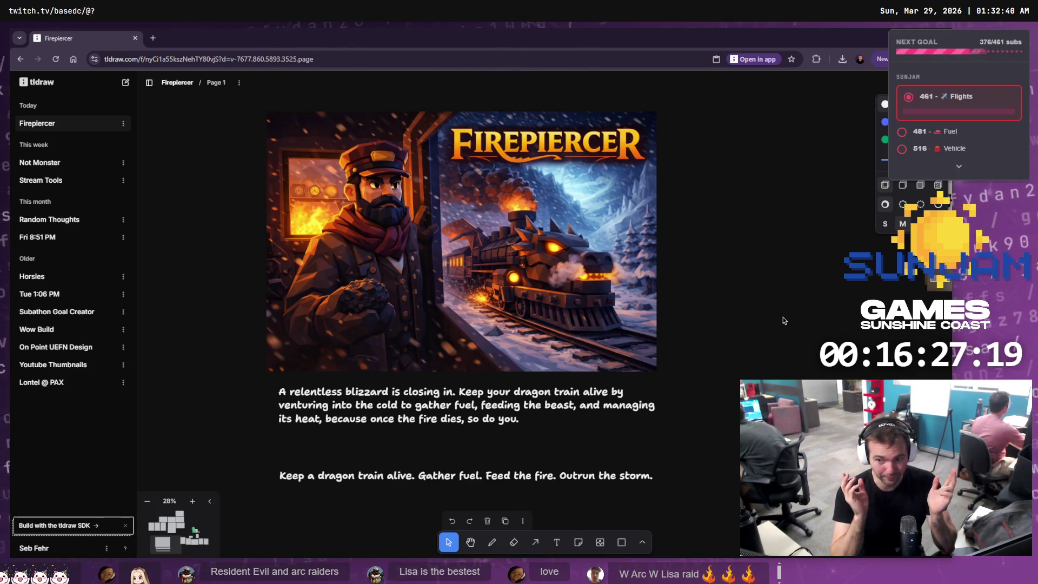
left_click(71, 165)
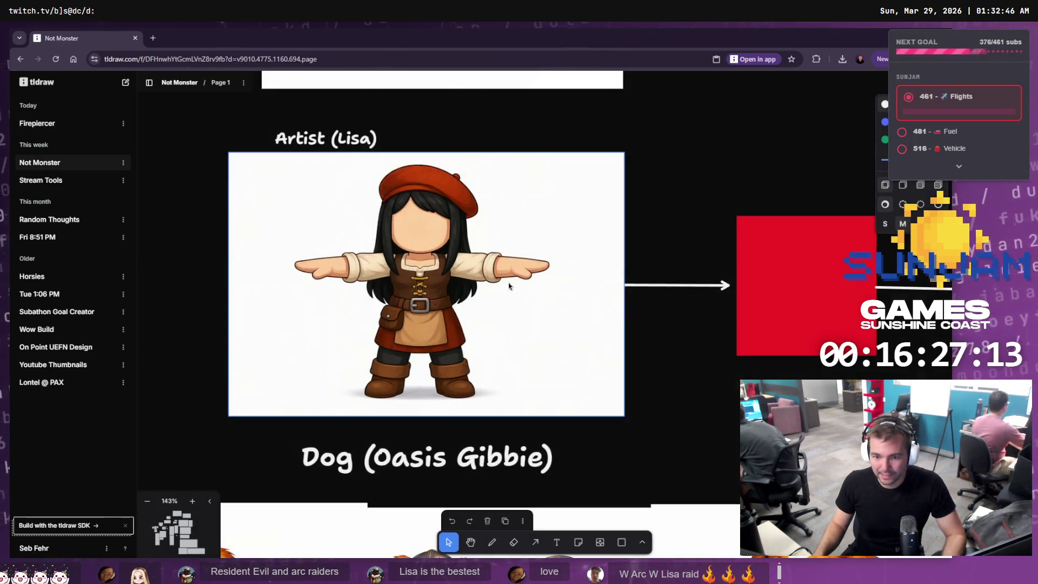
Bring the Not Monsters key art into view and select the image and its title-logo box
scroll(390, 281, "down", 5)
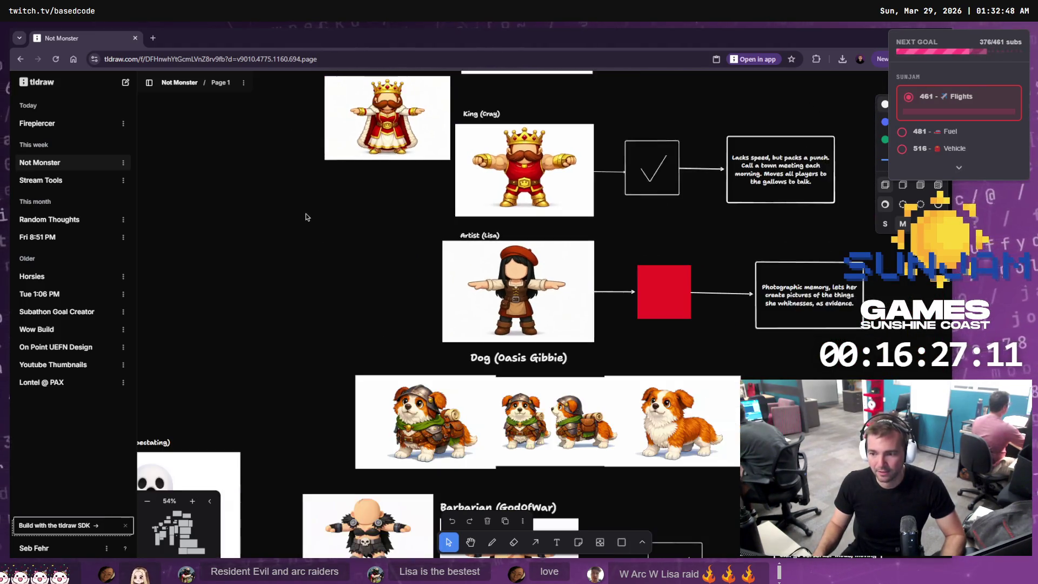
scroll(305, 216, "down", 10)
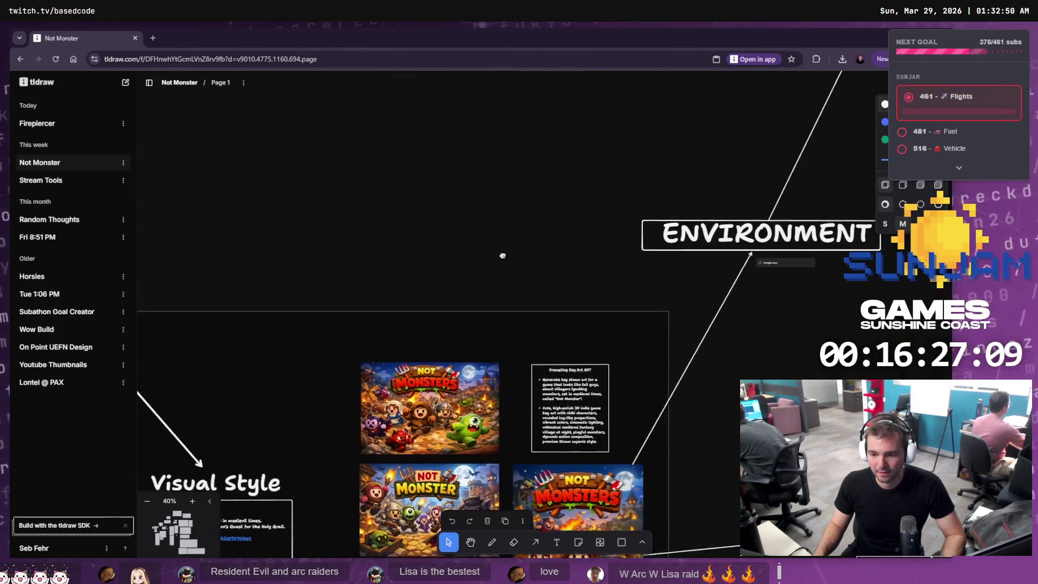
scroll(502, 255, "up", 5)
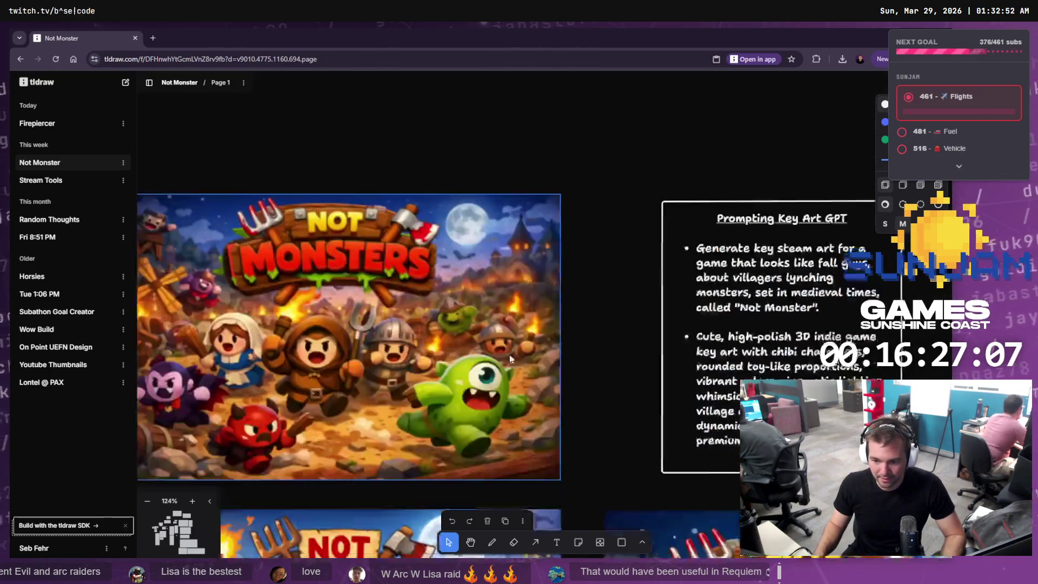
scroll(510, 358, "left", 3)
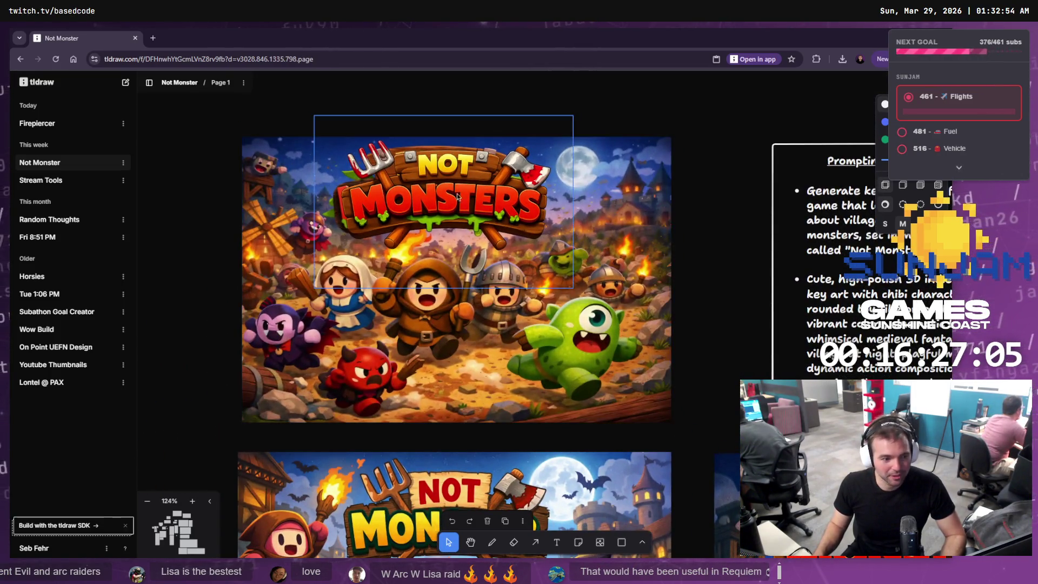
left_click(432, 396)
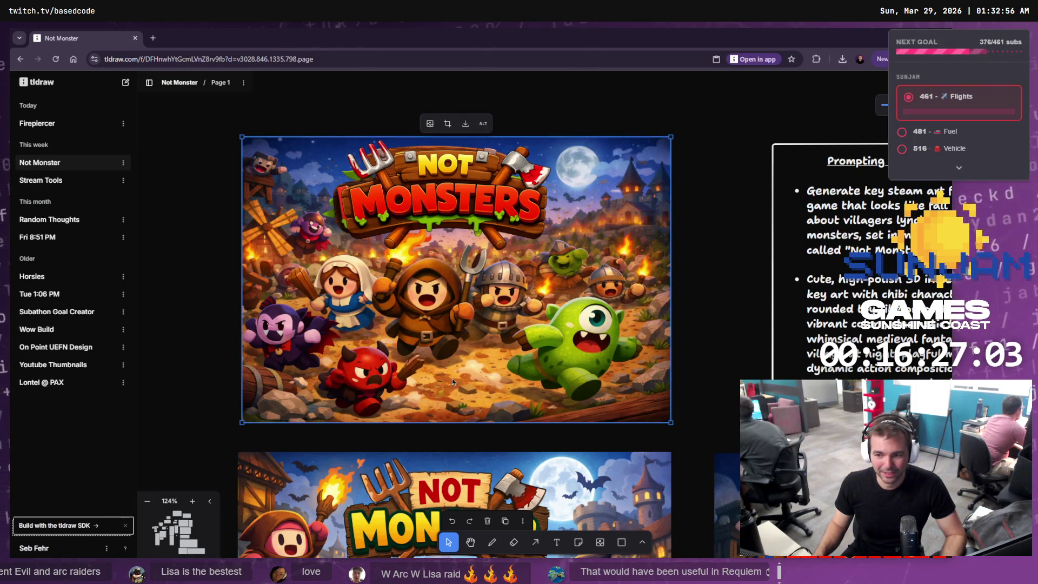
left_click(462, 171)
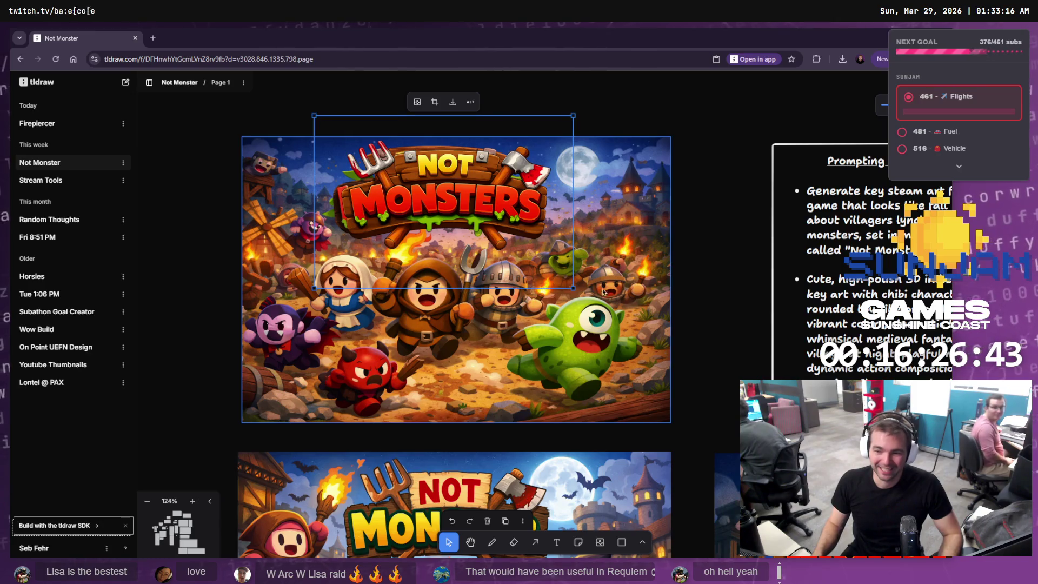
left_click(638, 271)
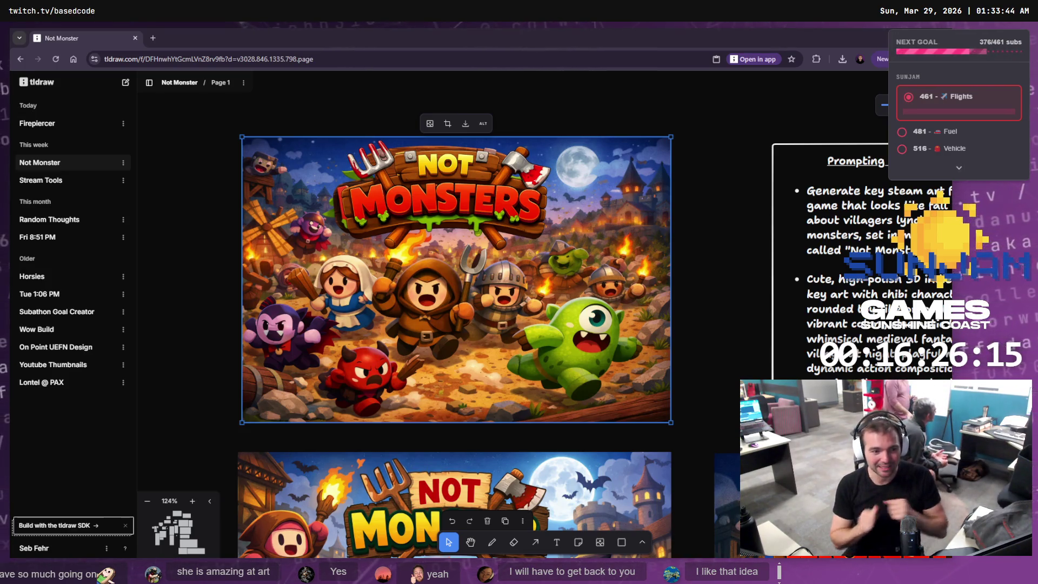
Reopen Firepiercer, hide the boards list, centre its key art, and return to BP_Train in Unreal
left_click(38, 124)
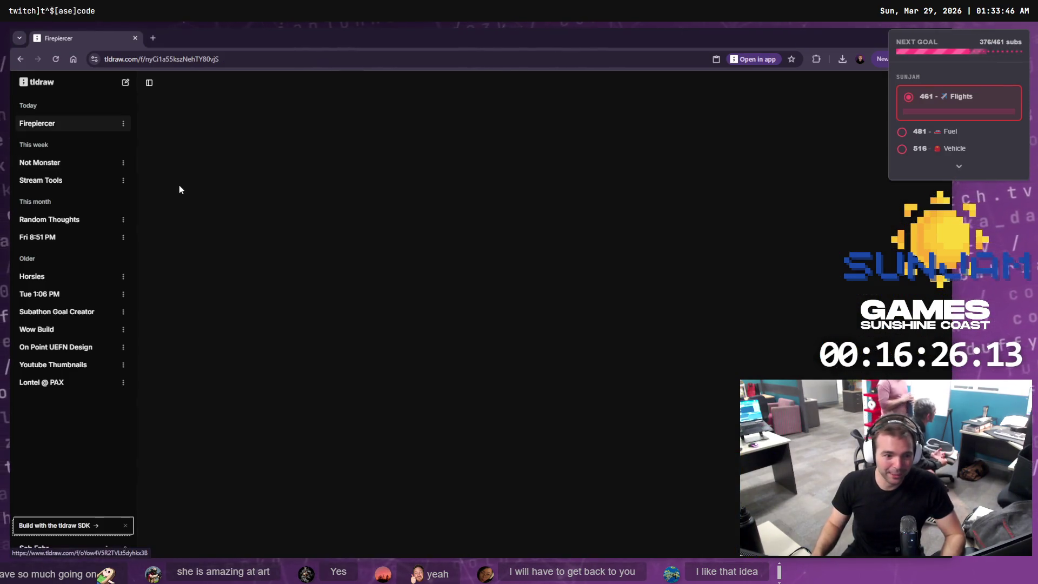
left_click(149, 82)
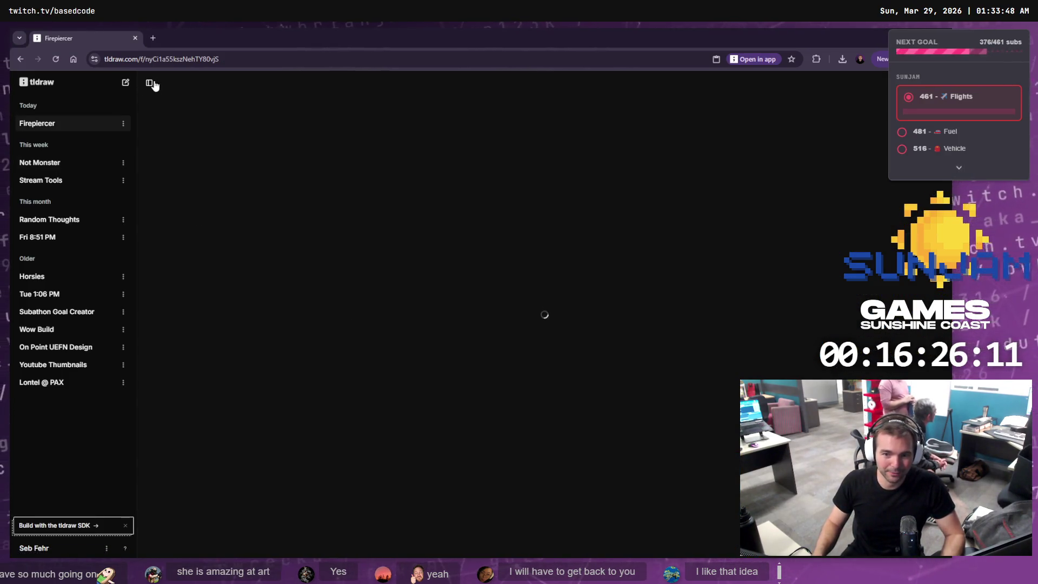
left_click_drag(562, 289, 638, 296)
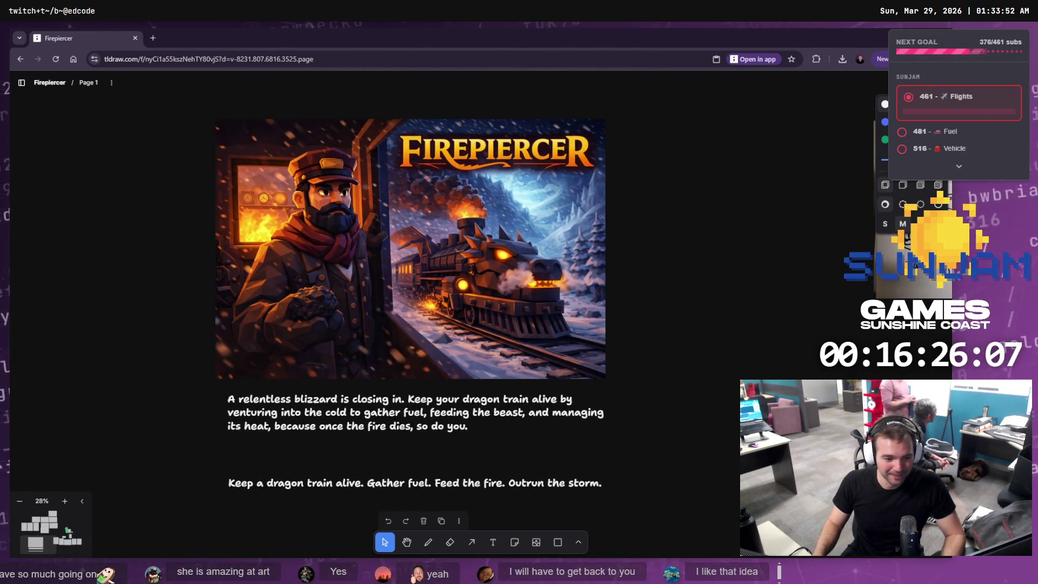
key("alt+Tab")
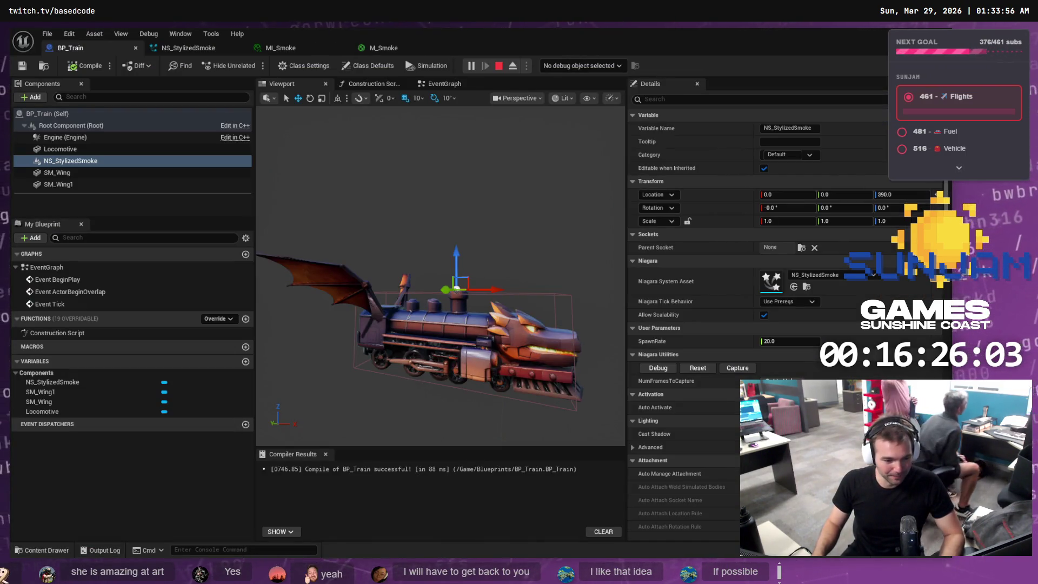
Switch to the TrainGame level editor and maximise the LVL_TestMap window
key("alt+Tab")
key("alt+Tab")
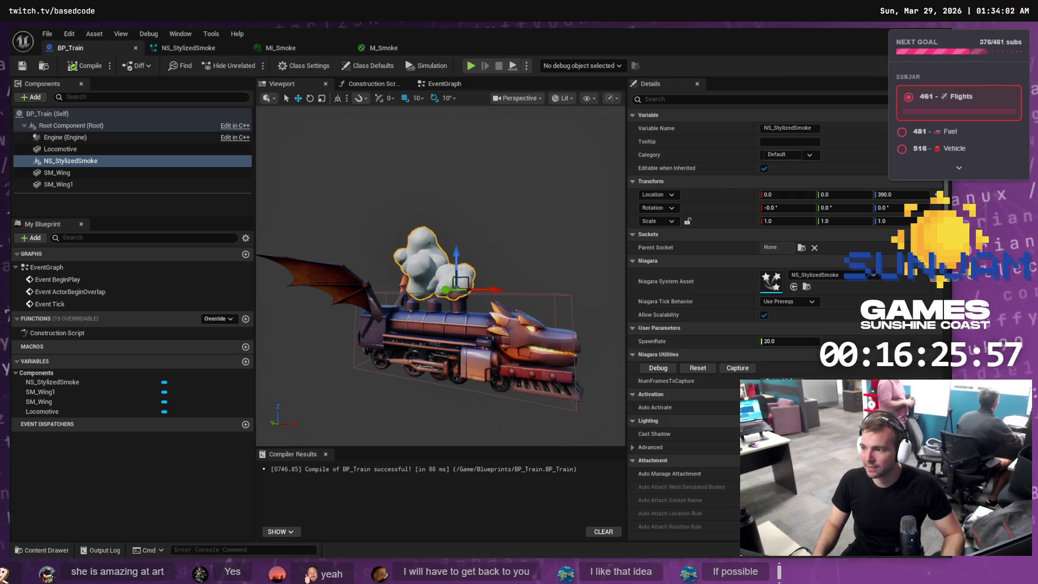
key("alt+Tab")
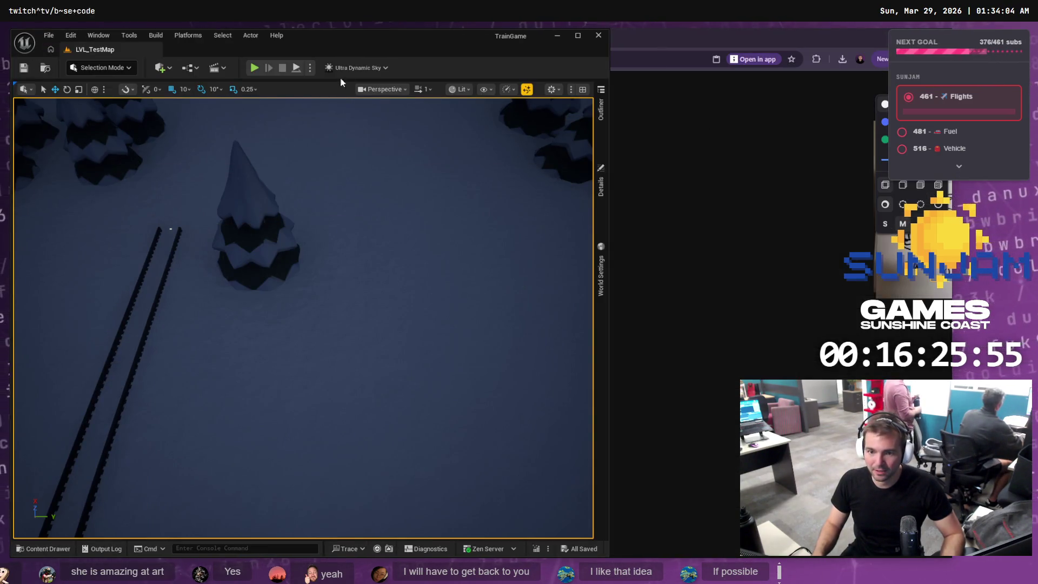
left_click(578, 36)
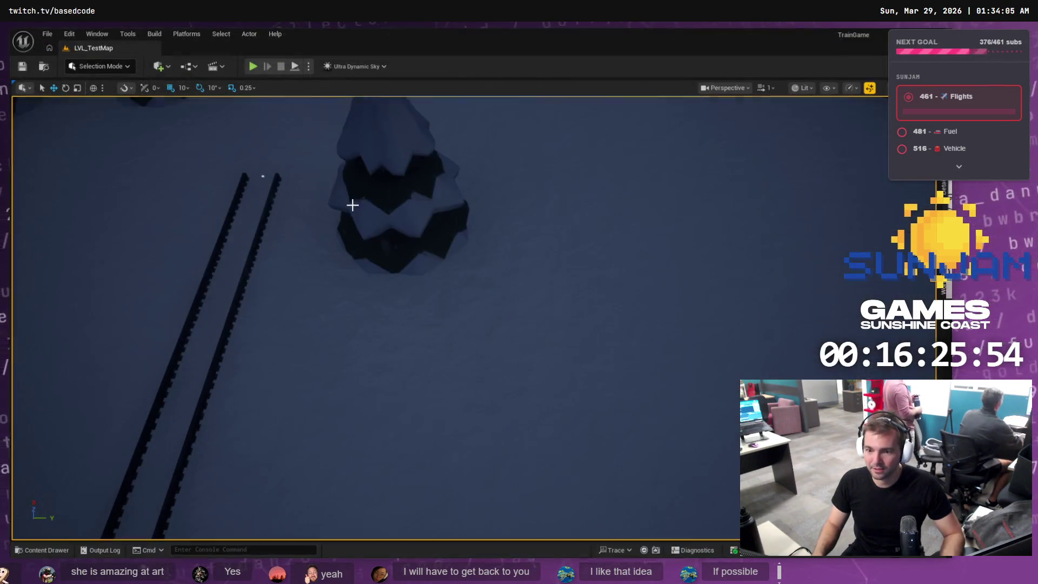
Play-test the snowy train level, cancel the M_Smoke changes prompt, and stop the session
left_click(253, 65)
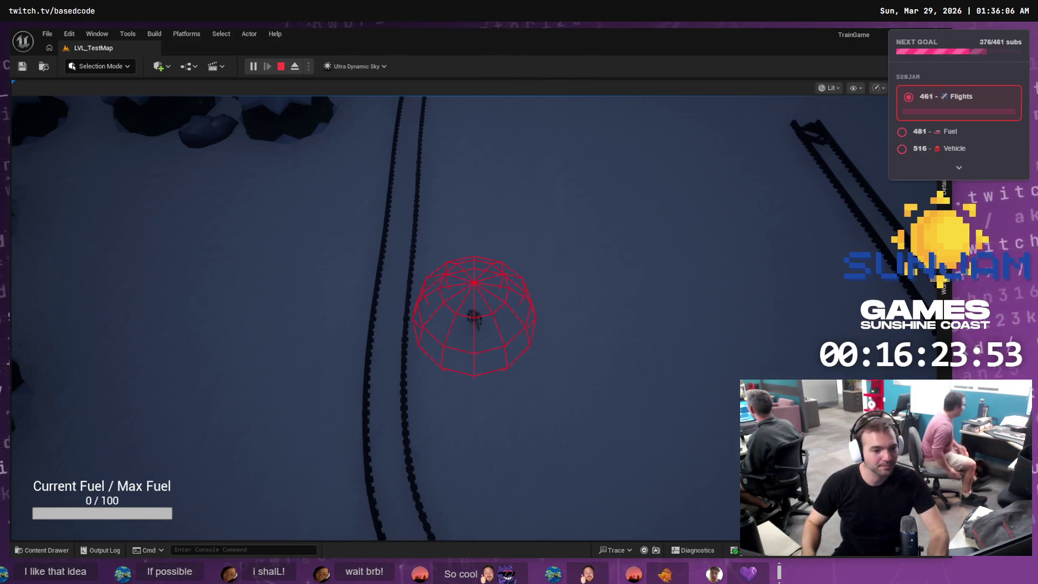
left_click(474, 313)
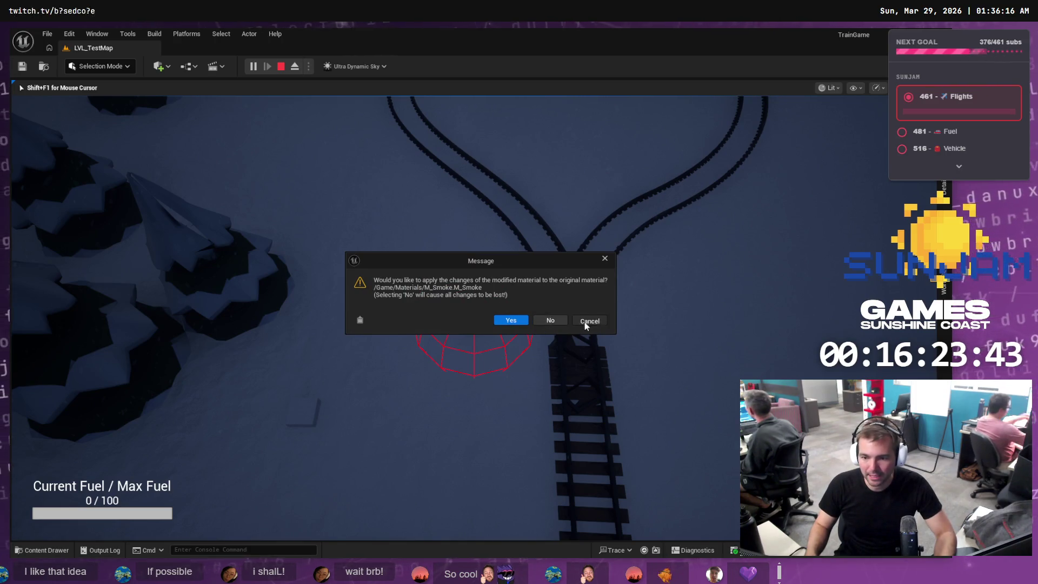
left_click(585, 322)
key("Escape")
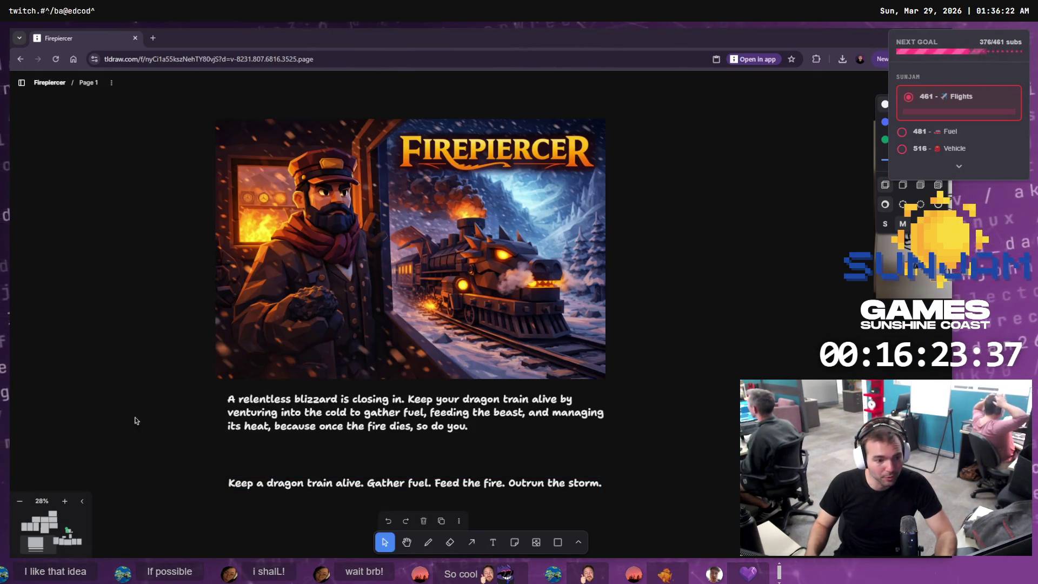
left_click(269, 417)
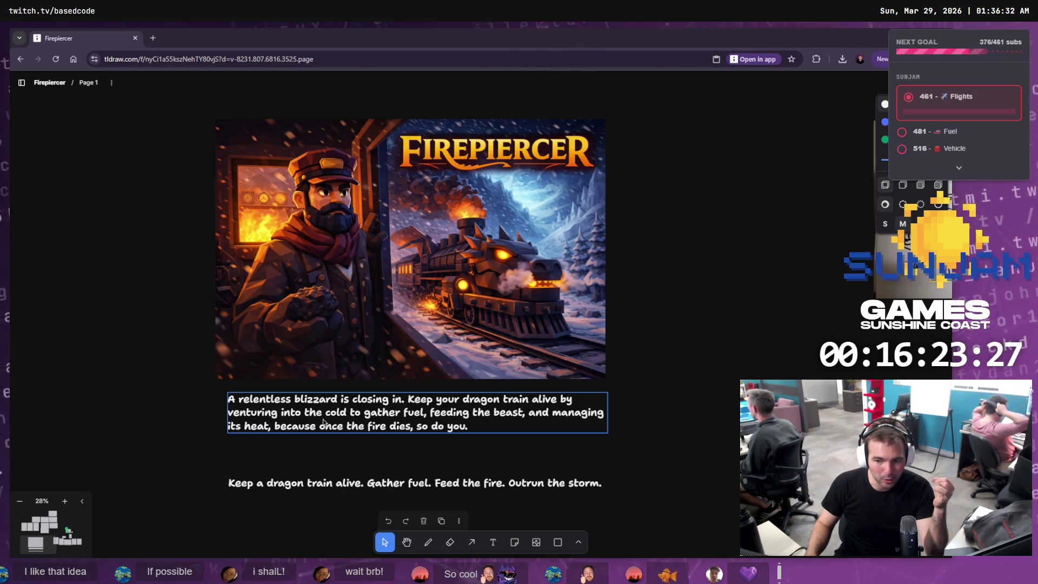
left_click(553, 472)
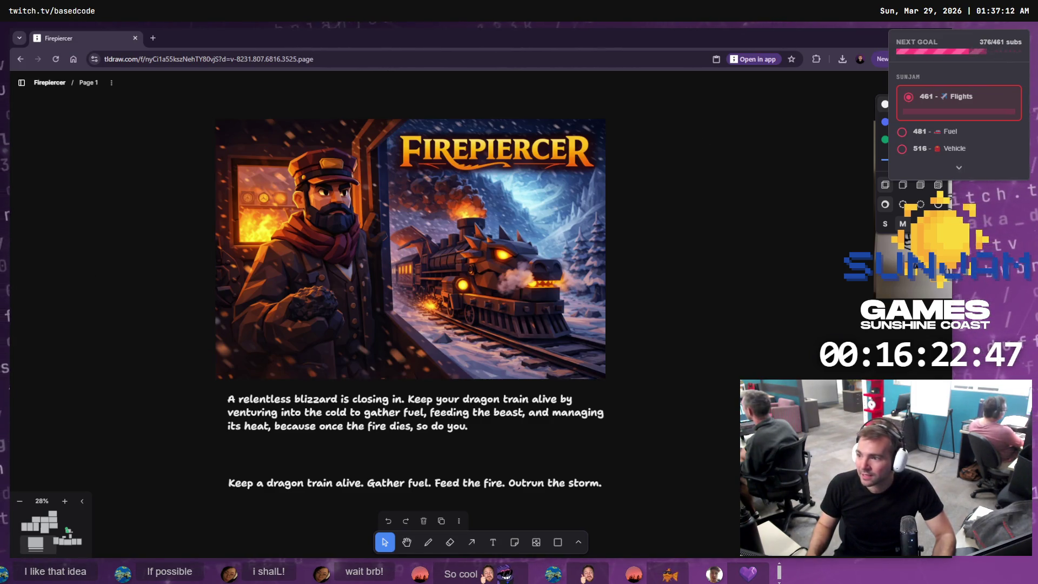
Return from the browser to the LVL_TestMap level with the forked snowy tracks
key("alt+Tab")
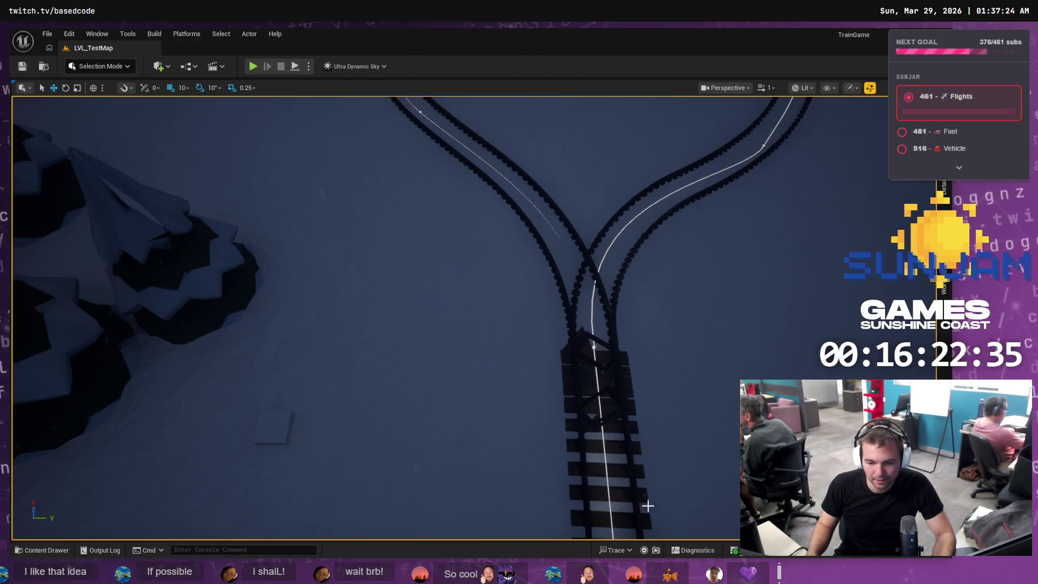
Navigate from Work into Based.sunjam2026 and open its Staging folder
key("alt+Tab")
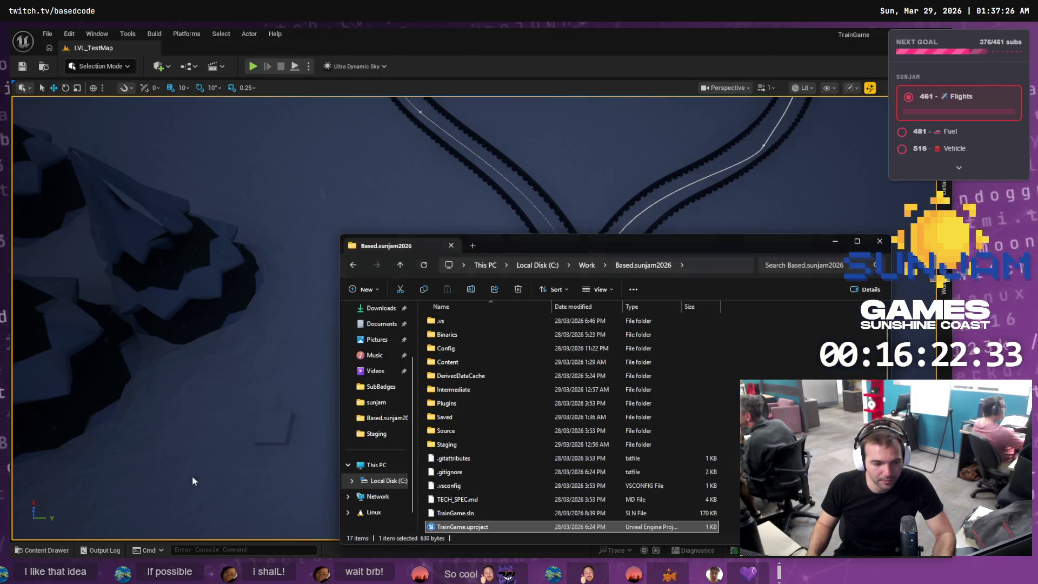
key("alt+d")
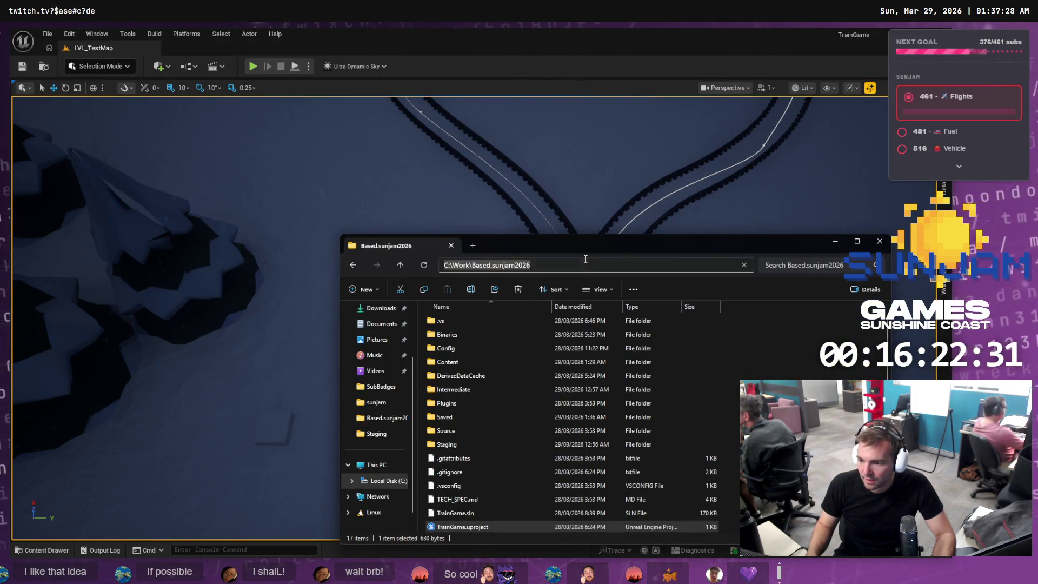
key("Escape")
left_click(587, 265)
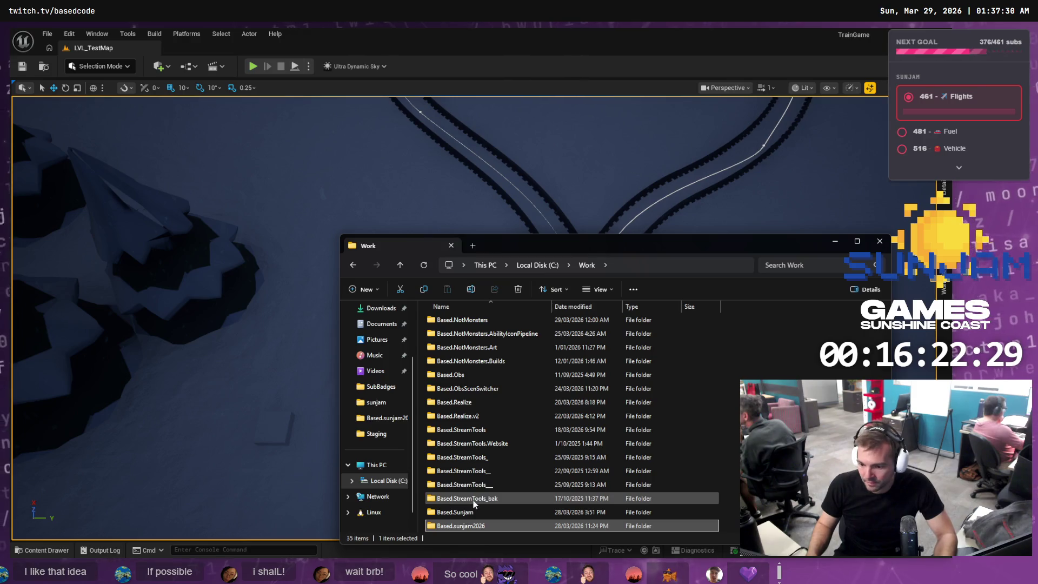
left_click(490, 471)
left_click(487, 485)
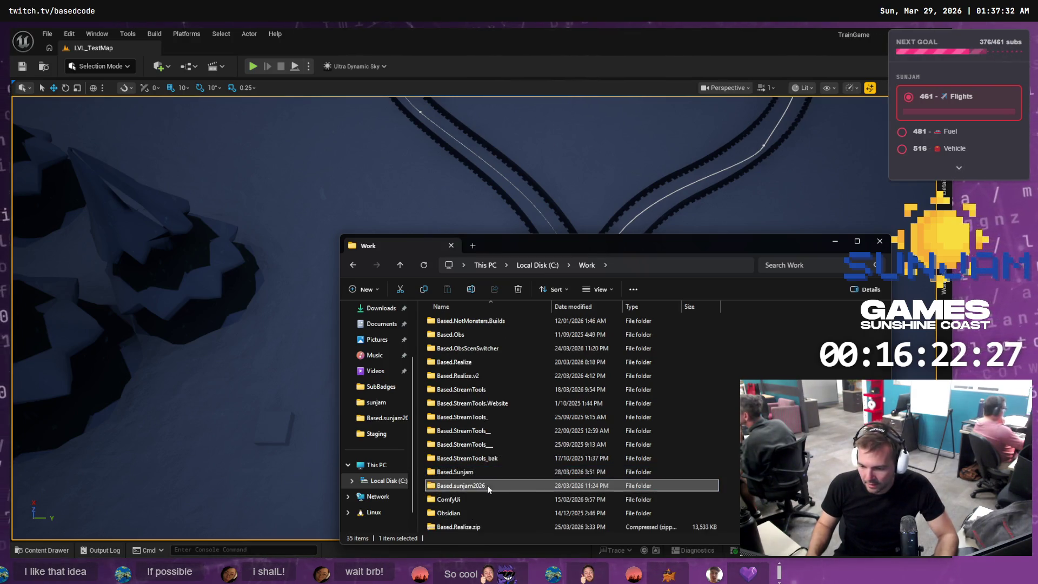
mouse_move(498, 486)
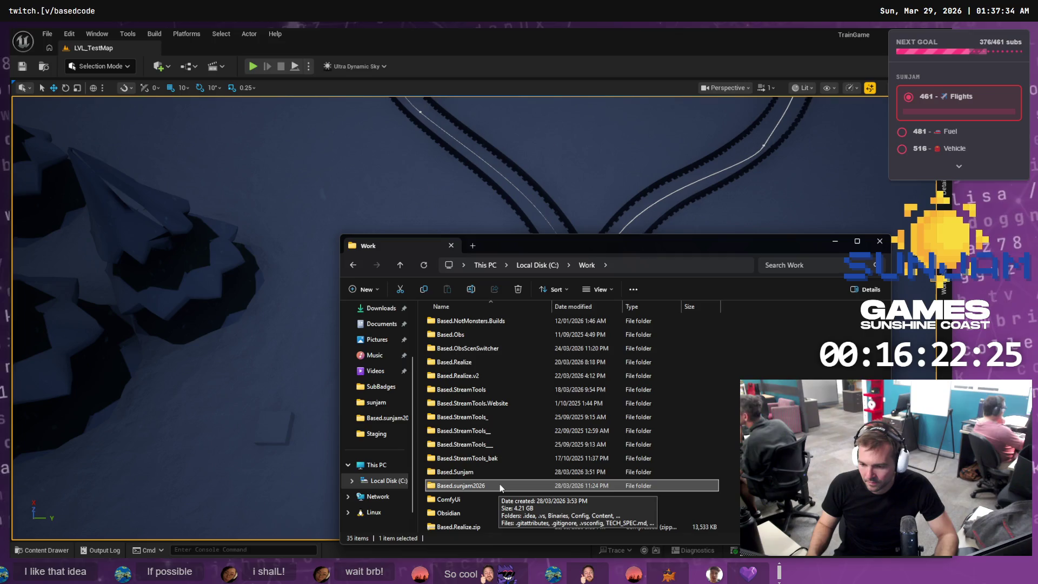
double_click(476, 472)
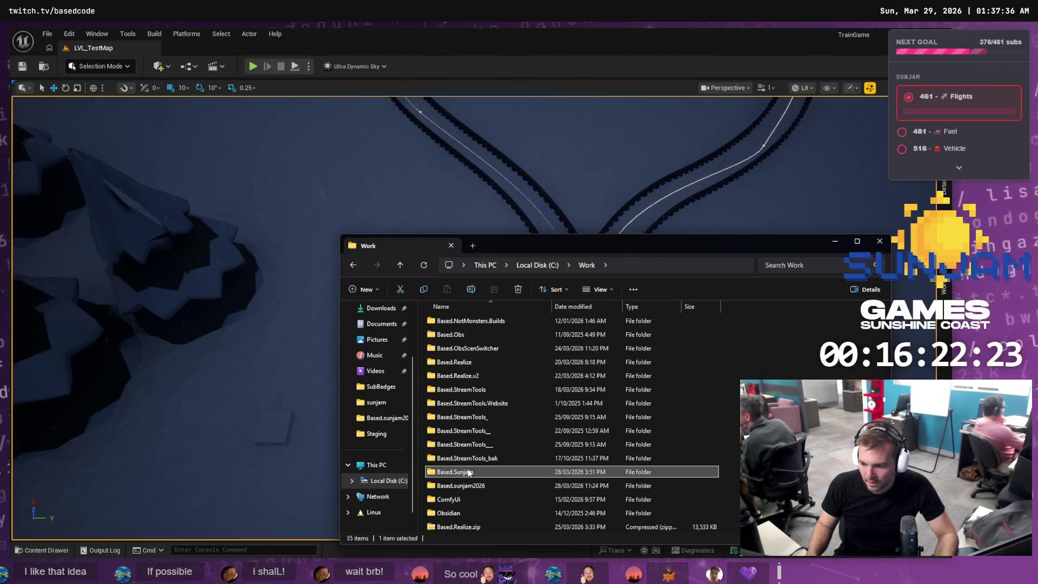
left_click(587, 265)
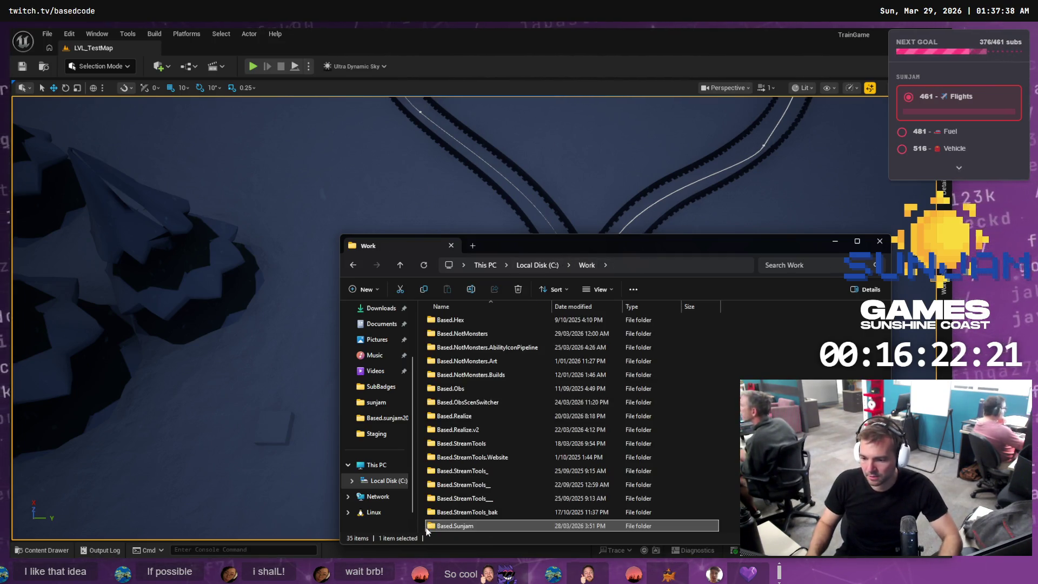
key("Down")
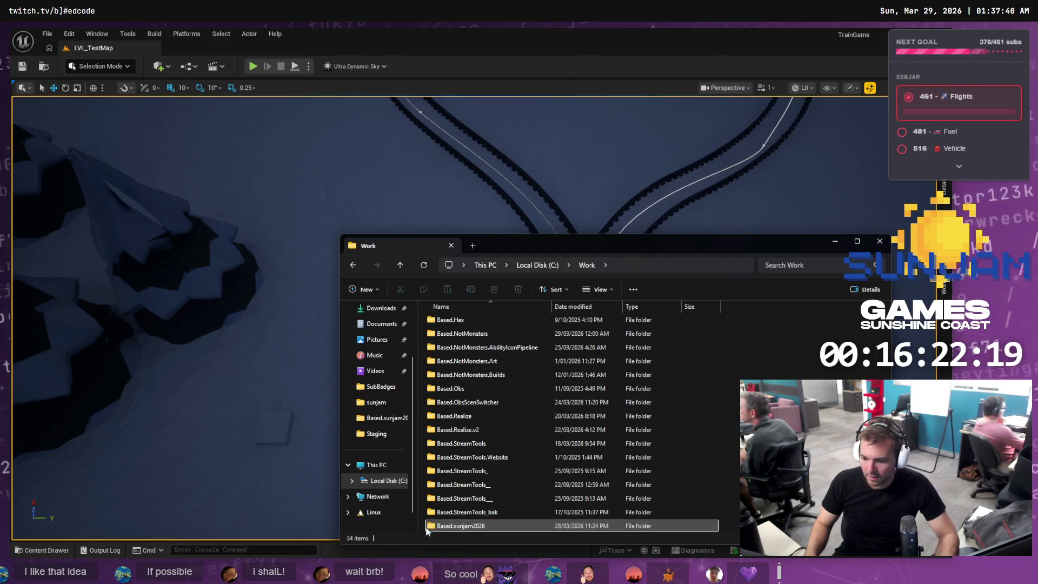
key("Return")
double_click(459, 458)
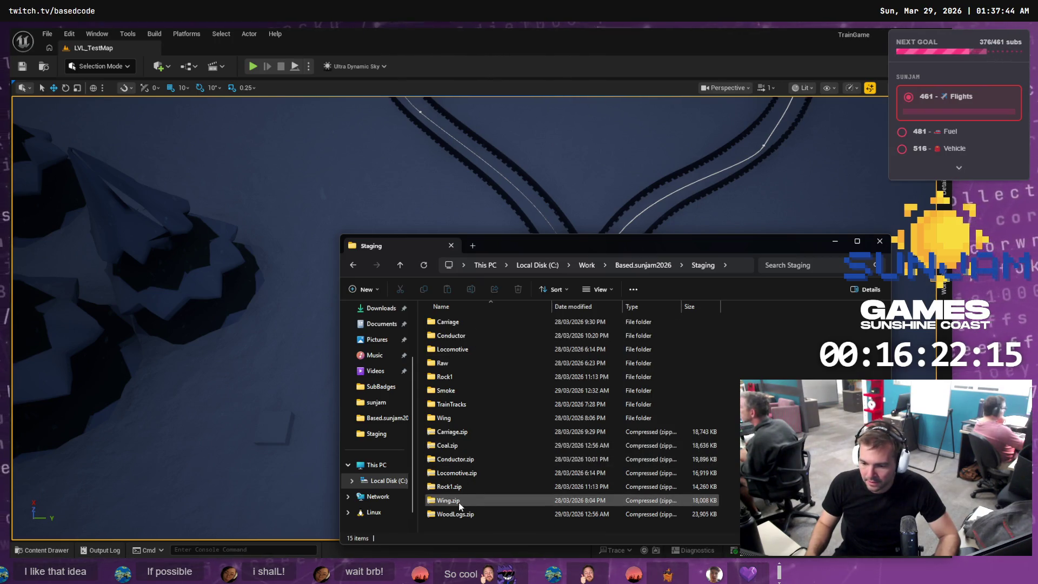
Check the Rock1 folder's texture and Rock1.obj files, then go back to Staging
double_click(457, 376)
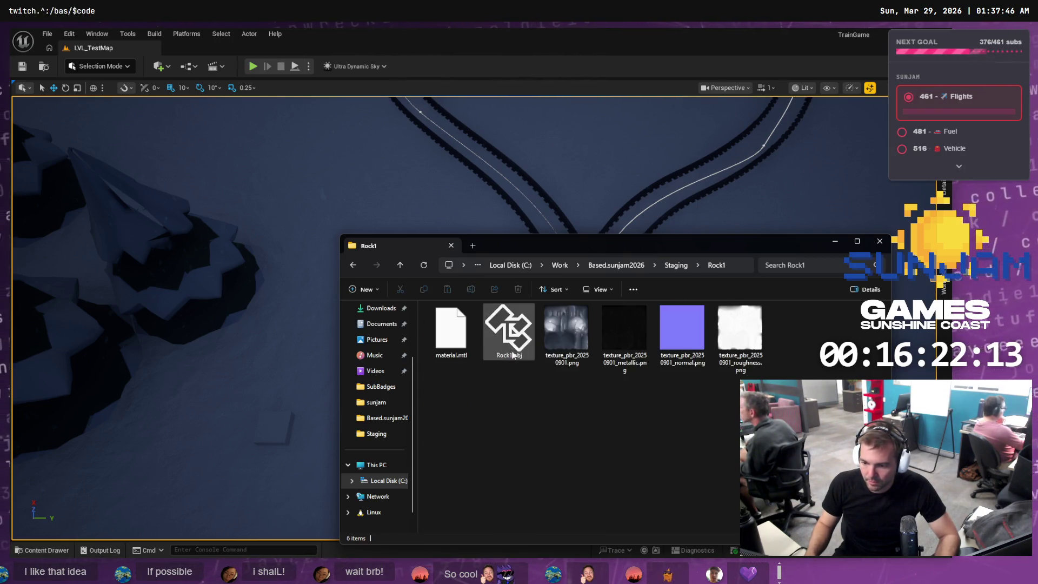
left_click(572, 328)
left_click(508, 330)
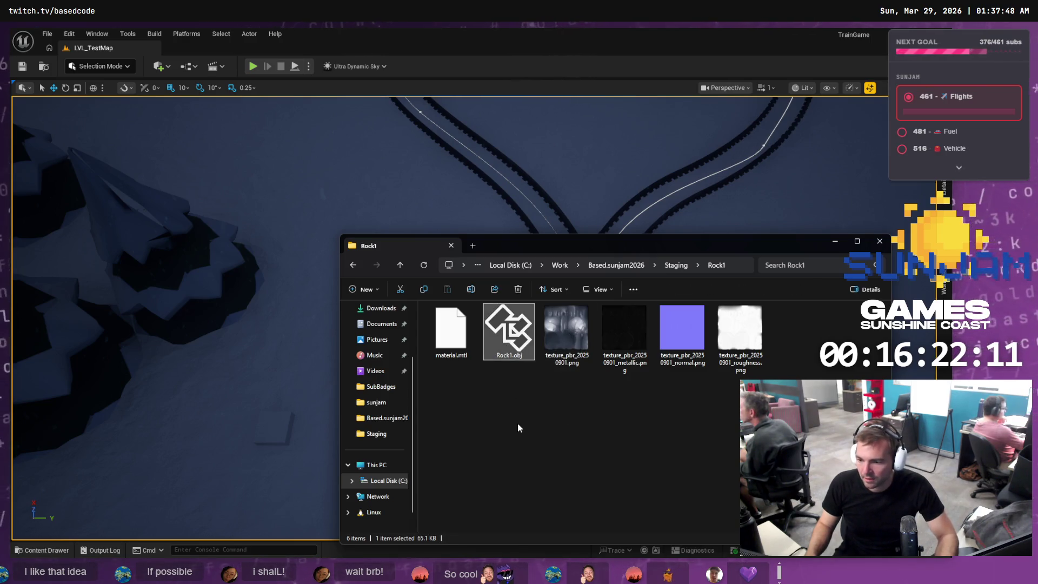
left_click(675, 265)
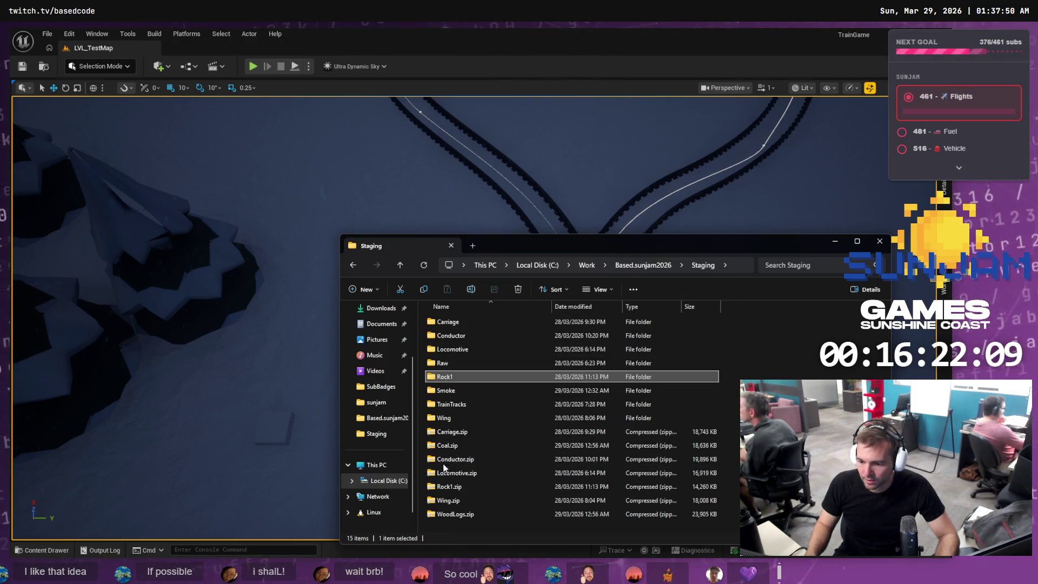
Extract Coal.zip into a new Coal folder in Staging
left_click(456, 446)
right_click(456, 445)
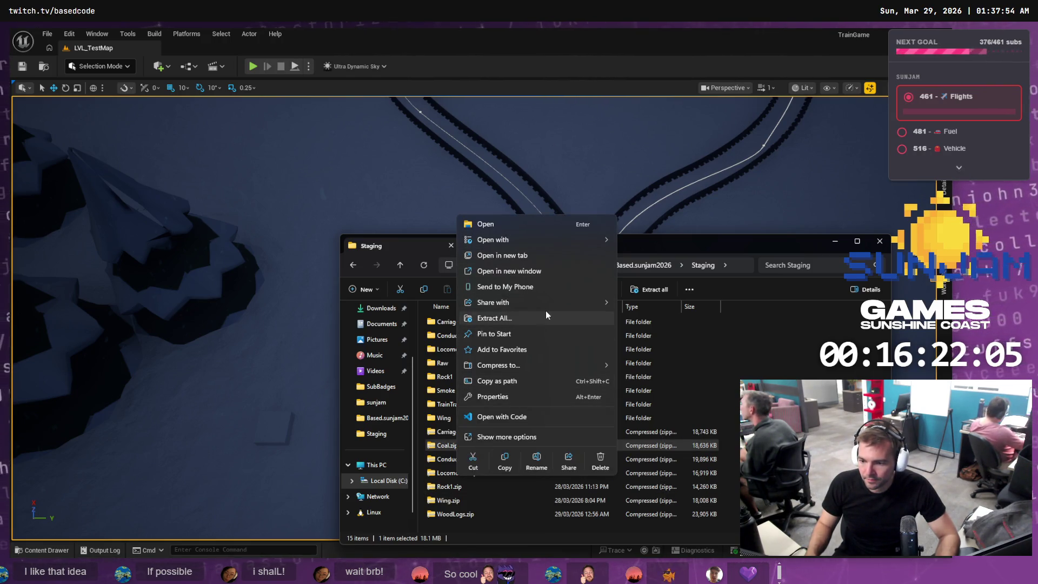
left_click(538, 323)
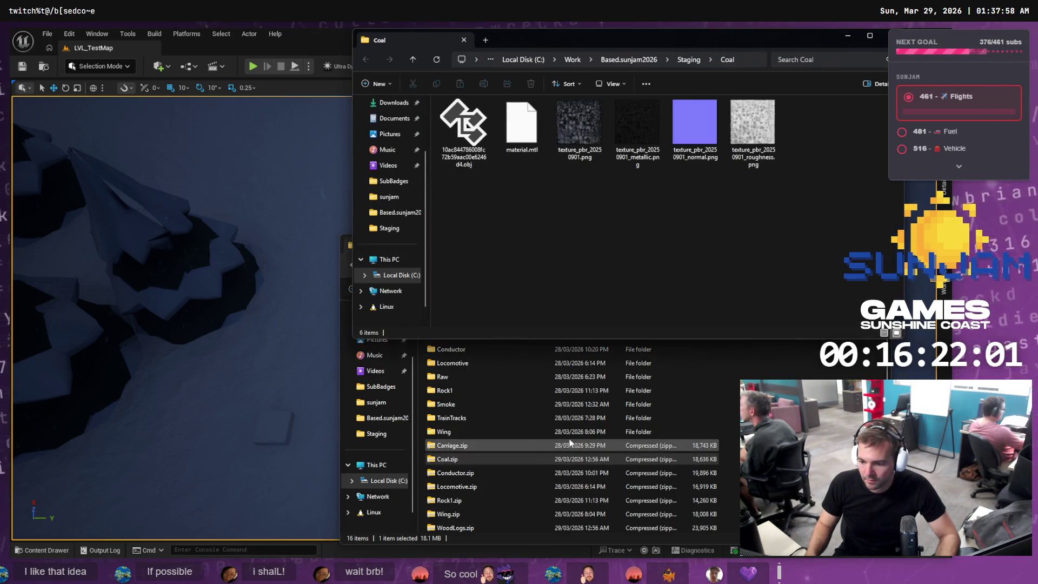
left_click(485, 142)
Rename the extracted model file to Coal.obj
key("F2")
type("Coal")
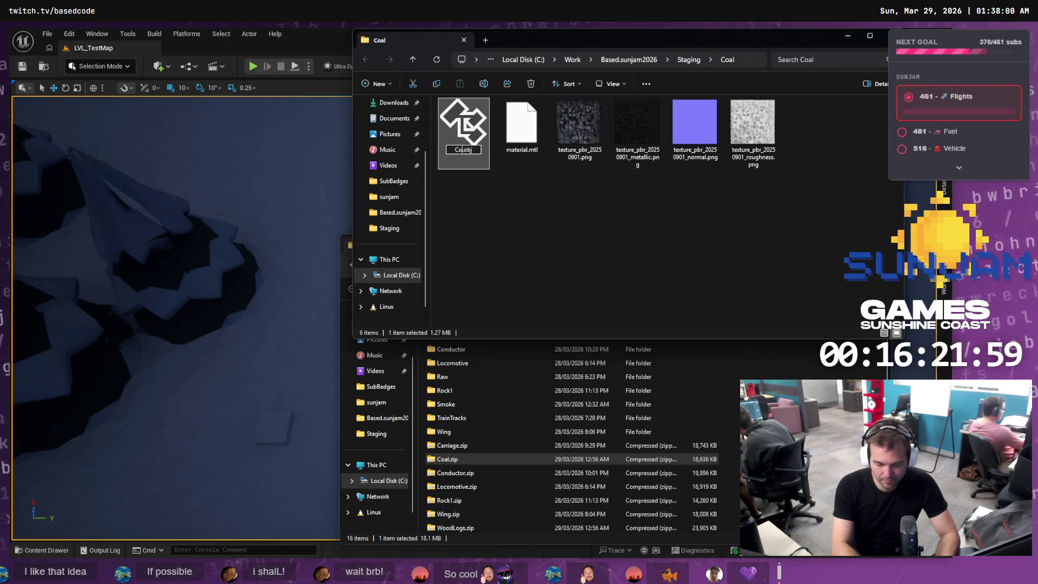
key("Return")
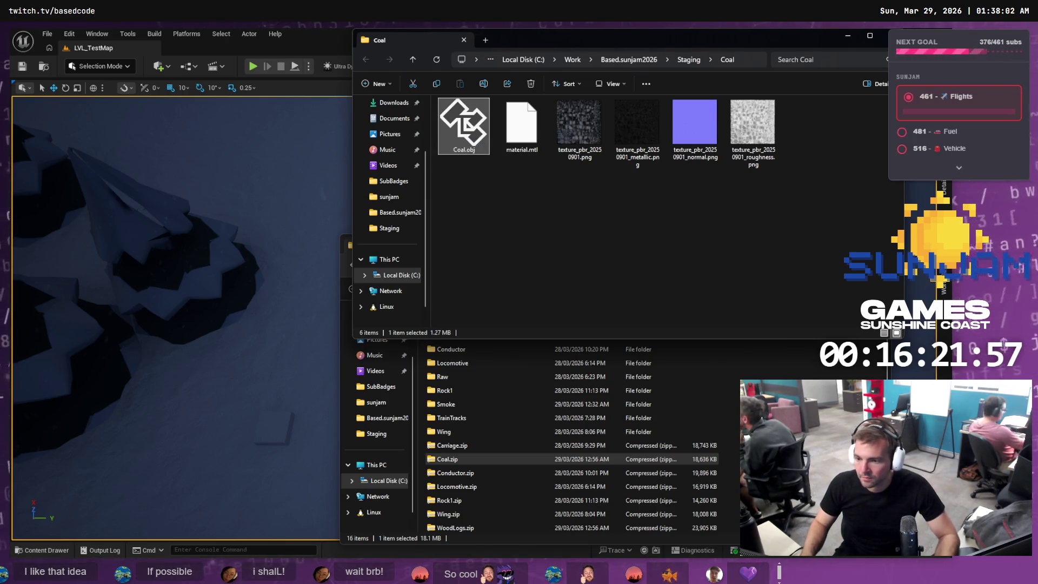
left_click(767, 465)
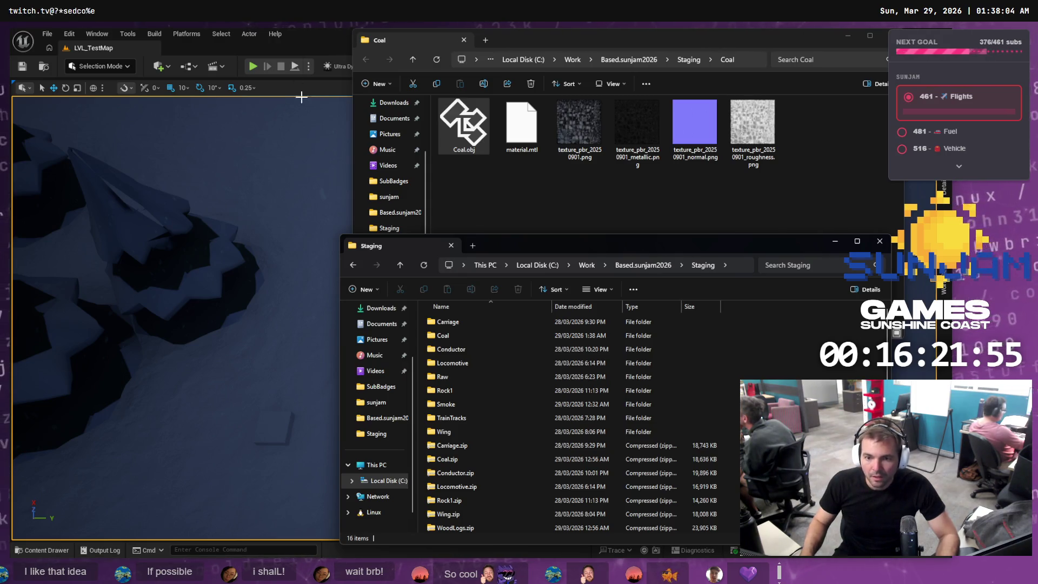
left_click(43, 550)
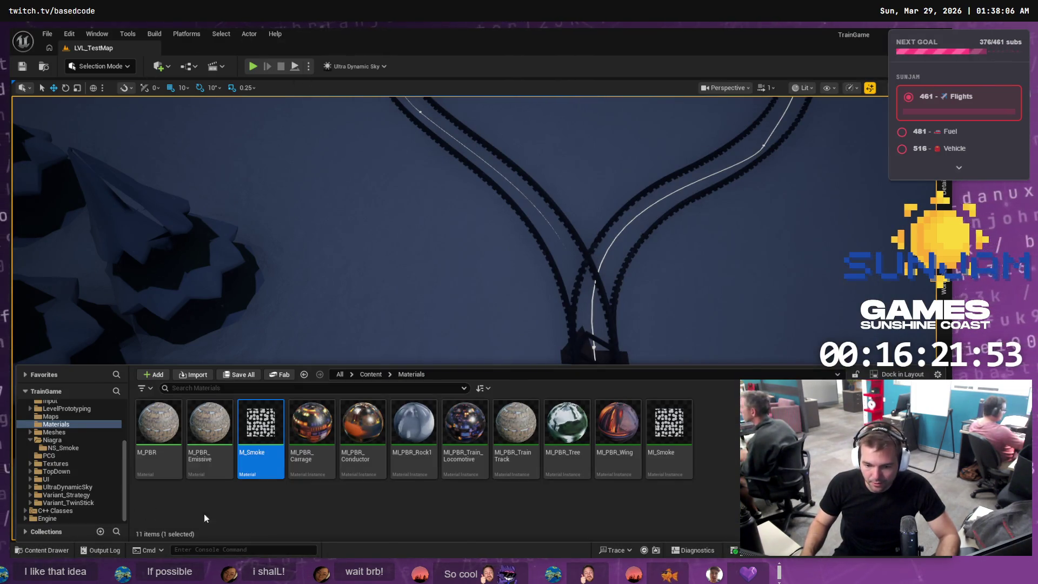
Create a new folder named Coal inside the Meshes folder
left_click(29, 439)
left_click(51, 424)
left_click(30, 439)
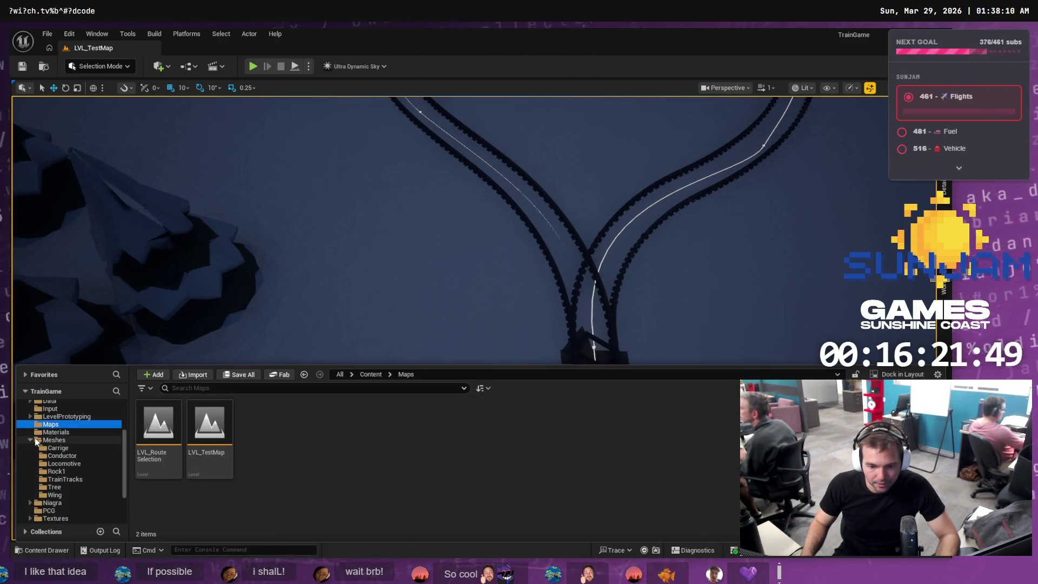
right_click(70, 441)
left_click(128, 208)
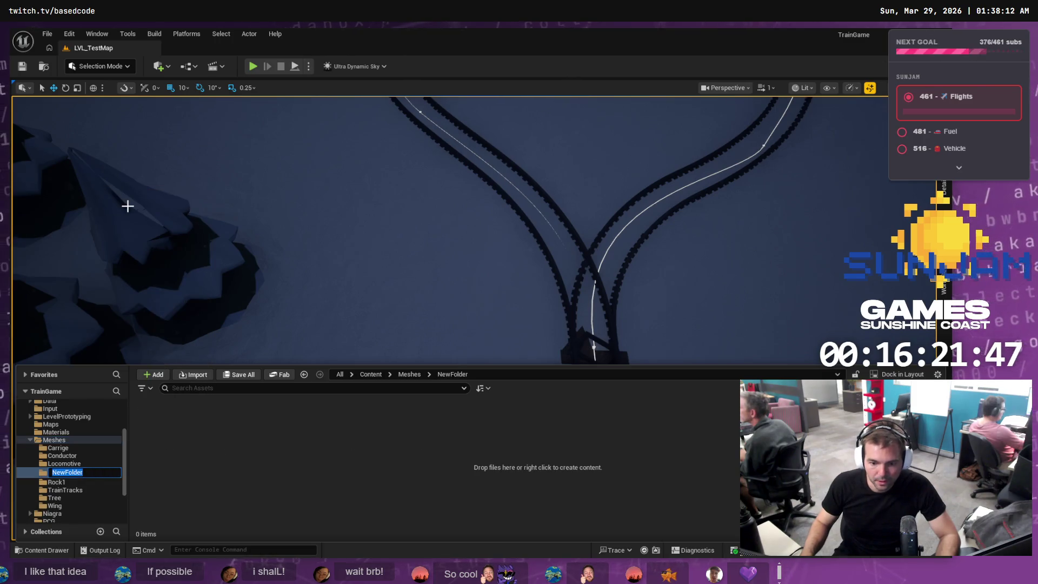
type("Coal")
key("Return")
Import Coal.obj with its material and textures into the Meshes/Coal folder
key("alt+Tab")
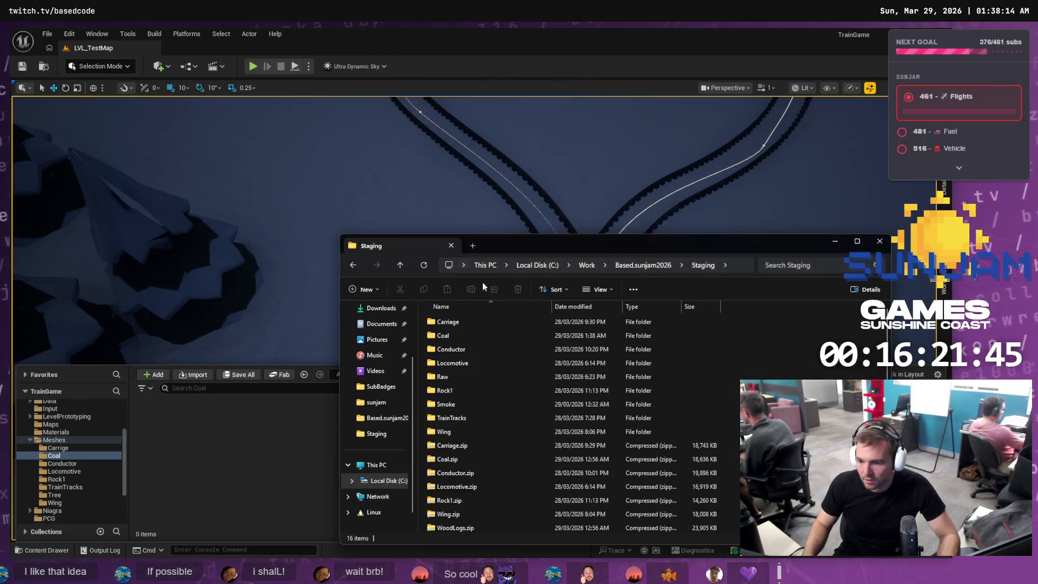
key("alt+Tab")
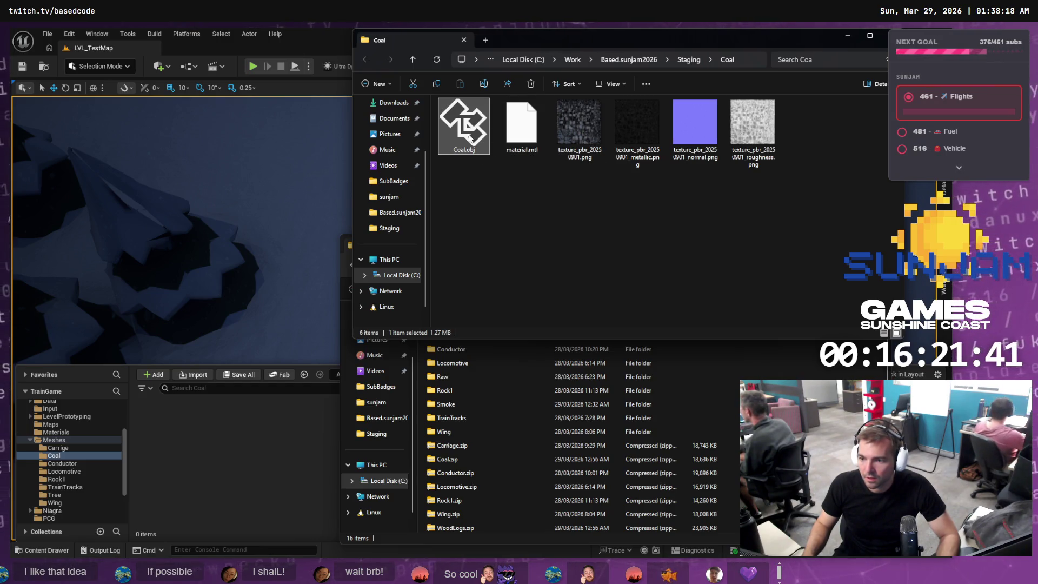
left_click_drag(470, 138, 213, 442)
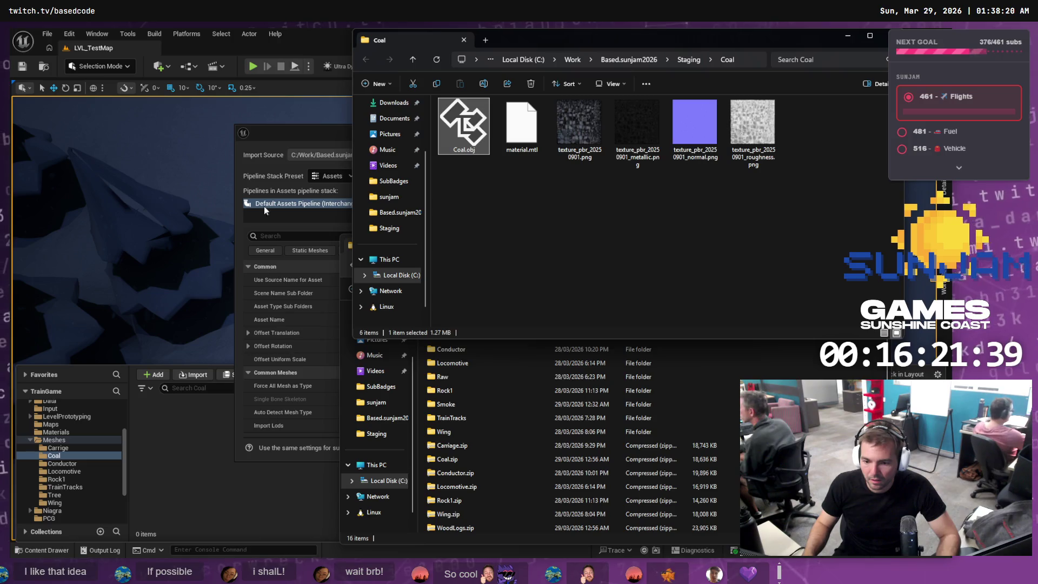
left_click(292, 139)
left_click(597, 447)
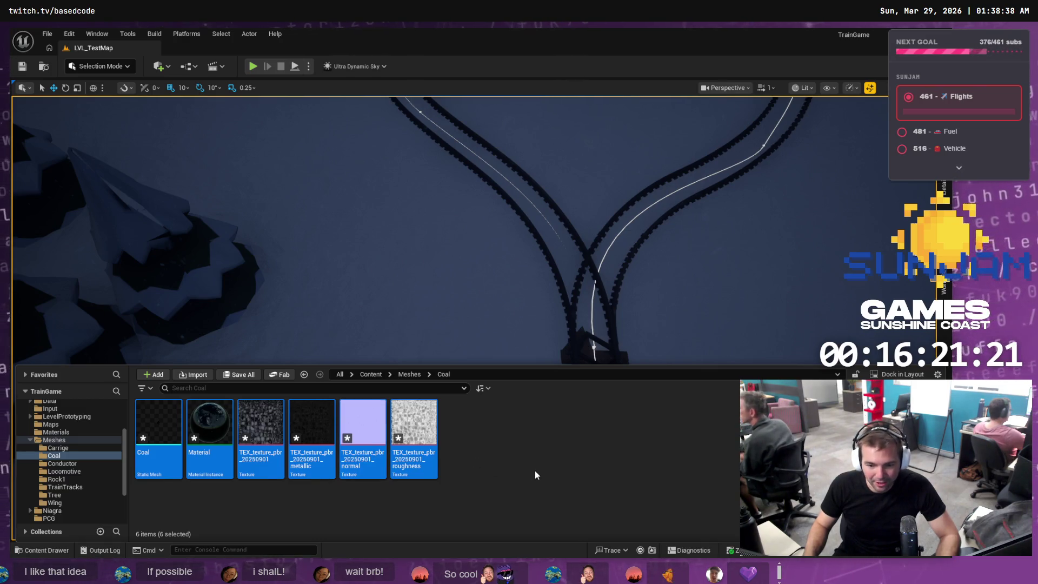
Check the imported assets in Meshes > Coal, then show the Materials folder's 11 materials
key("Escape")
left_click(49, 425)
left_click(52, 432)
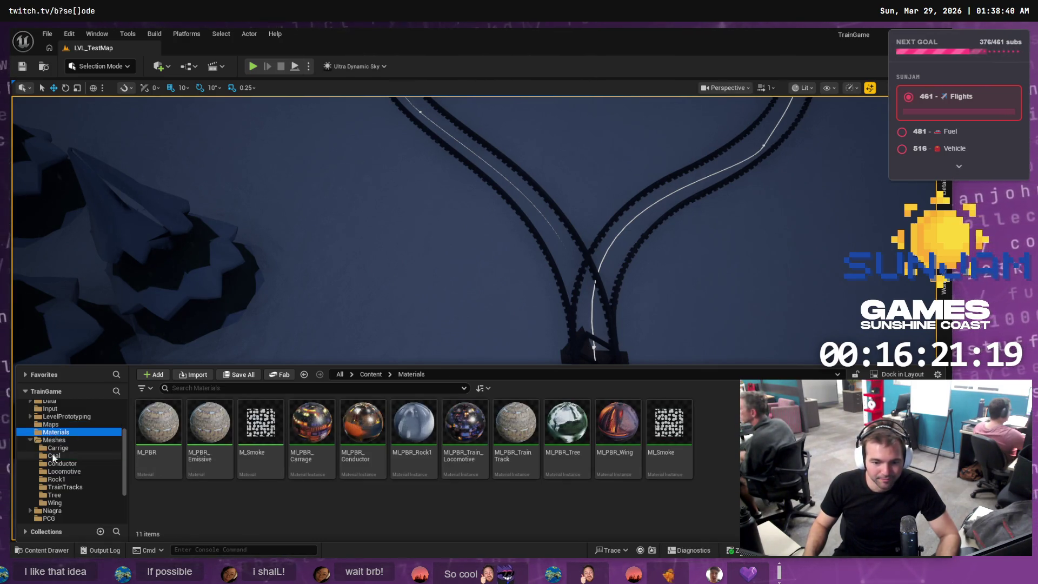
left_click(57, 447)
left_click(58, 440)
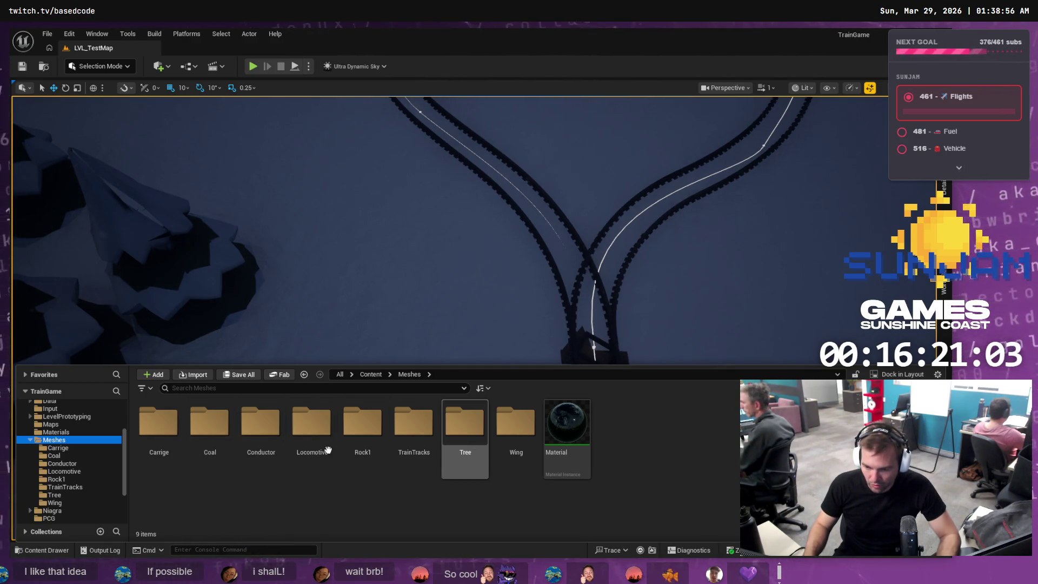
double_click(211, 427)
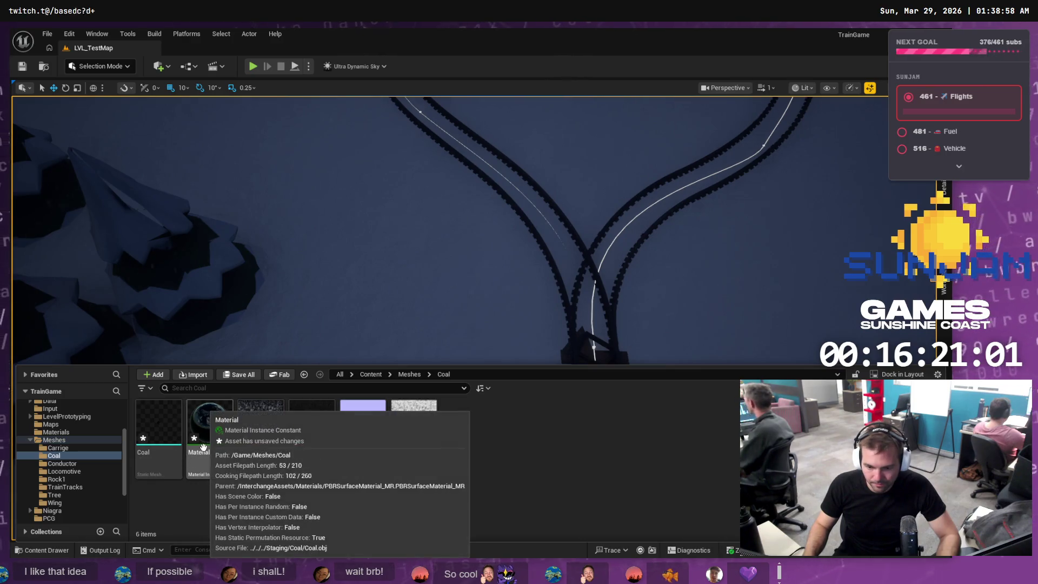
left_click(56, 431)
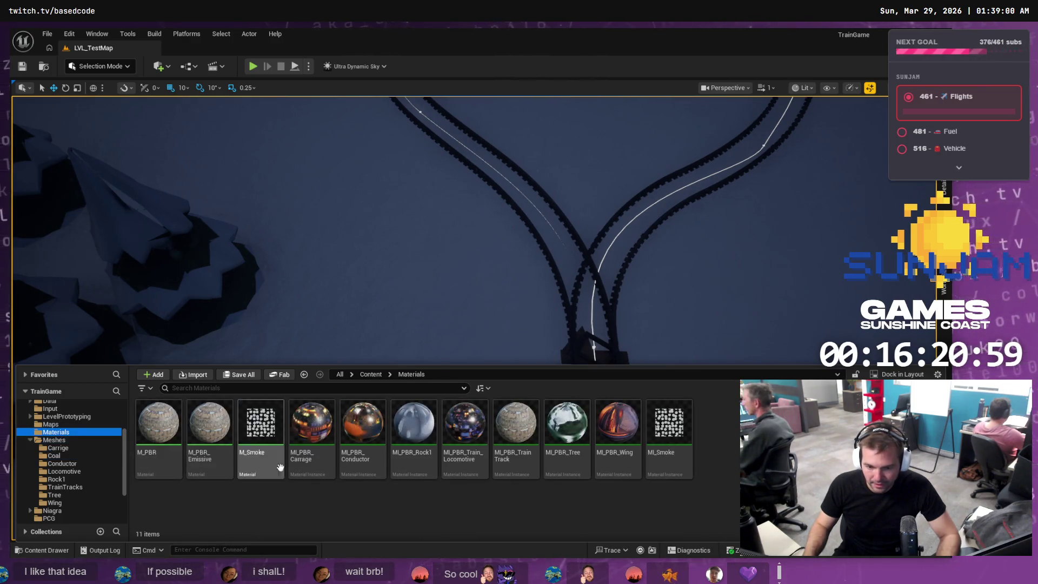
Duplicate the M_PBR material and name the copy MI_PBR_Coal
right_click(388, 508)
key("Escape")
left_click(173, 465)
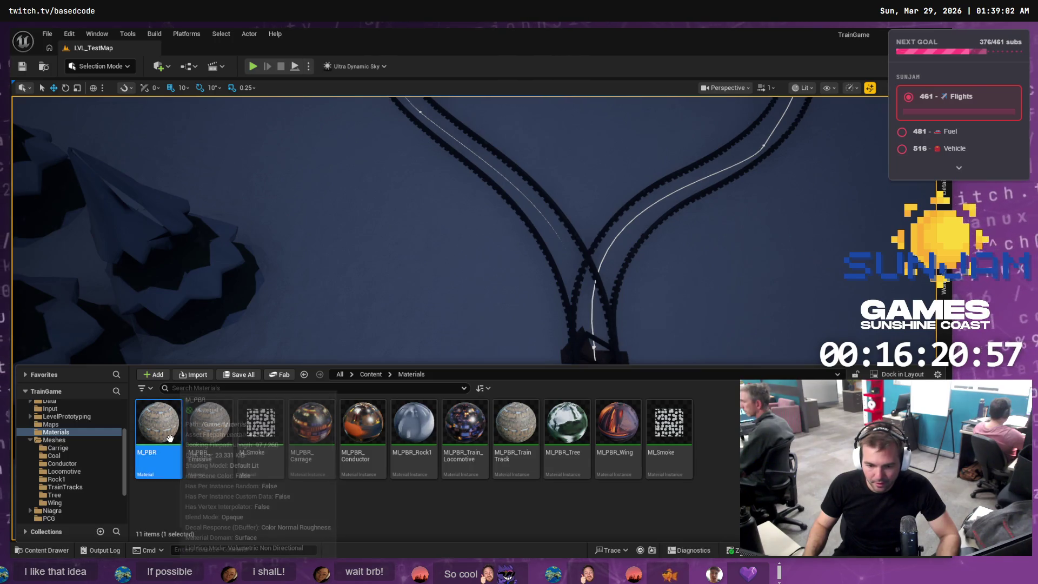
right_click(173, 465)
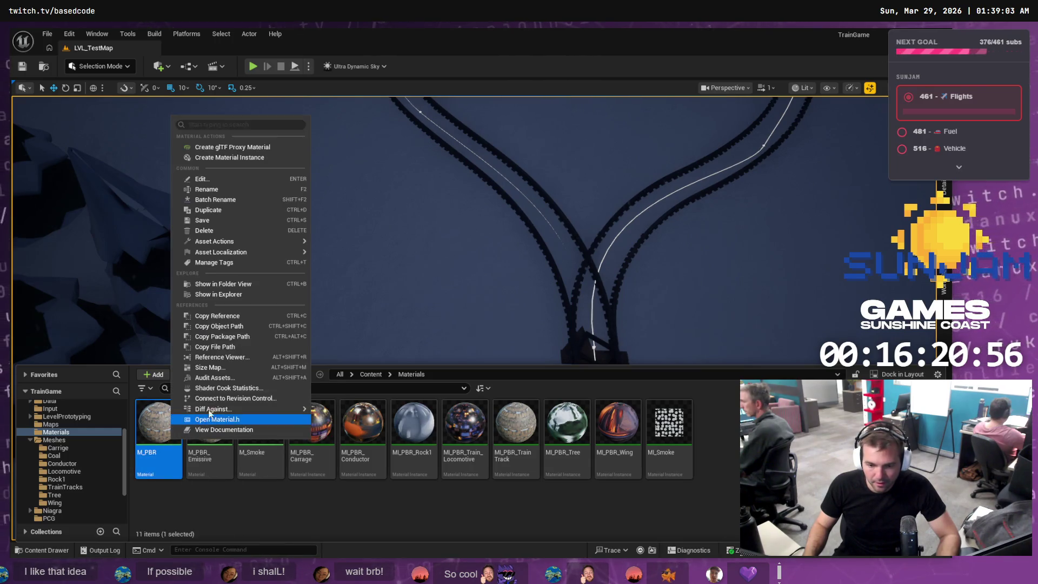
left_click(225, 210)
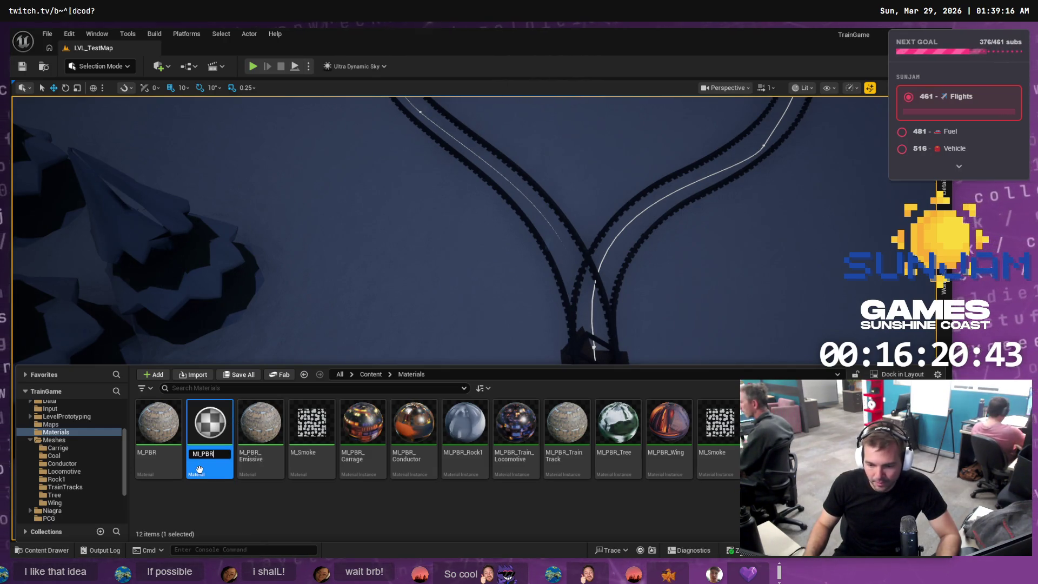
type("+")
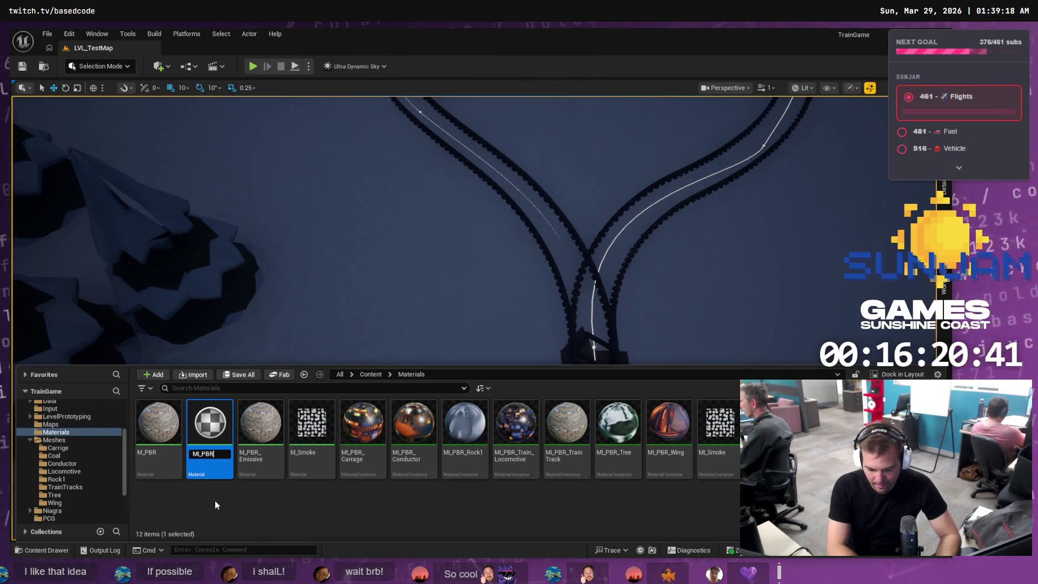
key("BackSpace")
type("_")
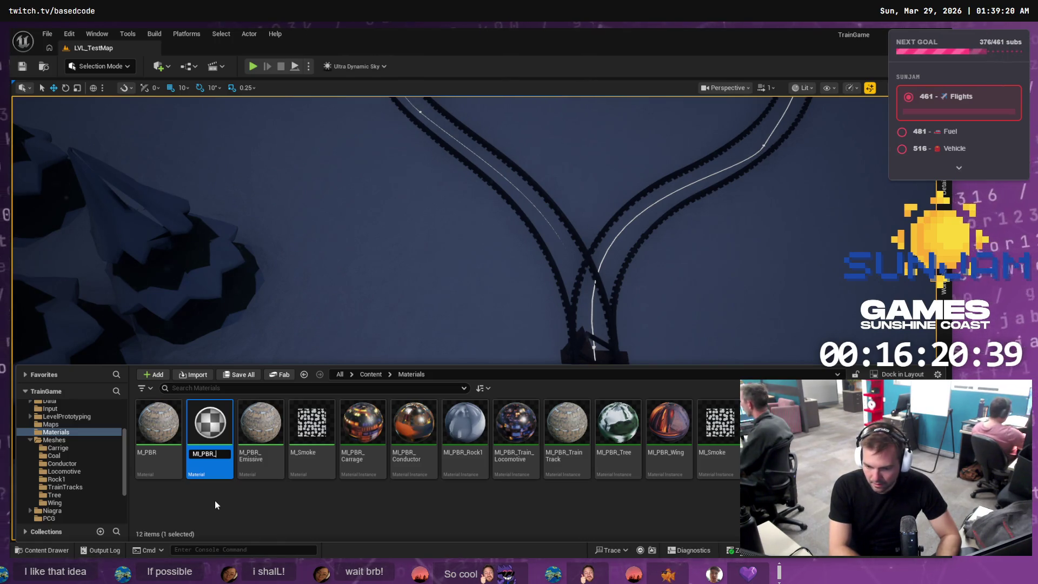
type("Coal")
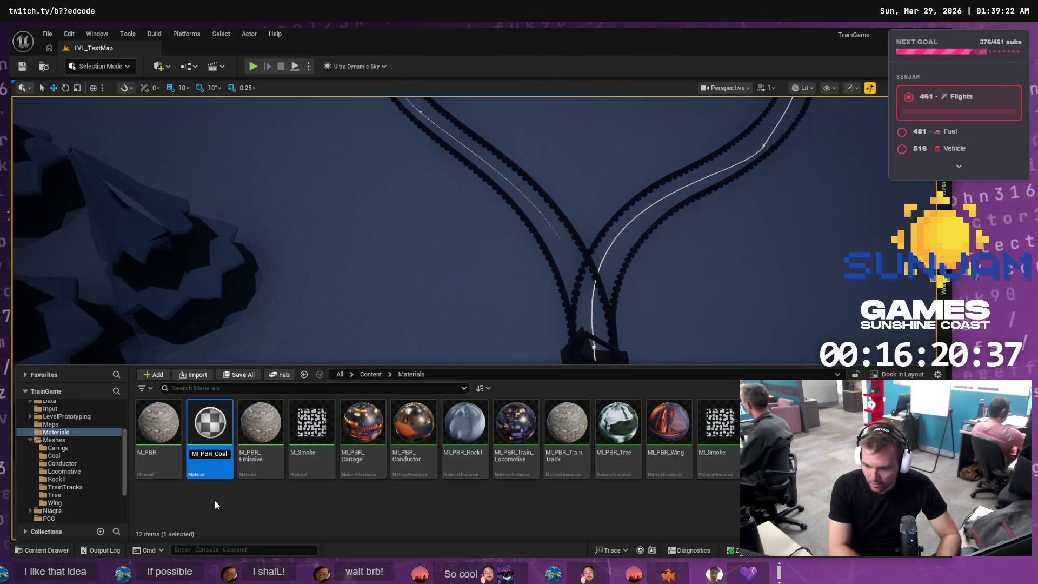
key("Return")
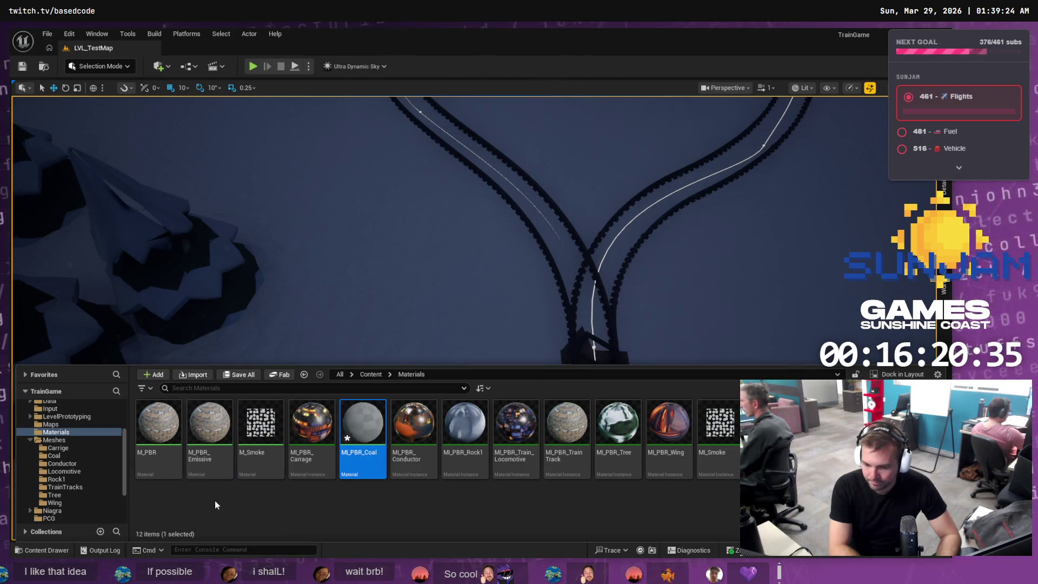
Close the MI_PBR_Coal, M_Smoke, MI_Smoke, NS_StylizedSmoke and BP_Train editors, applying M_Smoke's changes
double_click(362, 427)
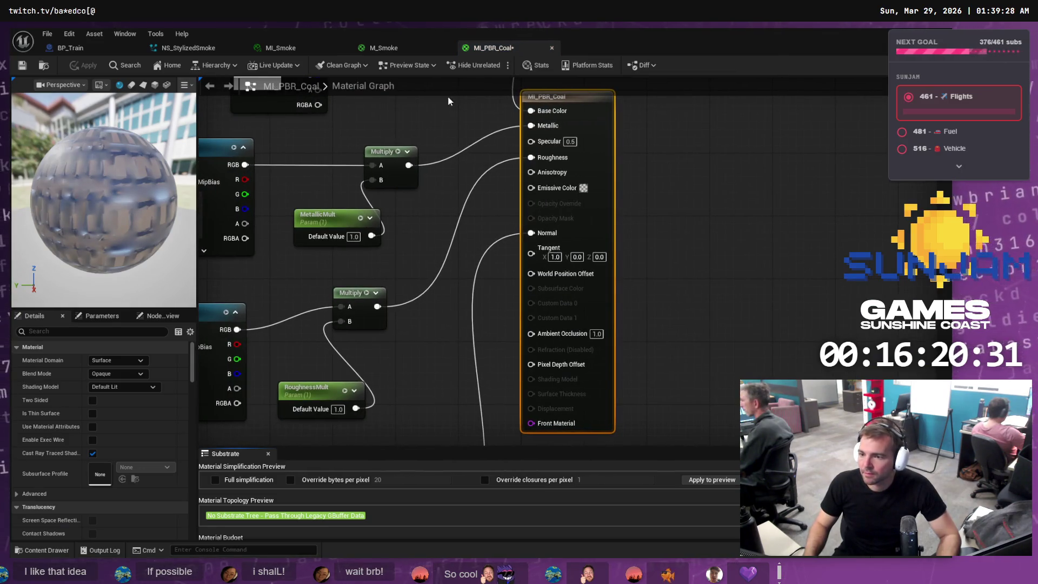
middle_click(497, 49)
left_click(448, 48)
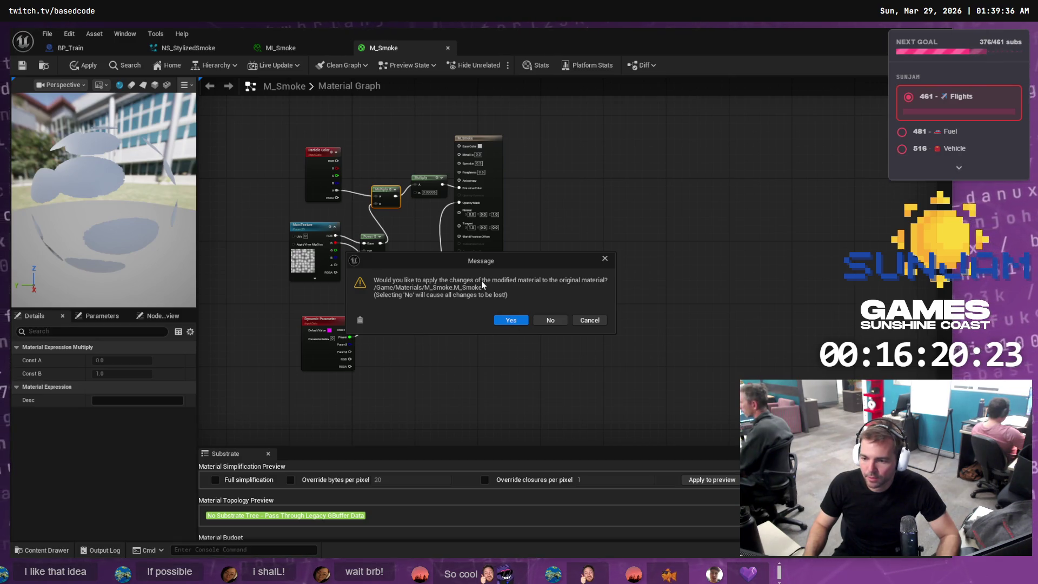
left_click(508, 321)
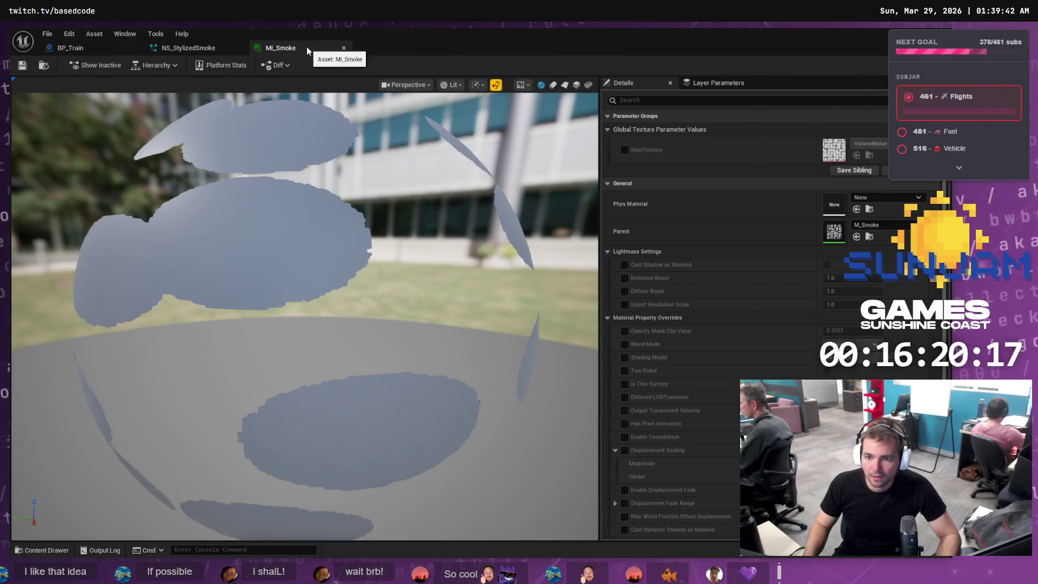
middle_click(306, 47)
middle_click(226, 47)
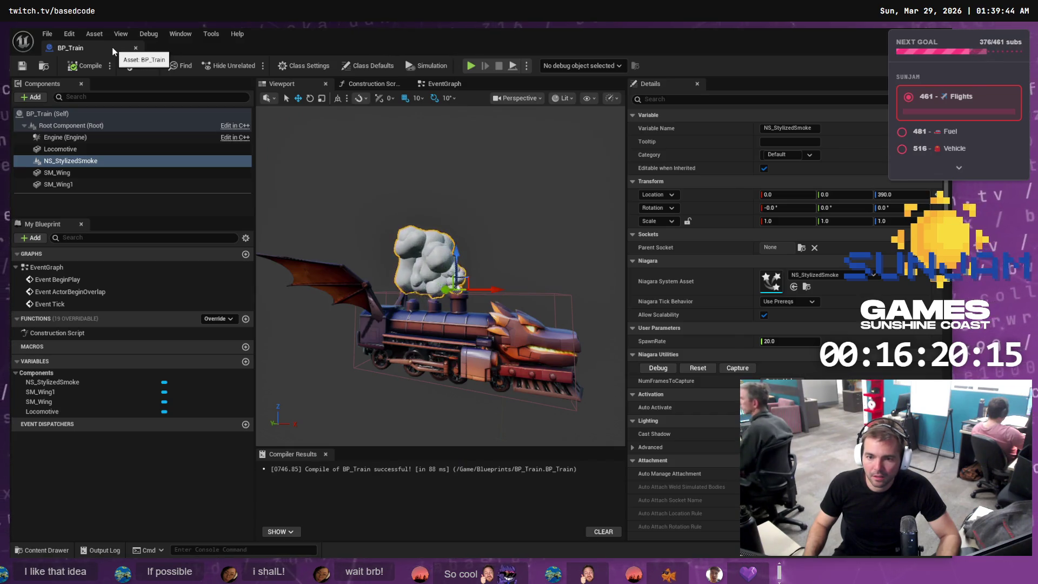
middle_click(112, 47)
left_click(54, 549)
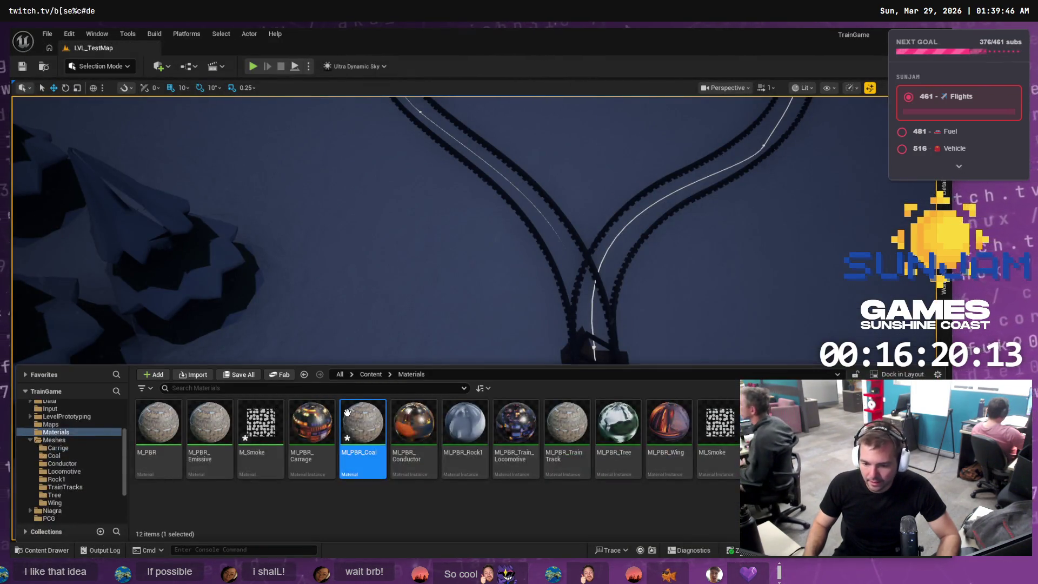
Open MI_PBR_Coal and look for its Albedo texture in the material graph
double_click(364, 416)
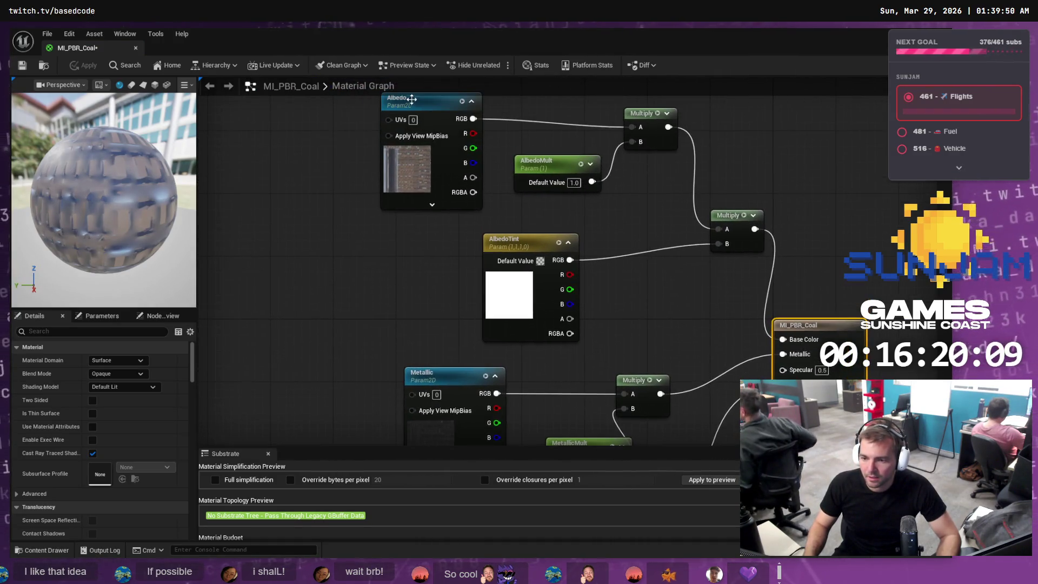
left_click(420, 107)
key("ctrl+b")
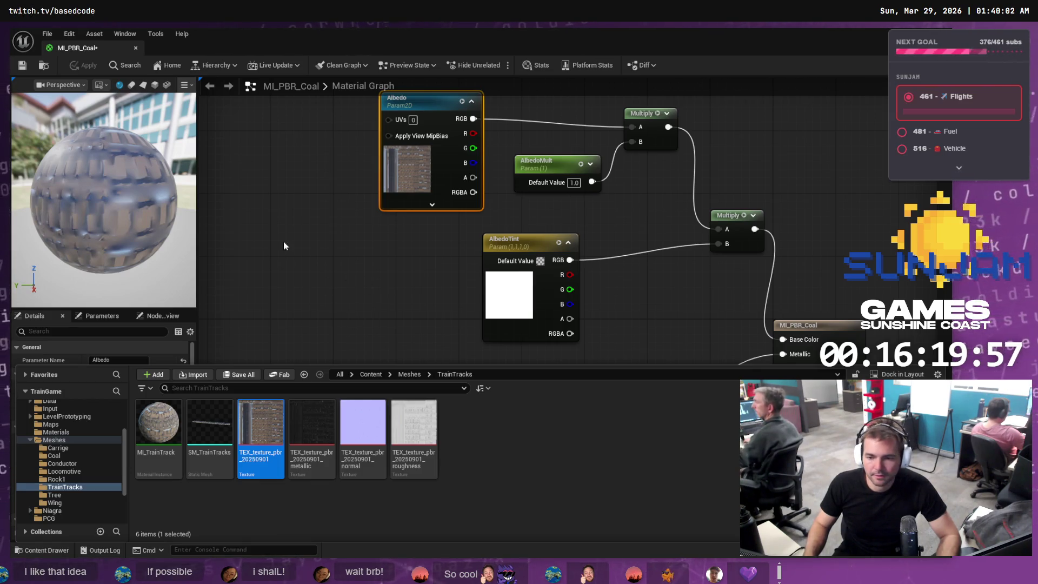
mouse_move(260, 199)
left_mouse_down()
mouse_move(416, 322)
mouse_move(336, 242)
left_mouse_up()
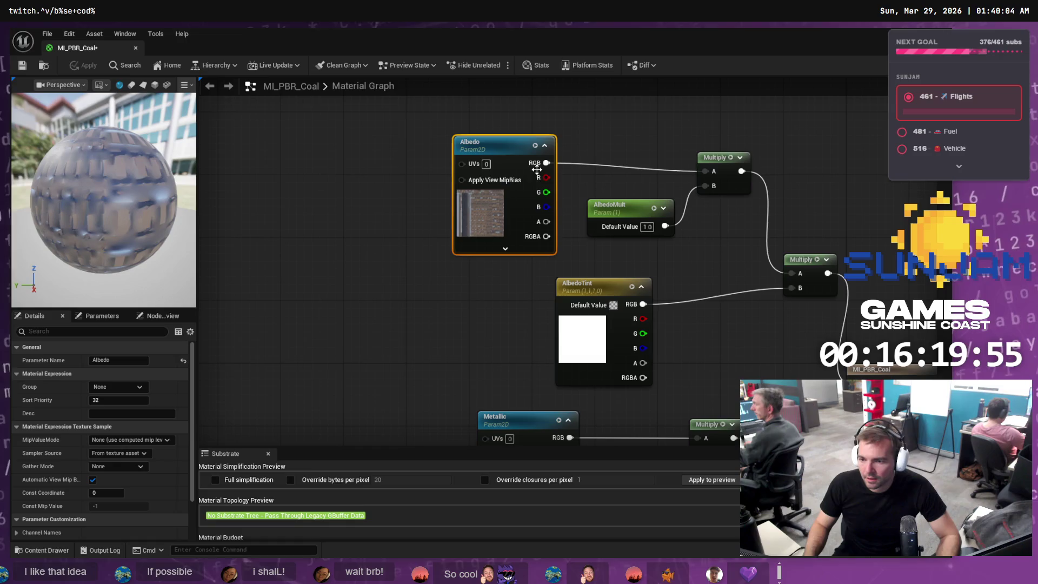
left_click_drag(544, 167, 510, 167)
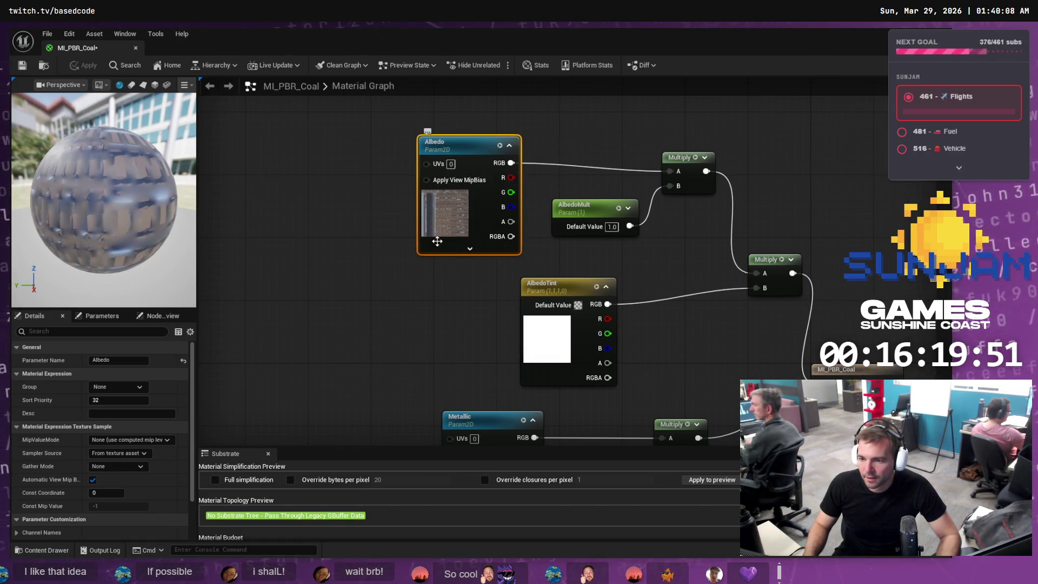
left_click(268, 454)
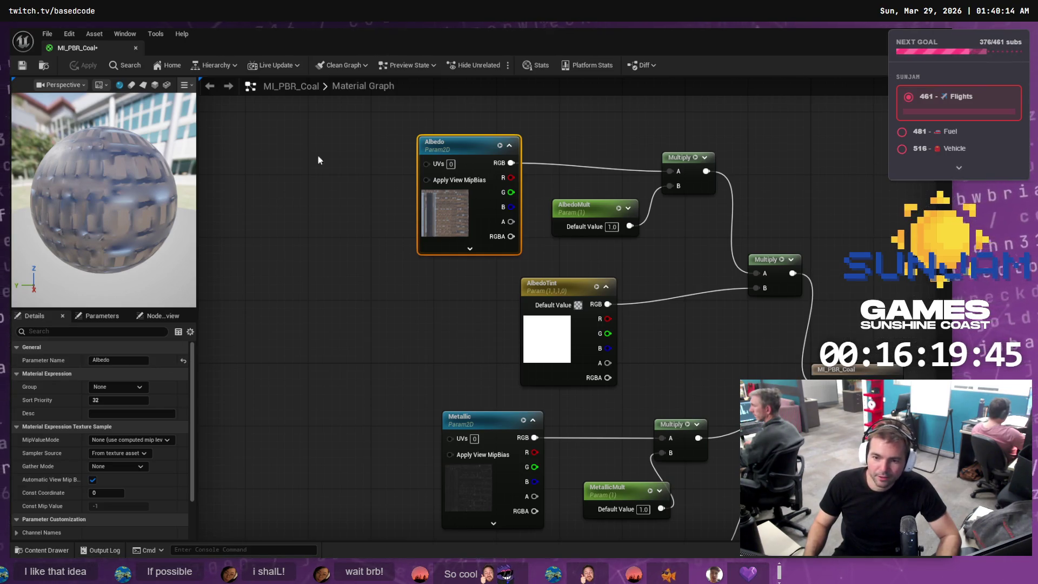
left_click(135, 48)
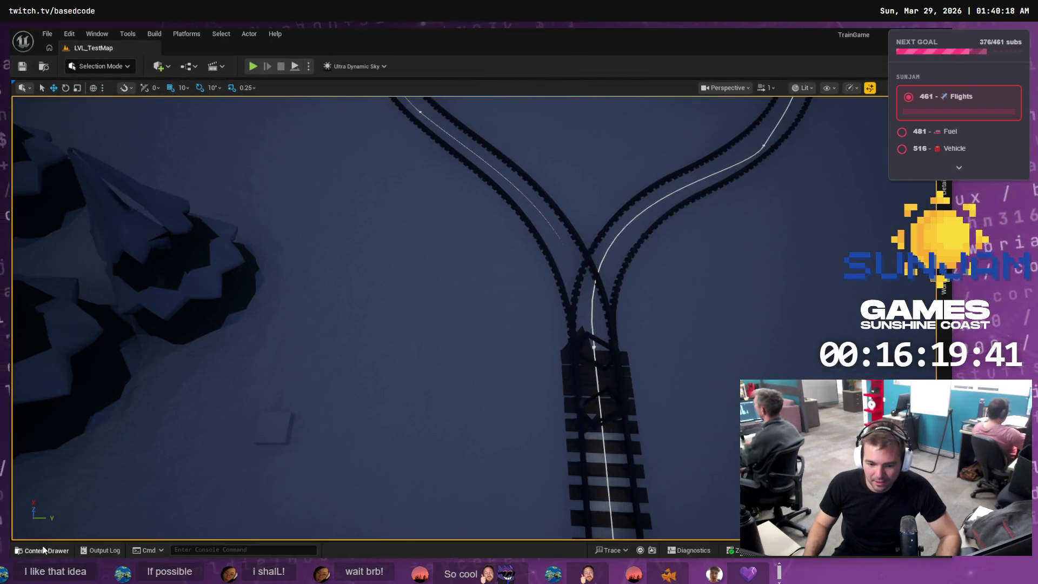
Reopen MI_PBR_Coal from the Materials folder and show its texture parameters
left_click(43, 549)
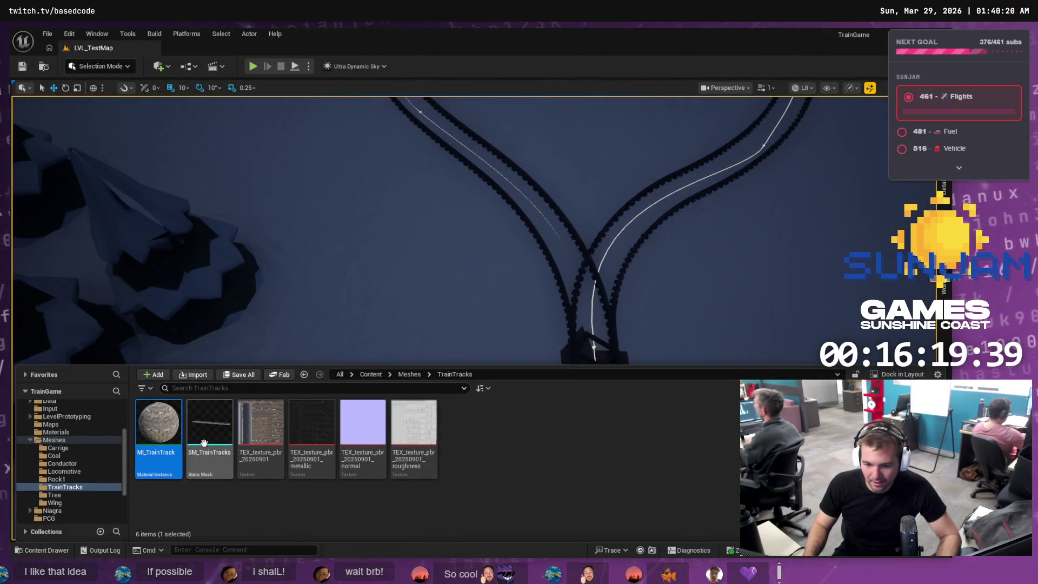
left_click(56, 432)
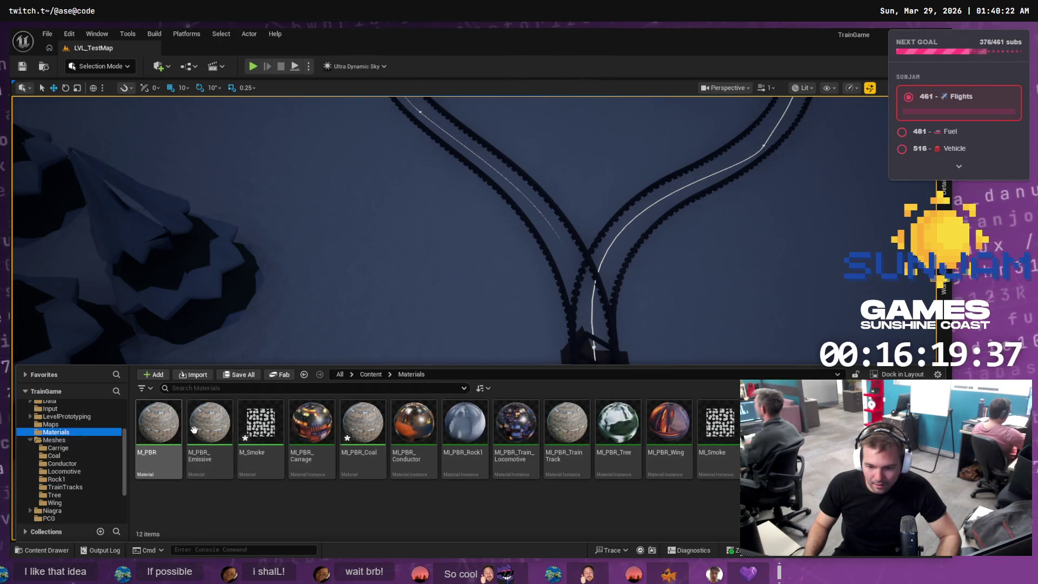
left_click(195, 430)
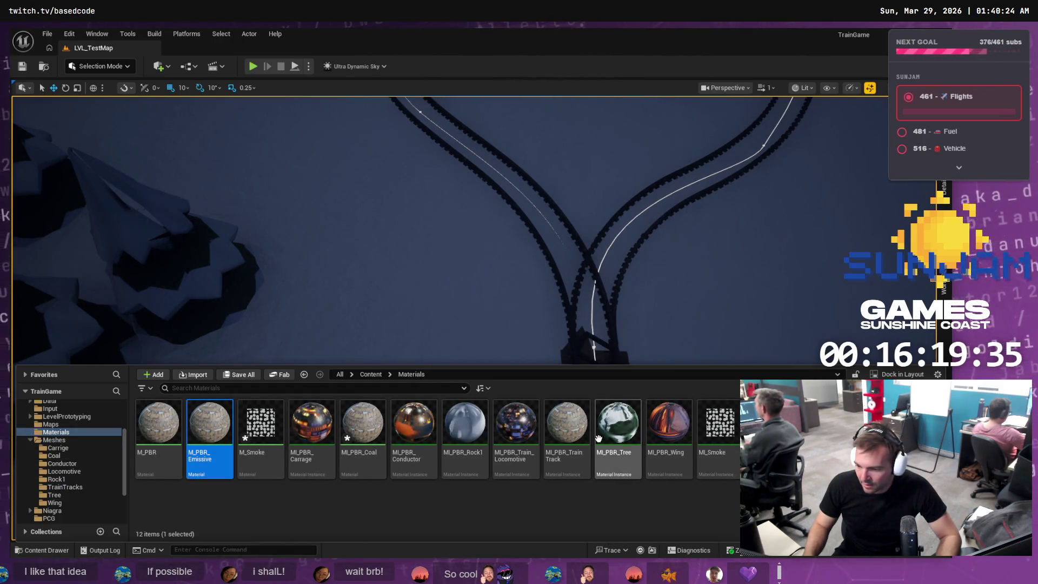
double_click(365, 444)
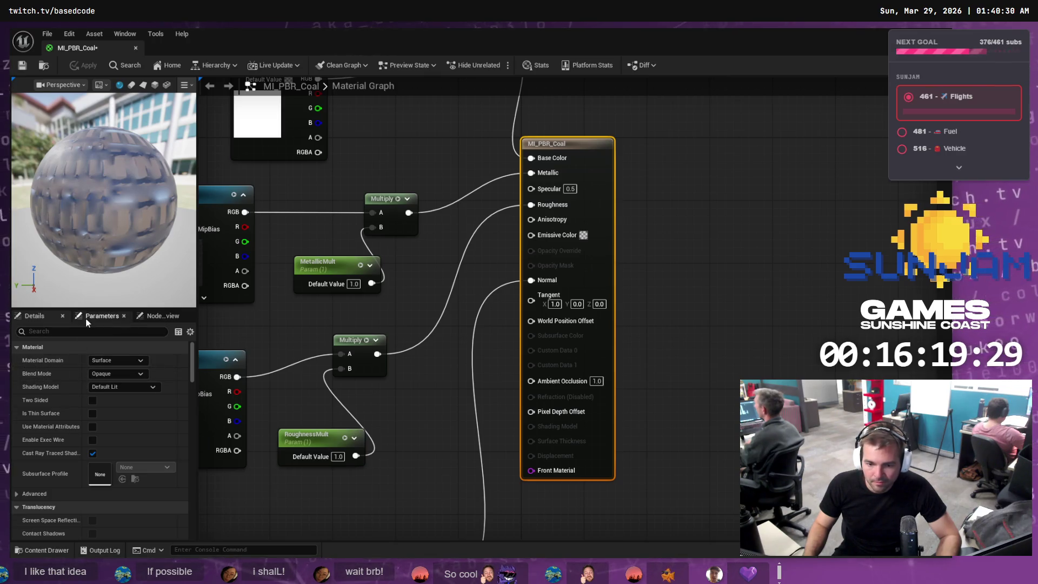
left_click(101, 316)
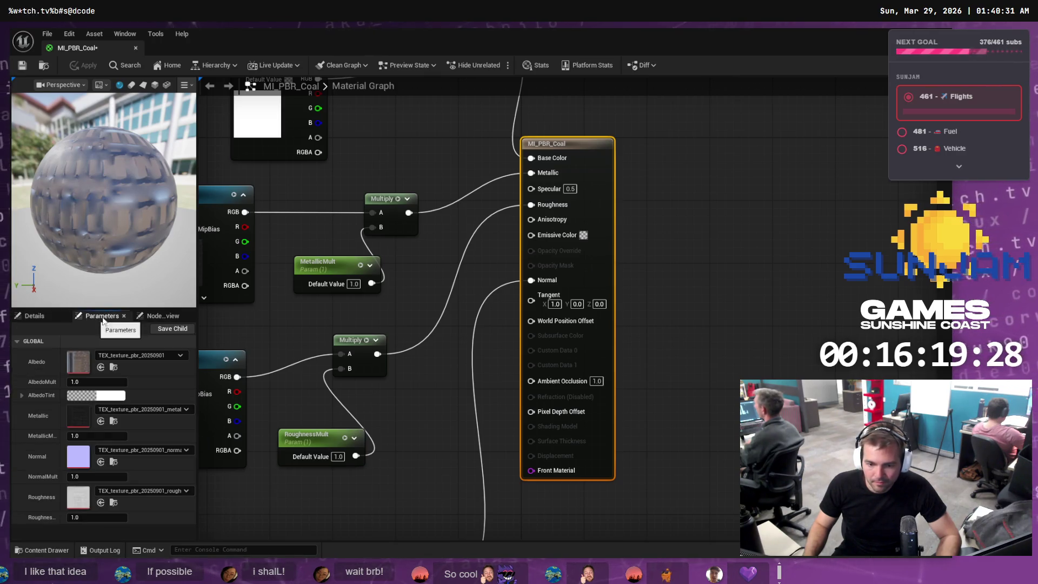
Assign the Coal albedo, normal and roughness textures, then bake the coal pile's transform
left_click(51, 551)
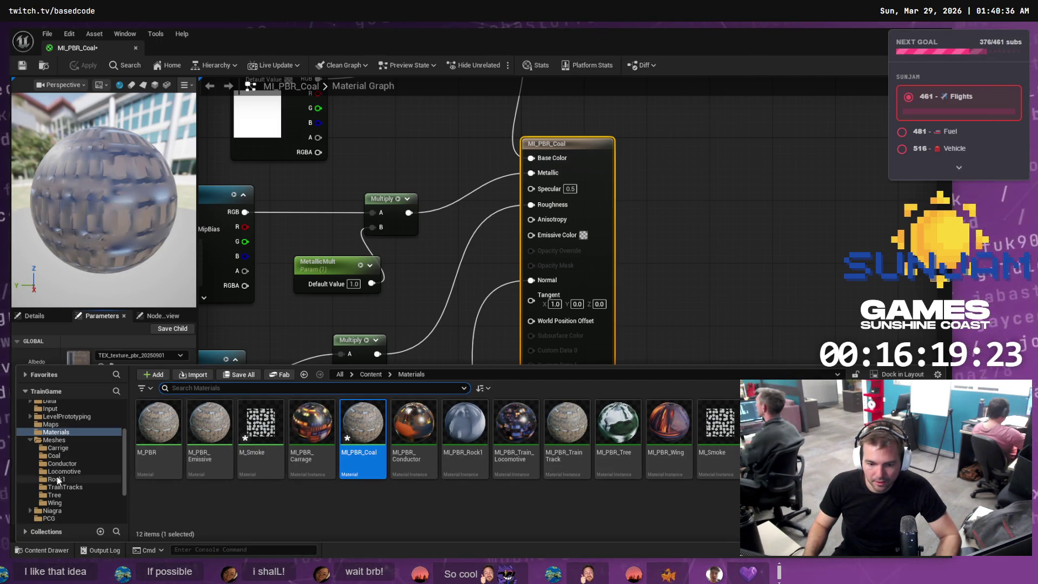
left_click(54, 455)
mouse_move(239, 420)
left_click_drag(240, 420, 116, 357)
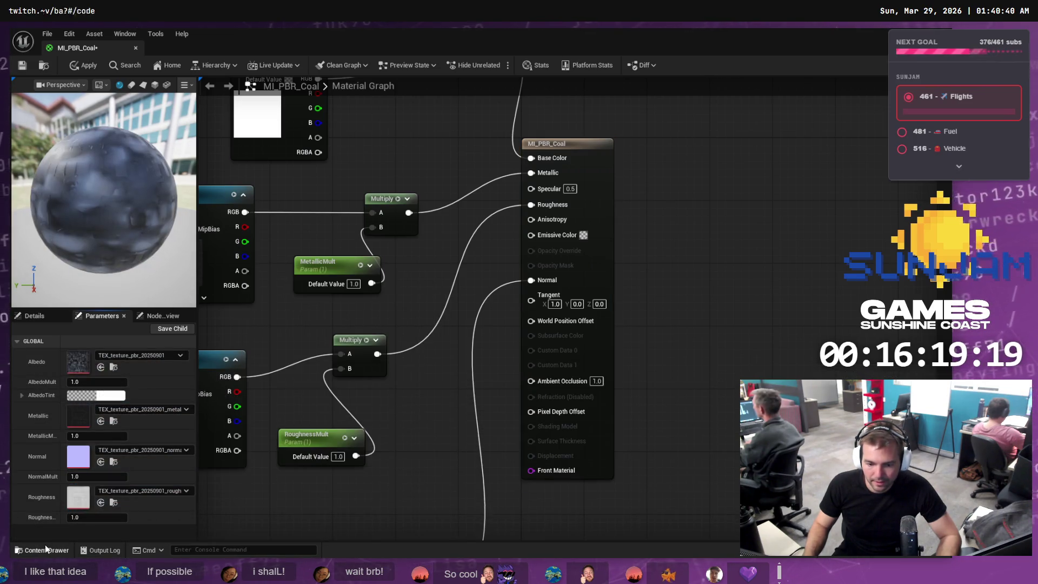
left_click(43, 549)
mouse_move(243, 407)
left_mouse_down()
mouse_move(81, 337)
mouse_move(86, 500)
left_mouse_up()
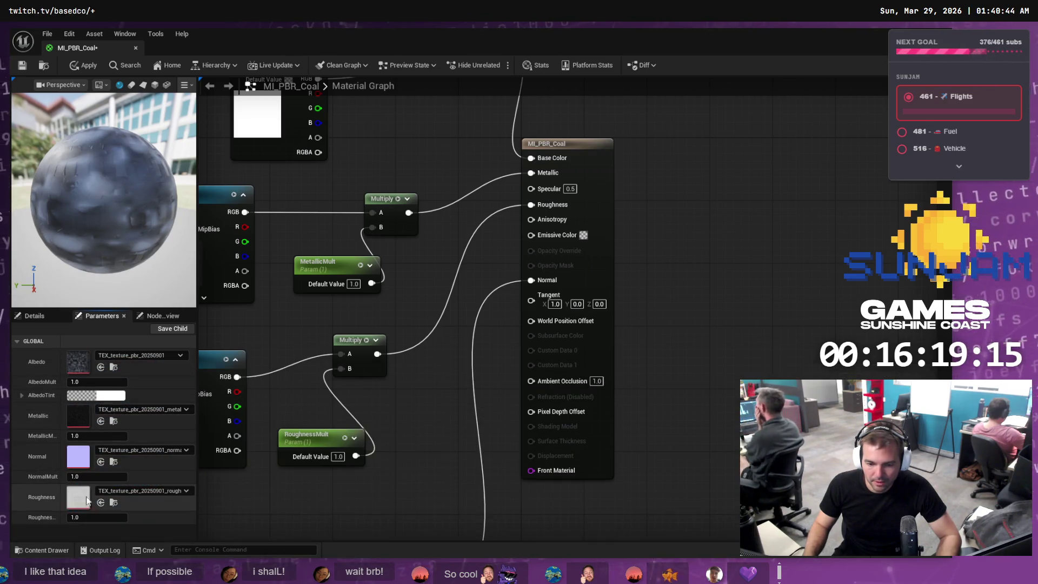
left_click(42, 549)
left_click(362, 454)
mouse_move(362, 454)
left_mouse_down()
mouse_move(204, 369)
mouse_move(82, 400)
mouse_move(78, 486)
left_mouse_up()
left_click(66, 552)
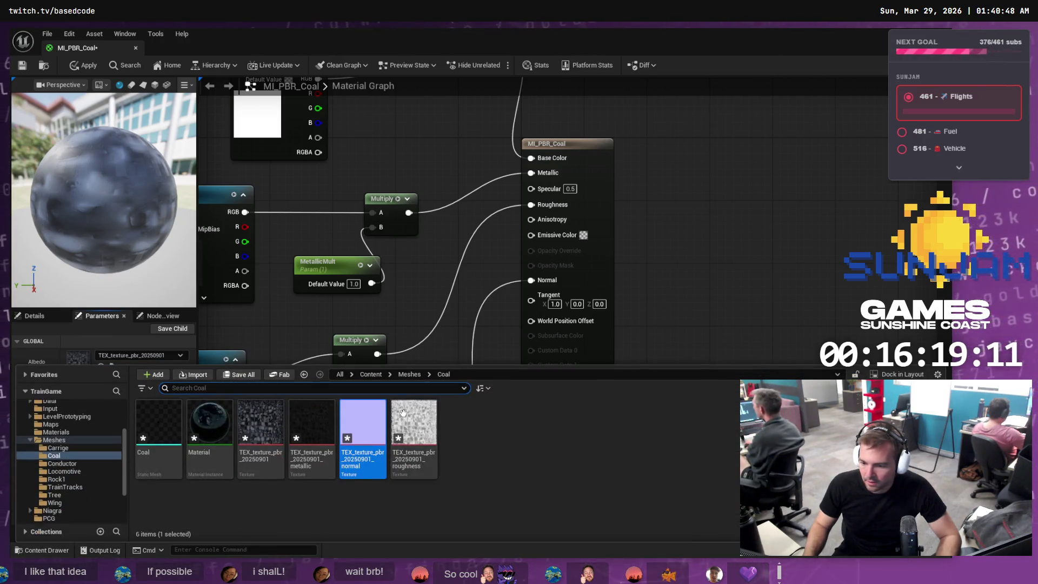
mouse_move(414, 427)
left_mouse_down()
mouse_move(132, 353)
mouse_move(87, 498)
left_mouse_up()
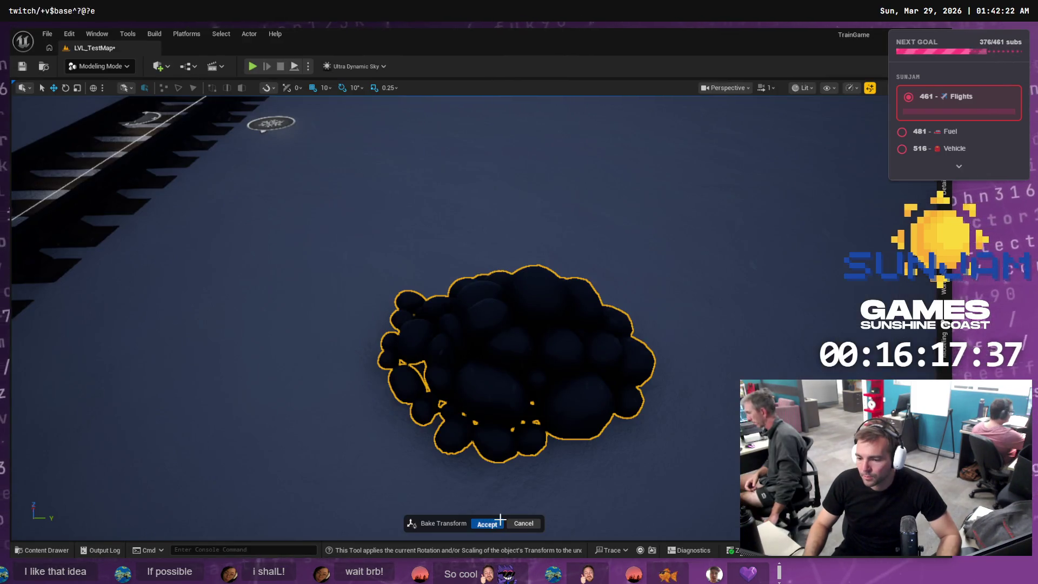
left_click(502, 522)
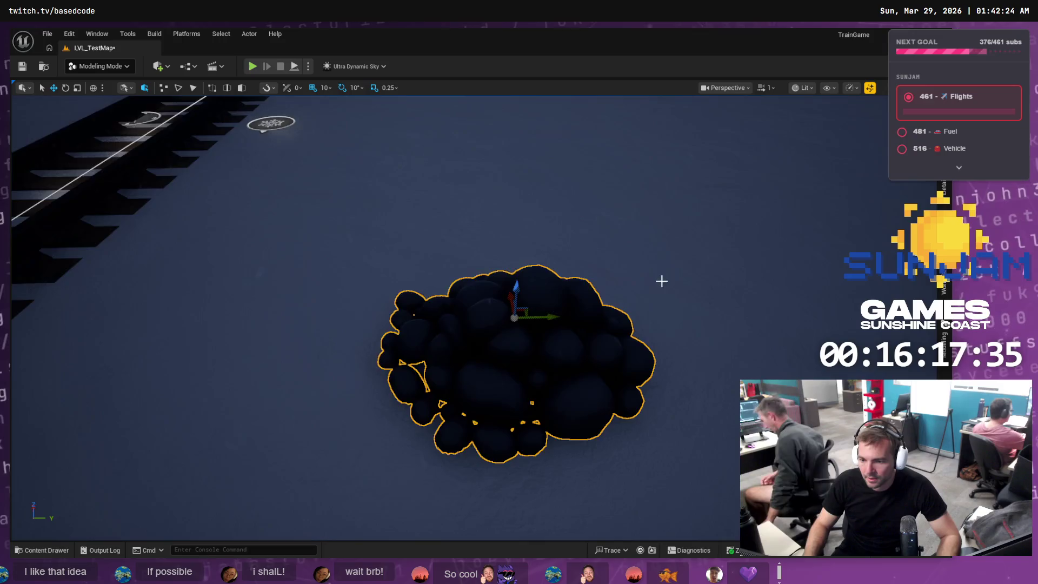
mouse_move(662, 281)
left_mouse_down()
mouse_move(651, 351)
mouse_move(632, 357)
mouse_move(657, 358)
left_mouse_up()
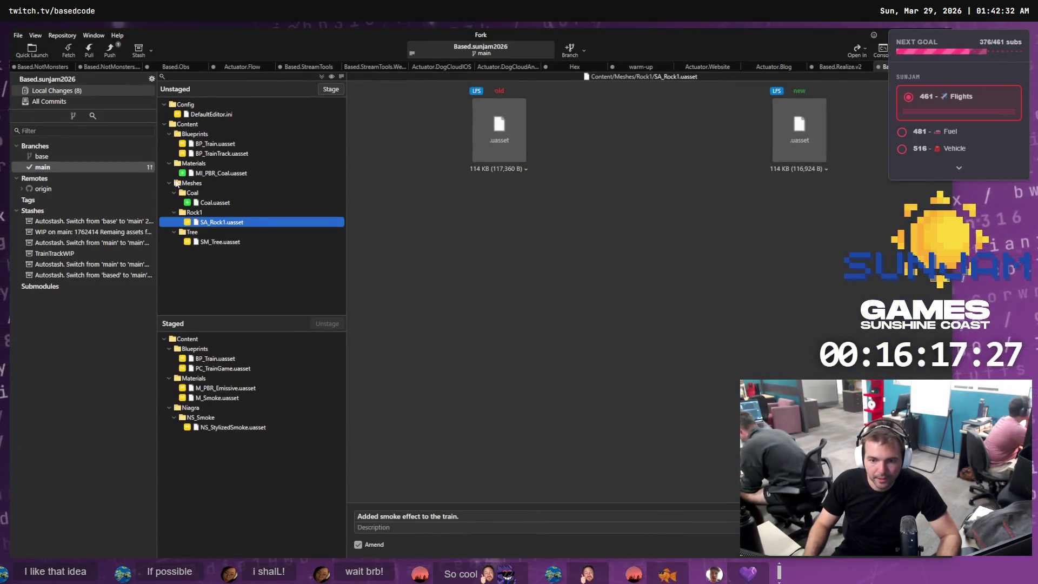
Rearrange Fork's staging so the coal material instance and Coal mesh stay unstaged
left_click(242, 173)
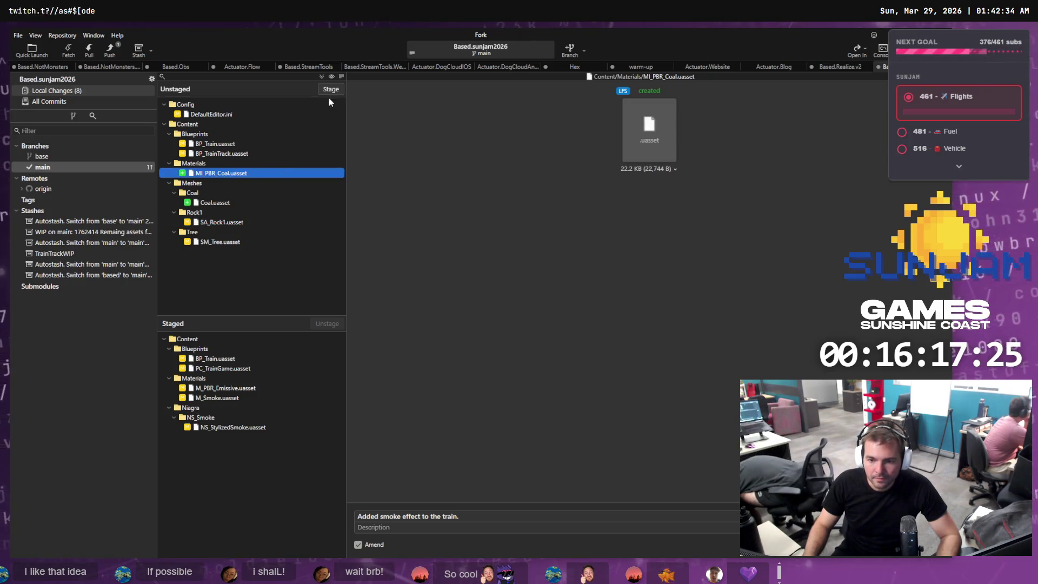
key("Return")
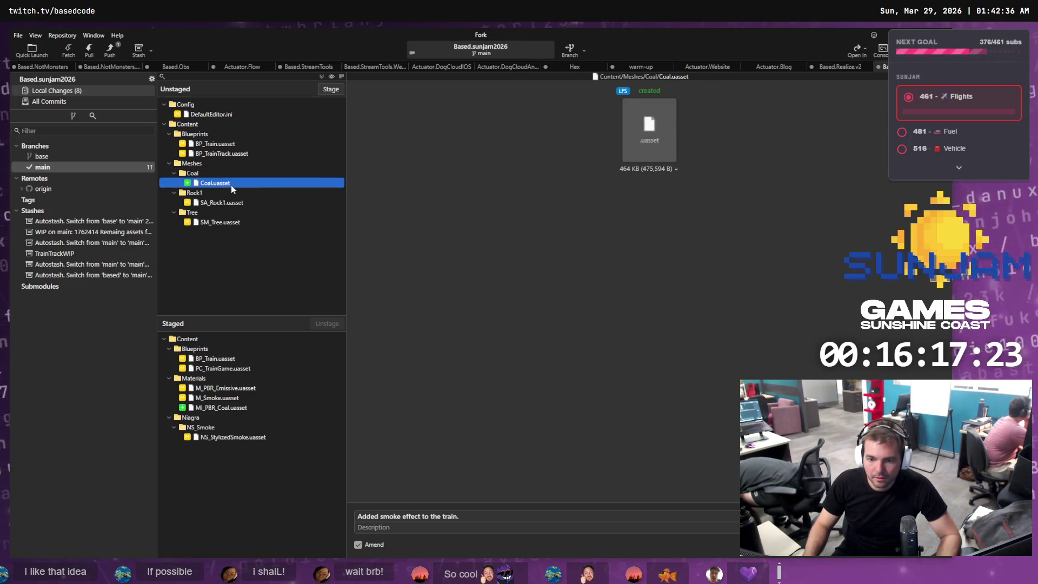
left_click(330, 89)
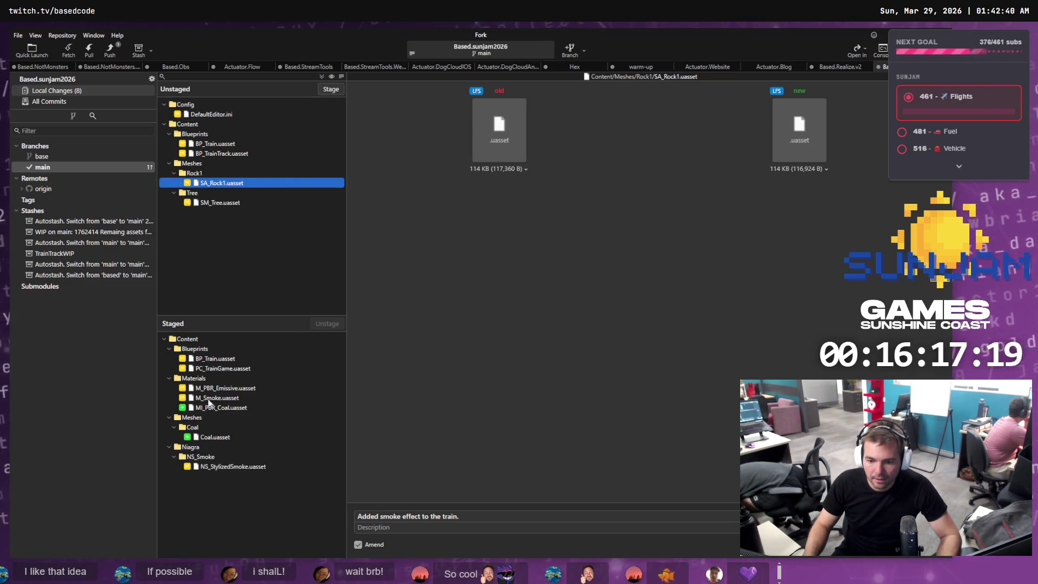
left_click(231, 368)
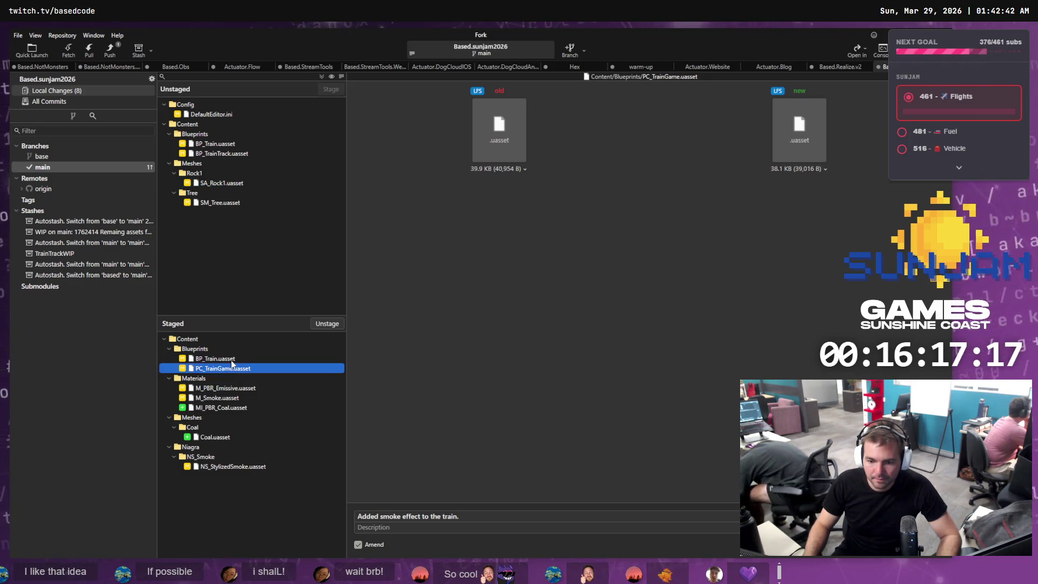
left_click(243, 358, "shift")
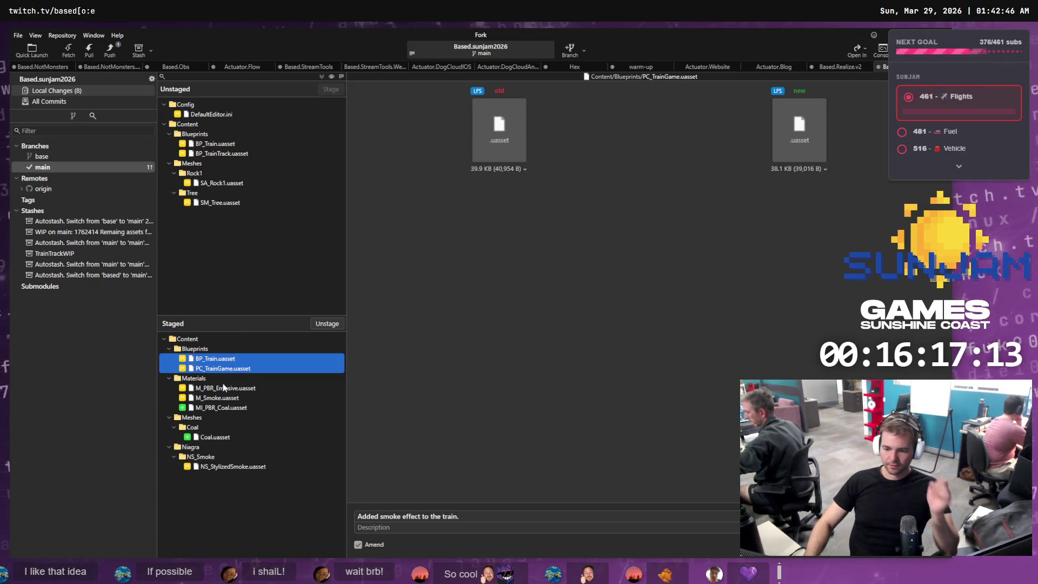
left_click(233, 407)
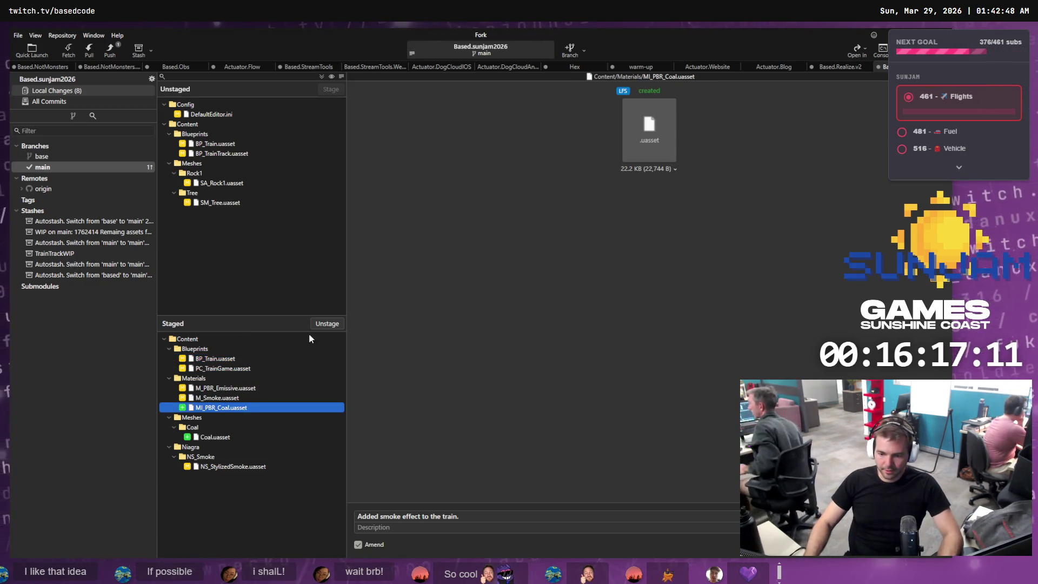
left_click(336, 325)
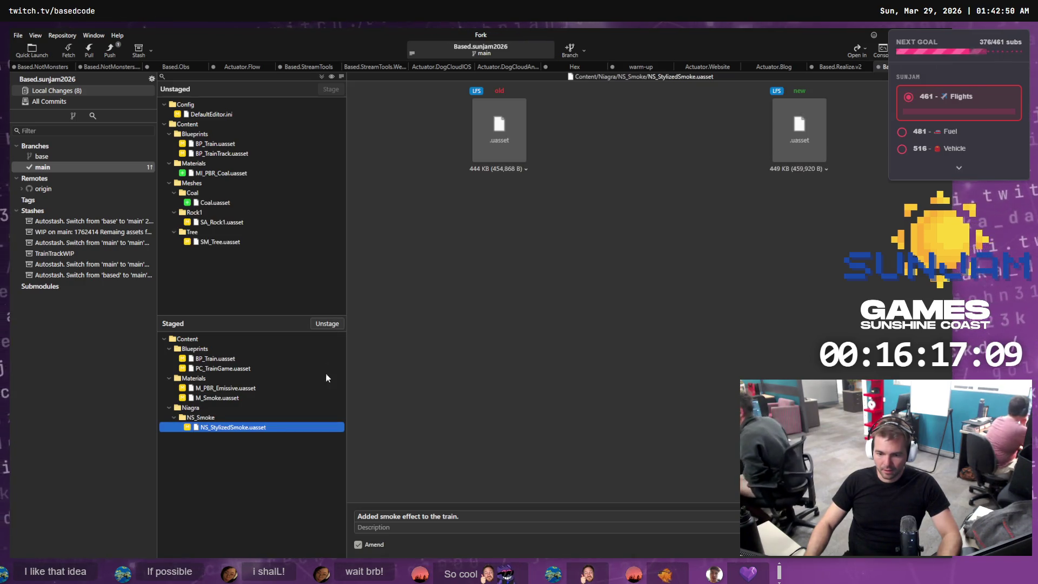
Stage BP_Train and amend the 'Added smoke effect to the train.' commit, then view main
left_click(455, 516)
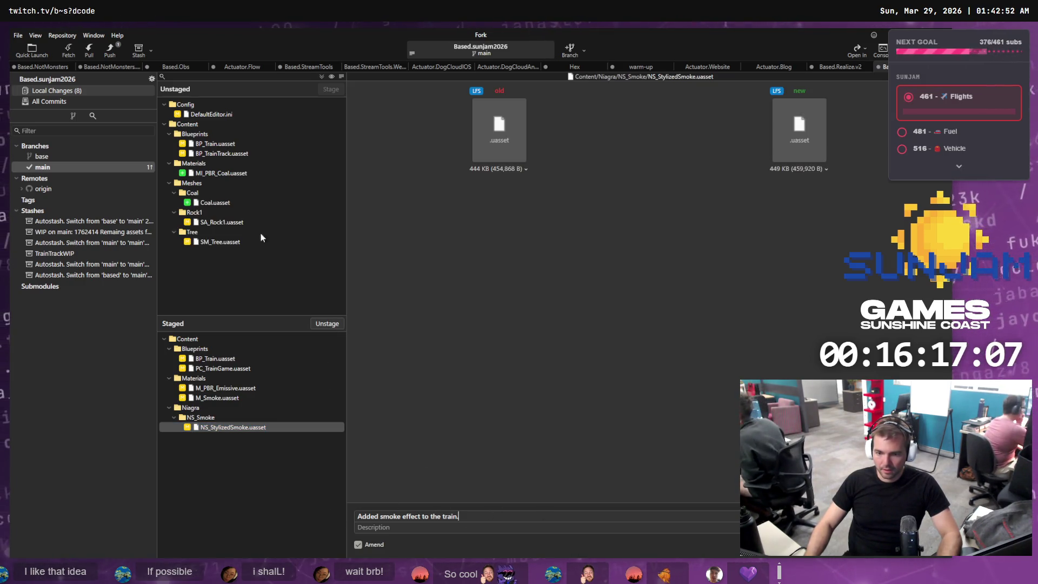
left_click(281, 143)
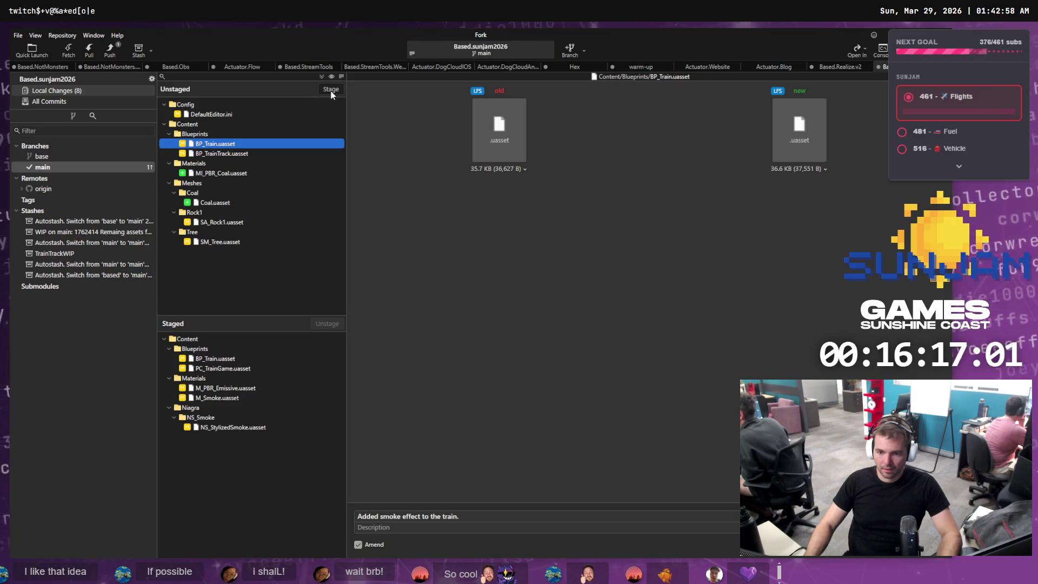
left_click(331, 91)
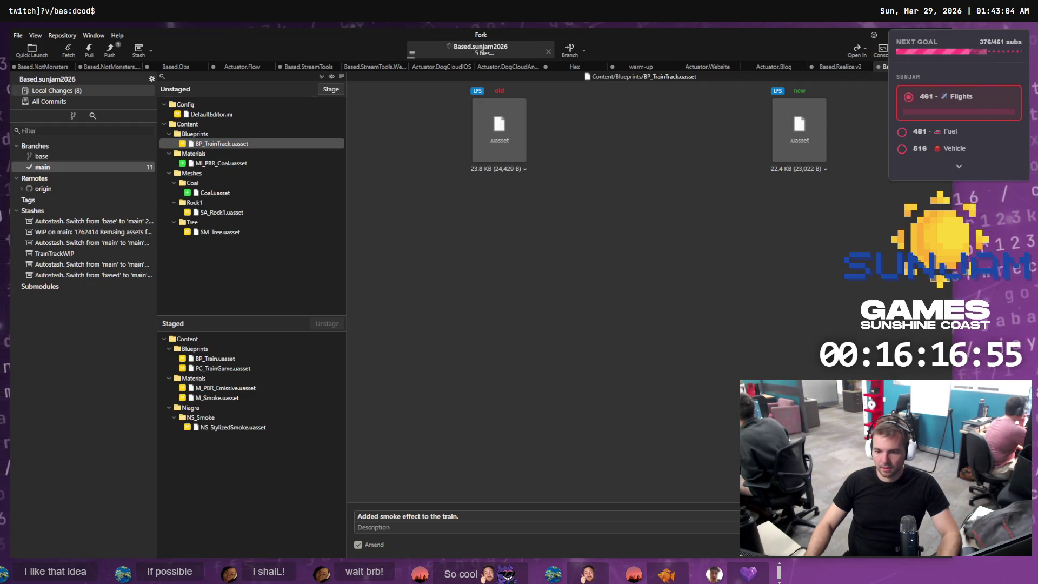
key("ctrl+Return")
left_click(91, 167)
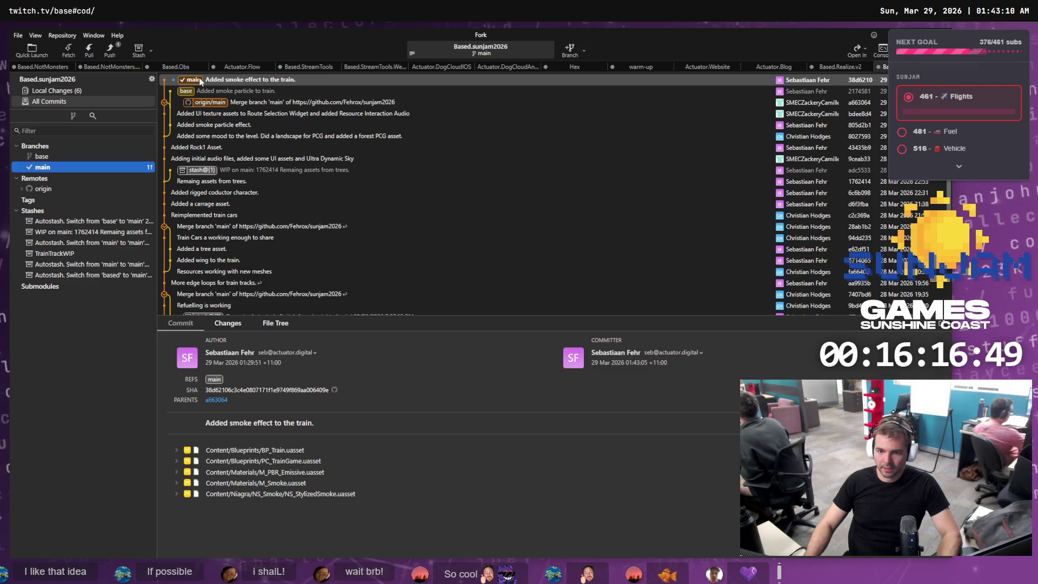
Push main to origin and switch back to the Unreal Editor level
left_click(111, 54)
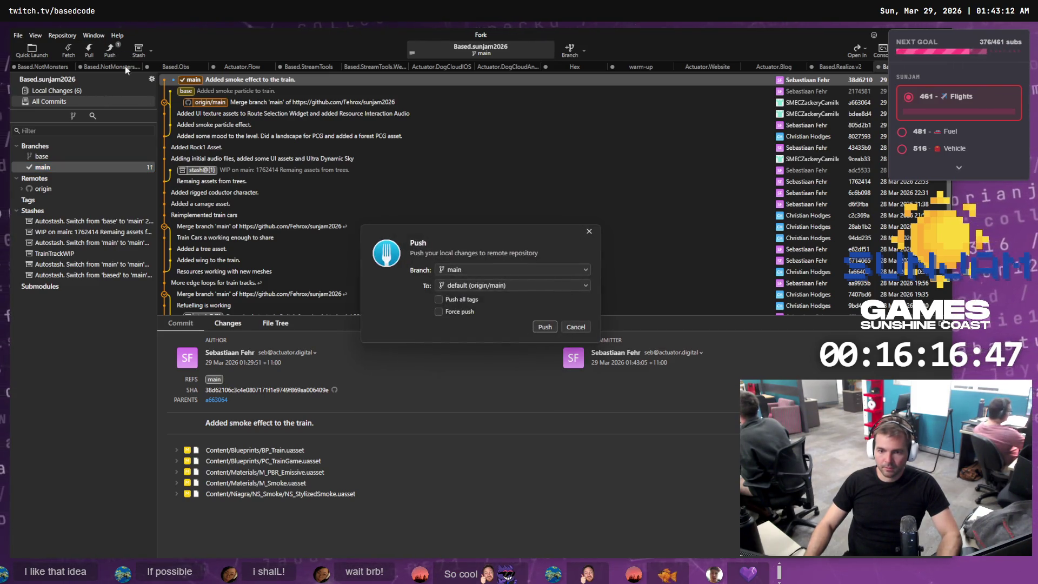
left_click(546, 327)
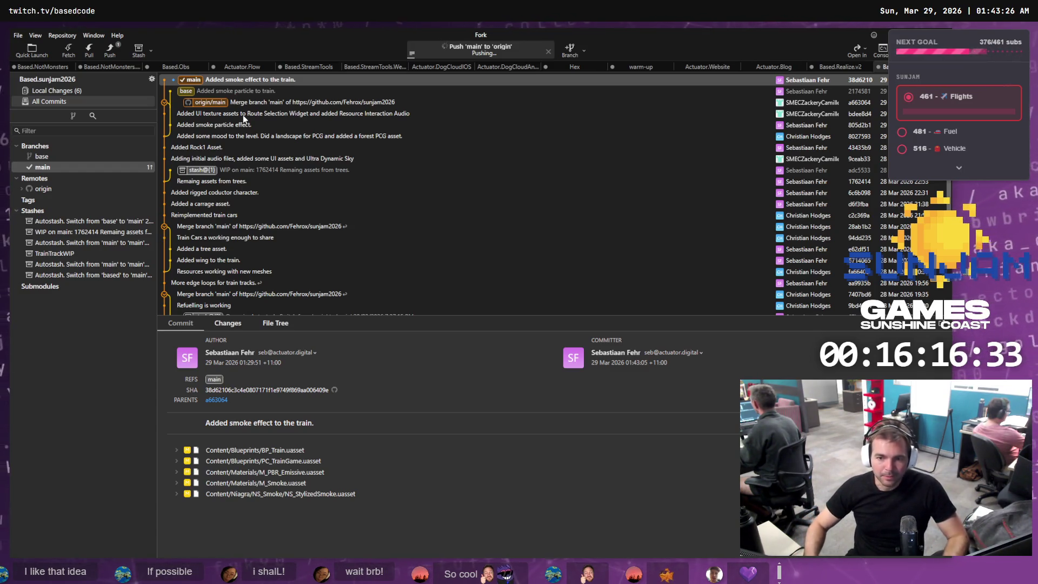
scroll(231, 114, "down", 1)
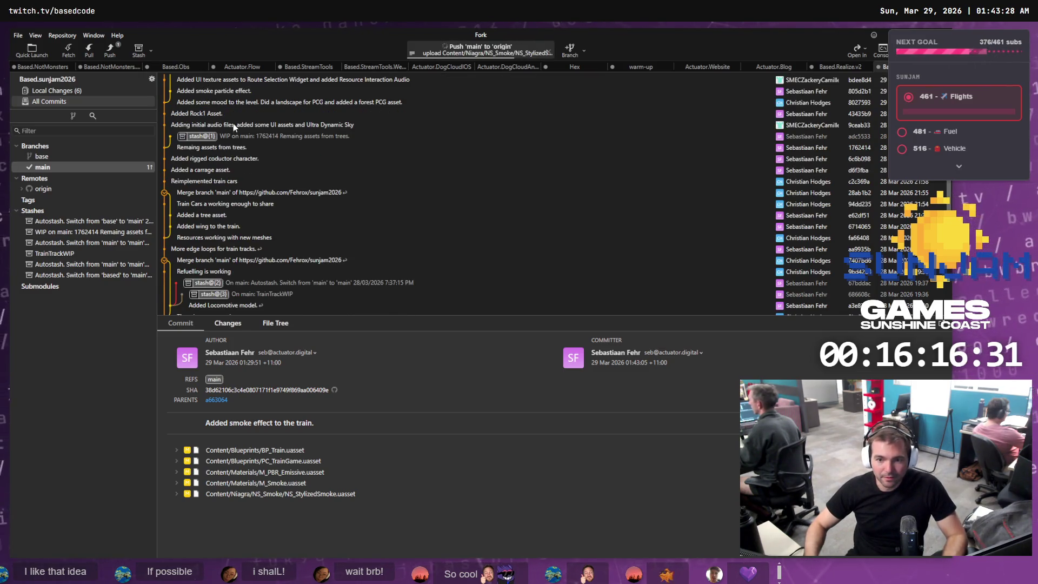
scroll(235, 124, "up", 1)
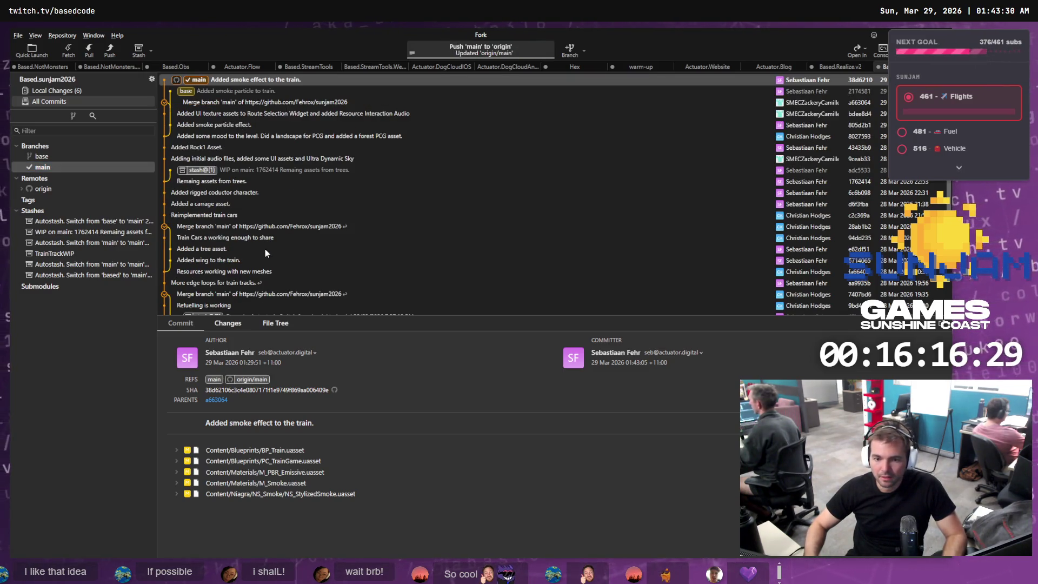
key("alt+Tab")
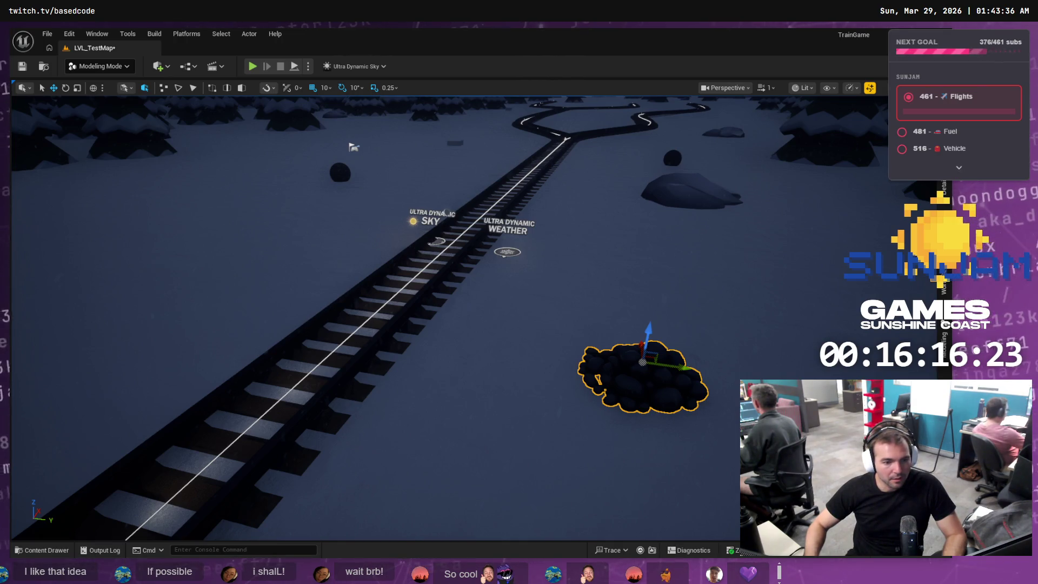
Stage MI_PBR_Coal and the Coal mesh in Fork's local changes
key("alt+Tab")
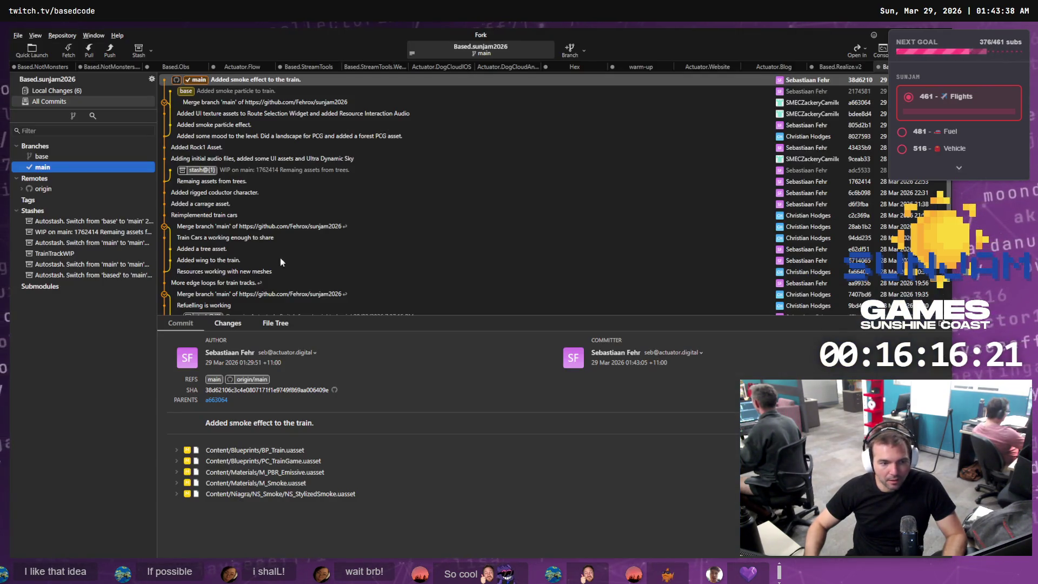
left_click(52, 91)
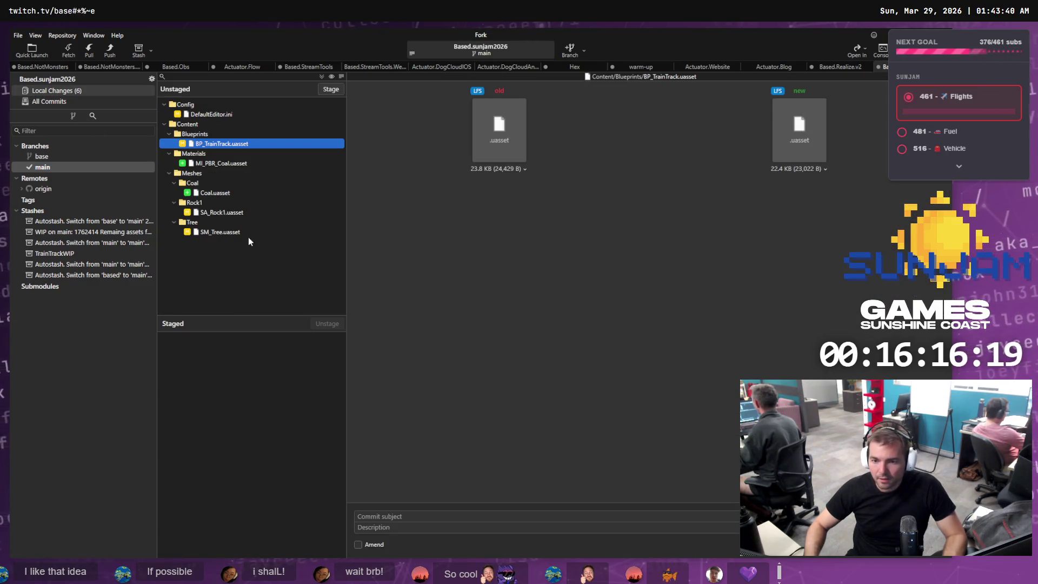
left_click(219, 156)
left_click(220, 162)
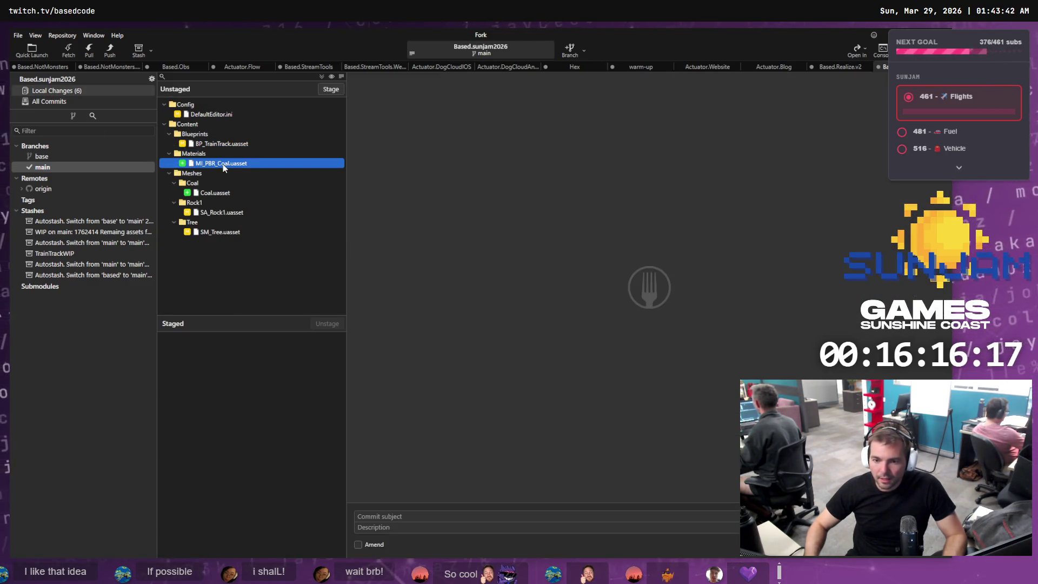
left_click(223, 194)
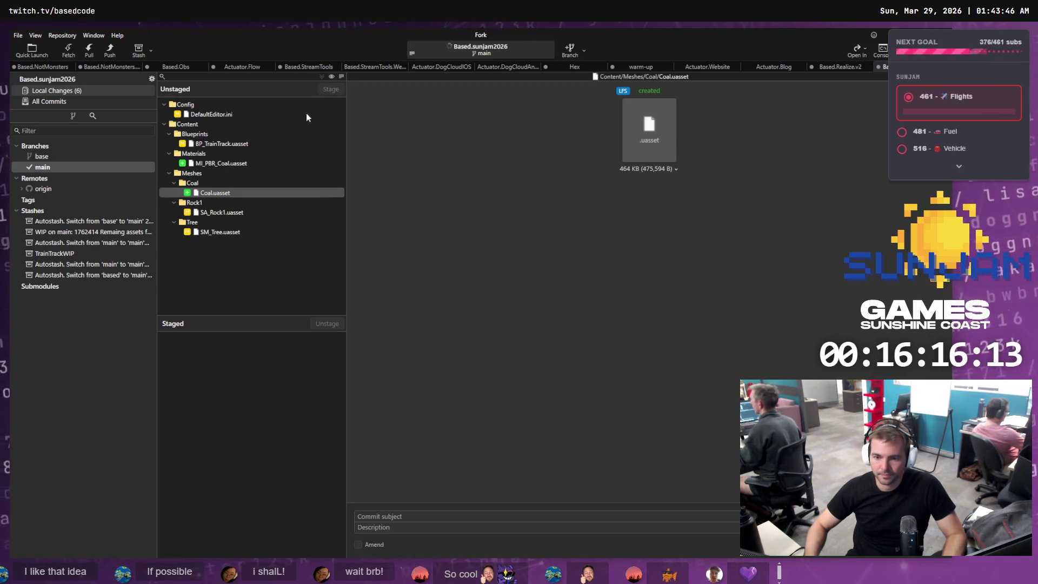
left_click(331, 90)
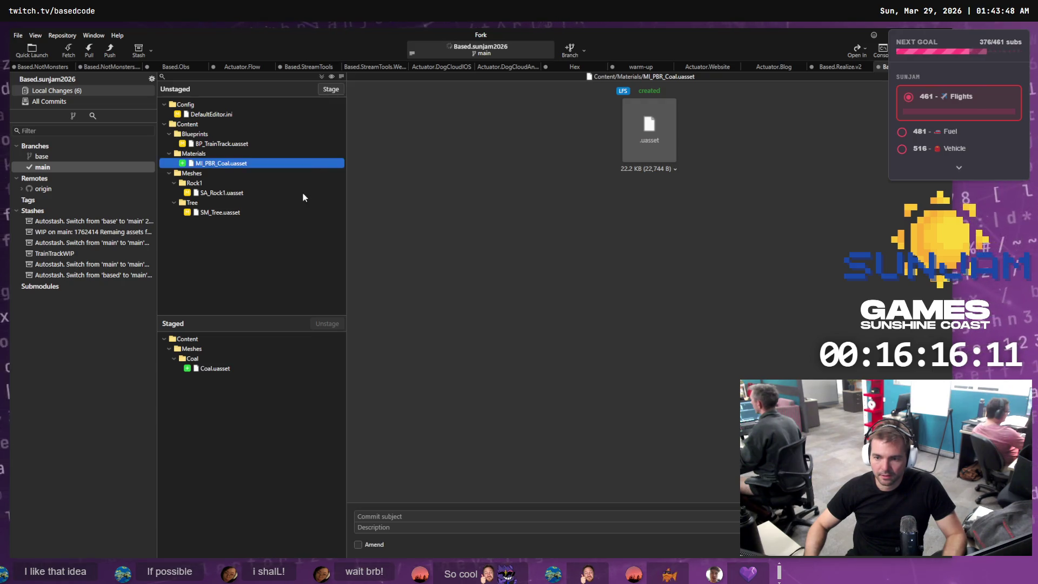
Save all modified assets and the level in Unreal Engine, then return to Fork
key("alt+Tab")
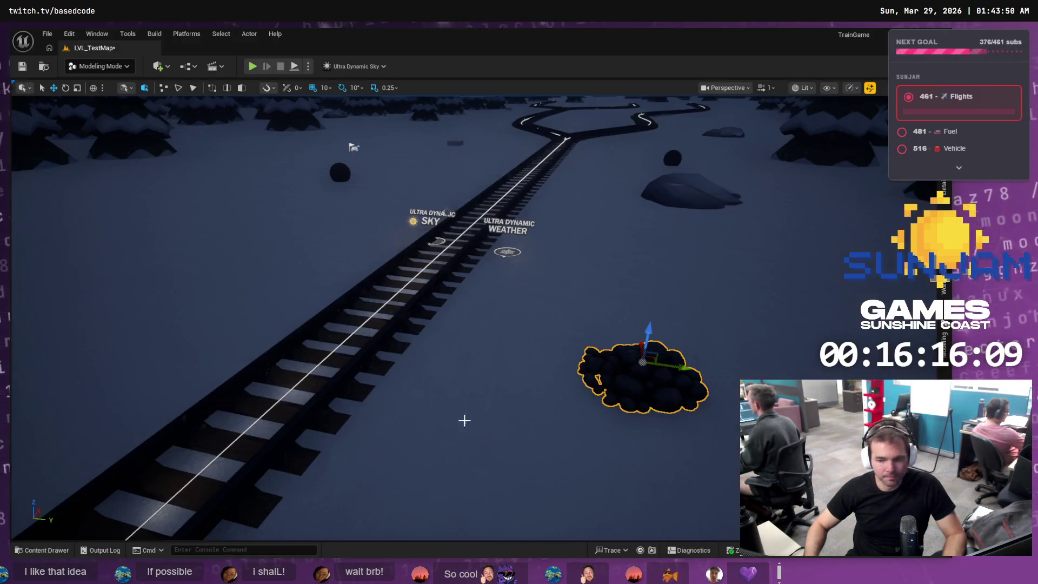
key("ctrl+shift+s")
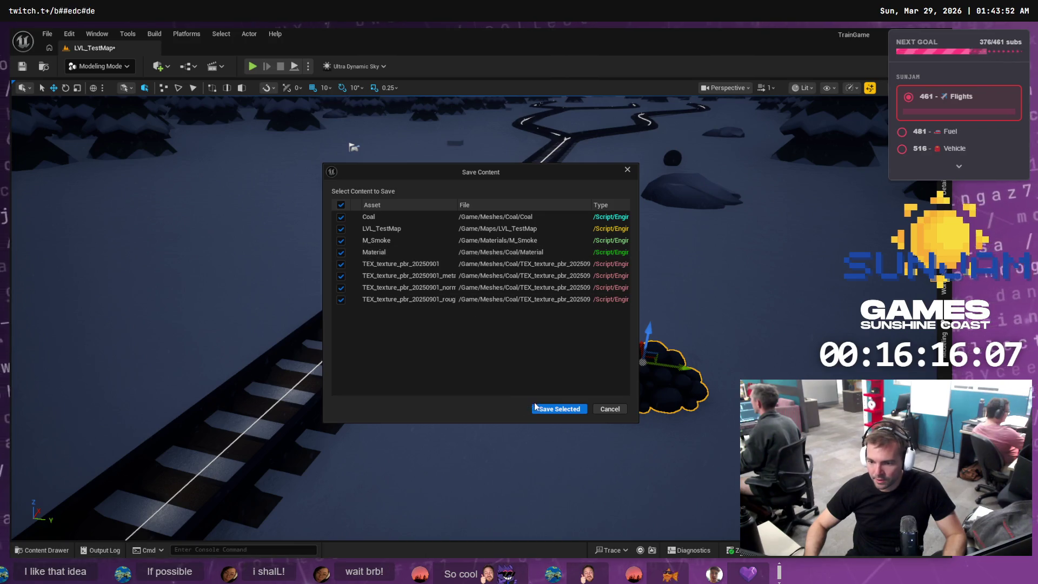
left_click(561, 410)
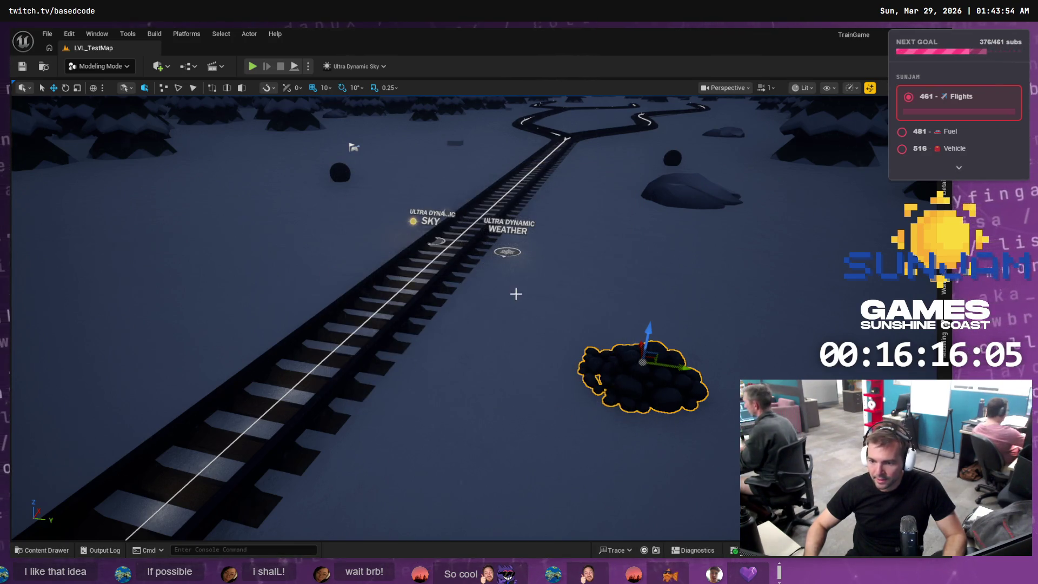
key("alt+Tab")
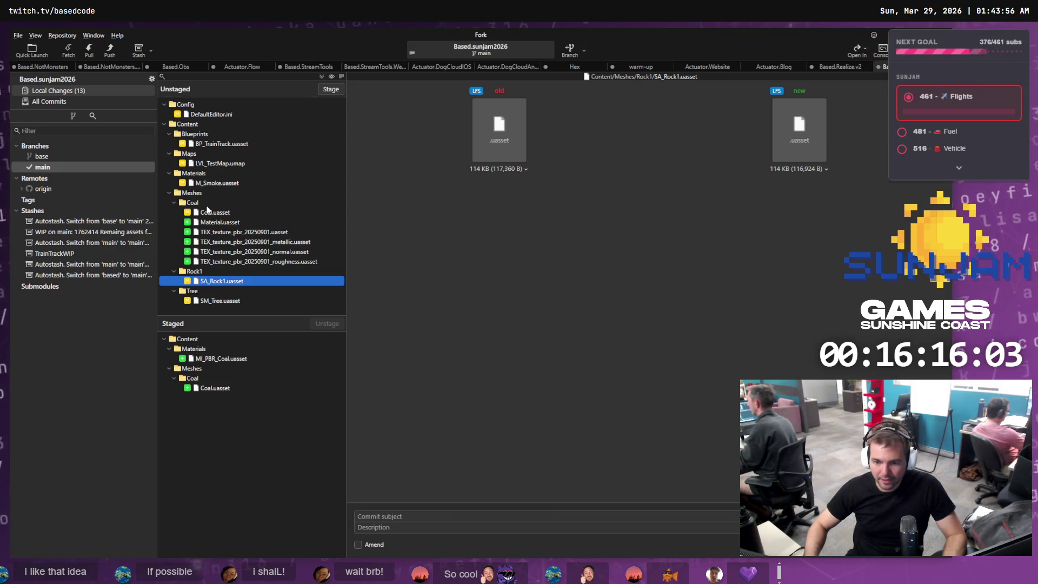
Stage the Coal folder's mesh, material and texture files and enter the summary 'Added Coal Asset to the game.'
left_click(207, 206)
left_click(330, 89)
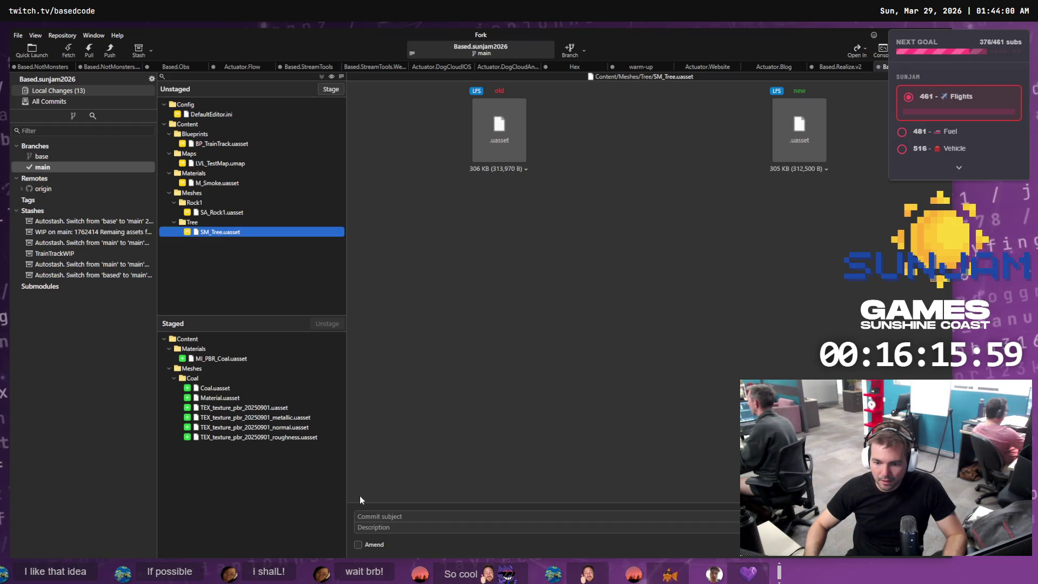
left_click(403, 516)
type("Added C[pas")
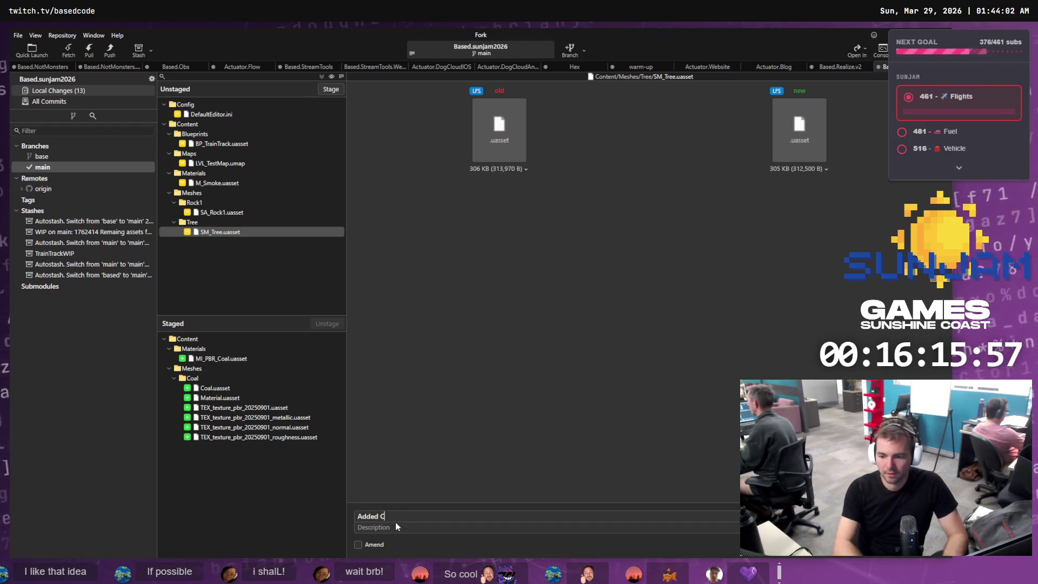
key("BackSpace")
key("BackSpace")
key("BackSpace")
type("op")
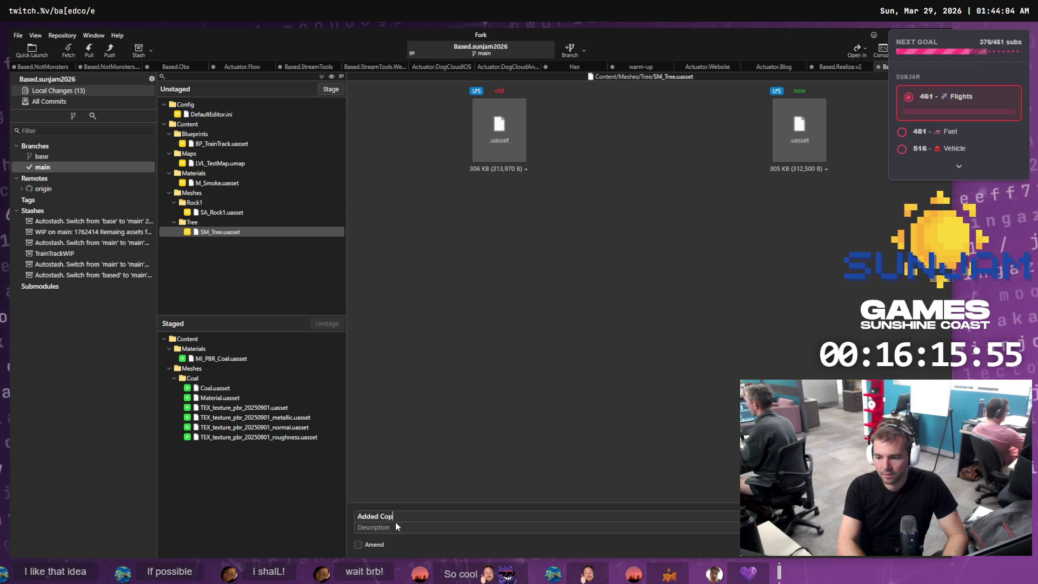
key("BackSpace")
type("al Asset to")
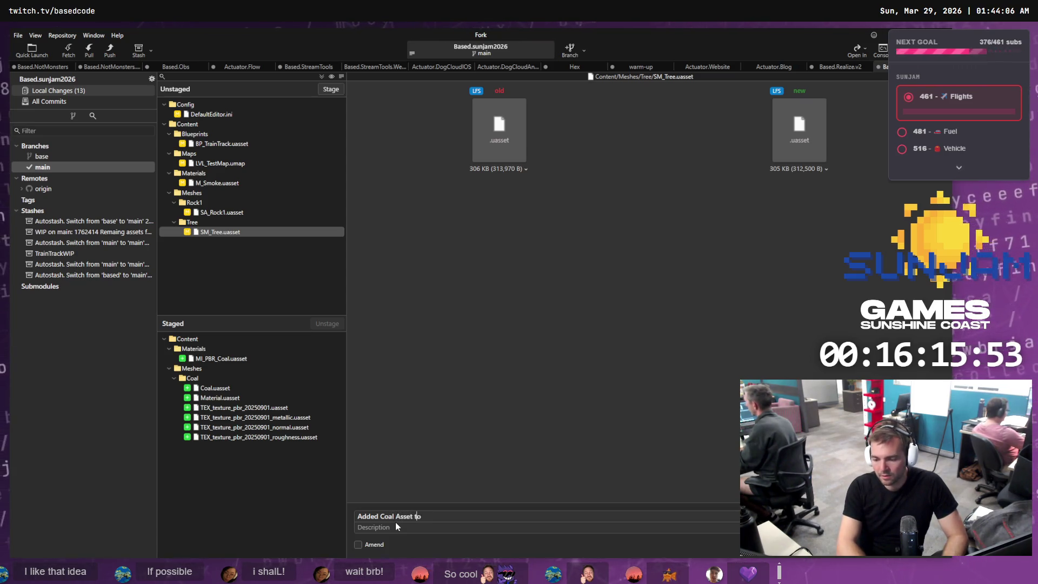
type(" the game.")
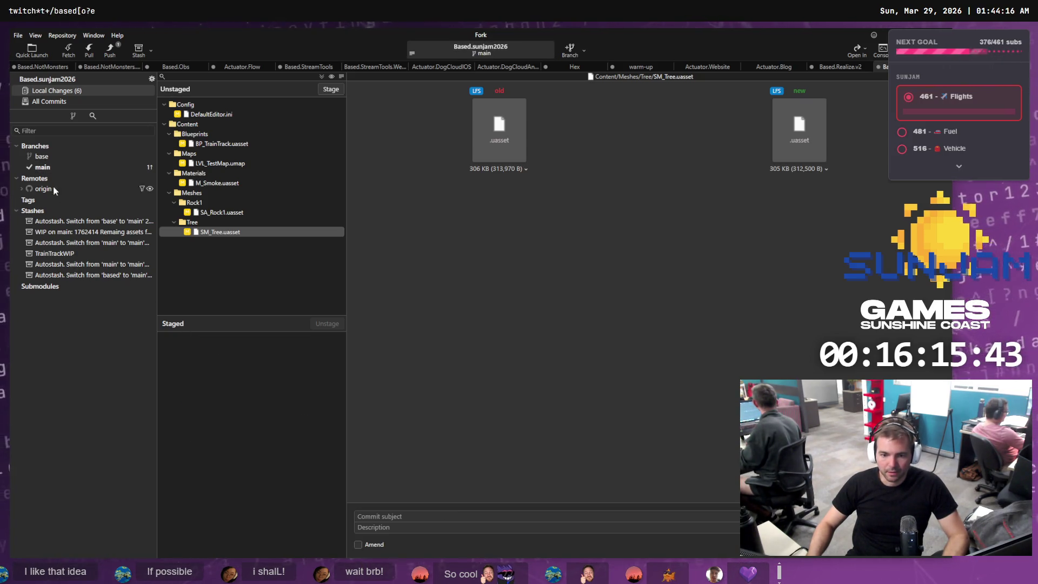
Push the main branch's latest commit to origin from its right-click menu
left_click(45, 167)
right_click(195, 81)
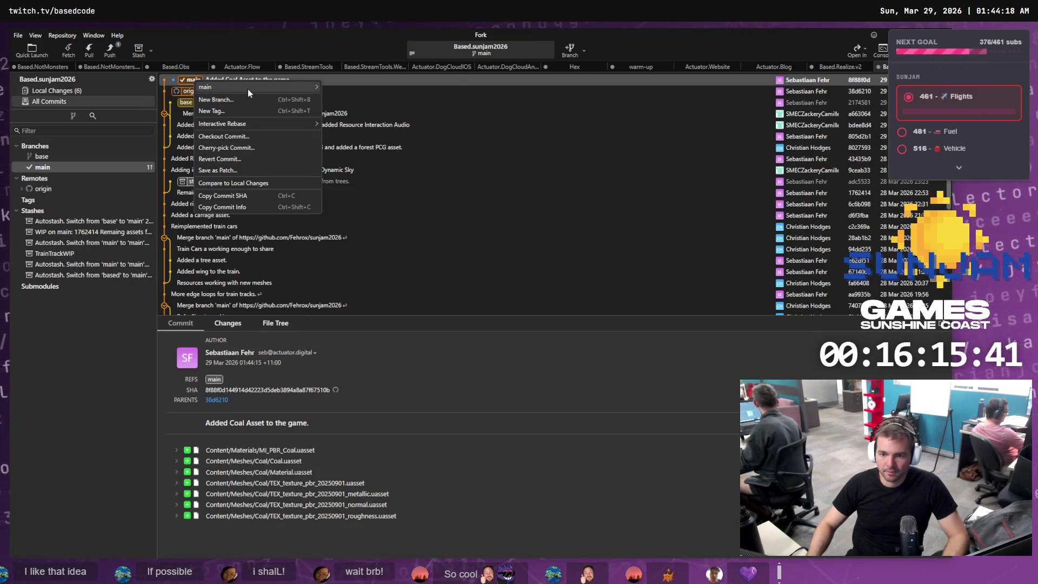
mouse_move(247, 89)
left_click(350, 132)
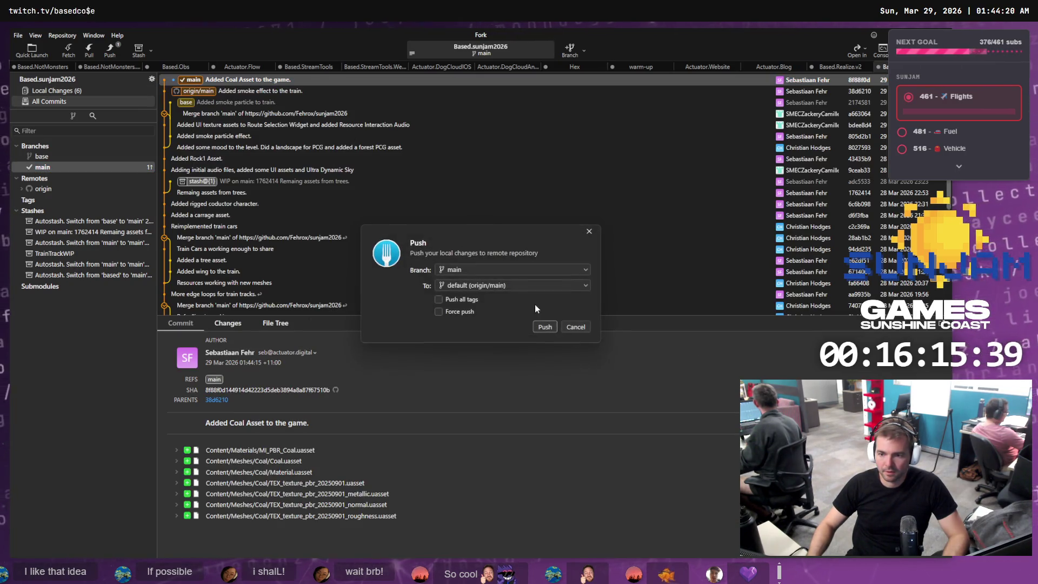
left_click(553, 330)
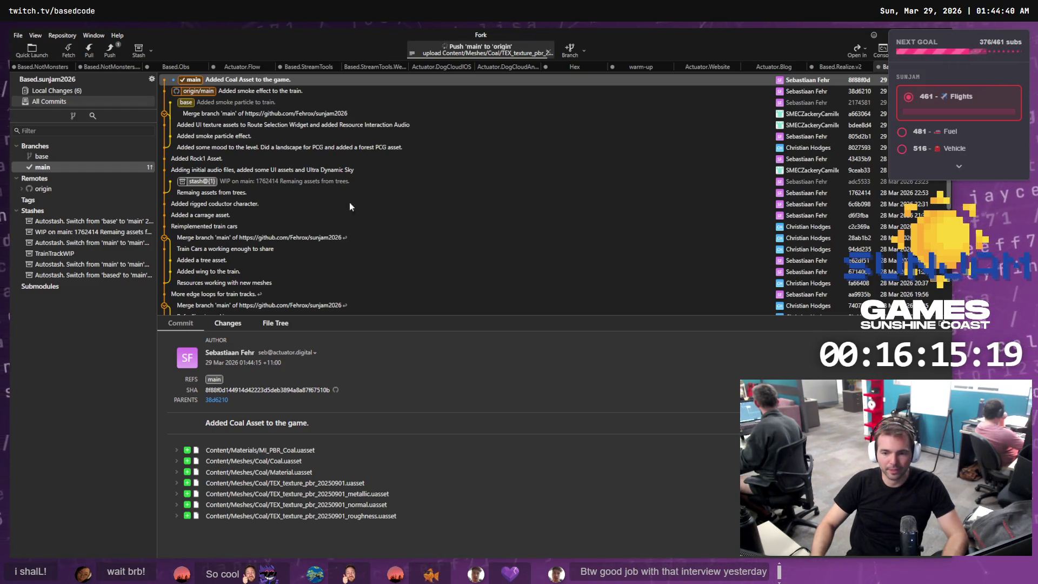
Review the coal and smoke commits, then push main to origin/main again from the toolbar
left_click(200, 82)
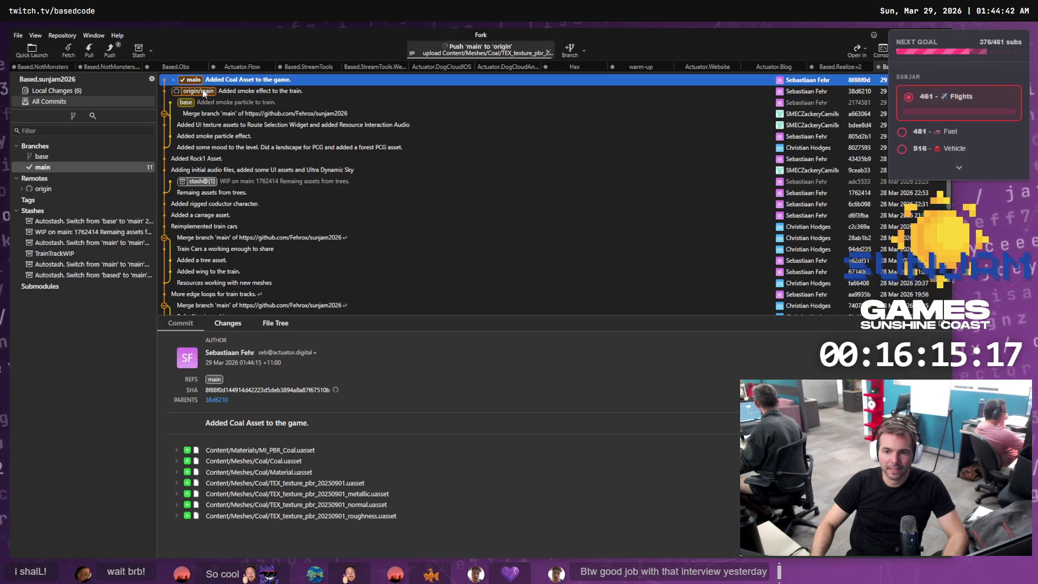
left_click(200, 91)
left_click(110, 54)
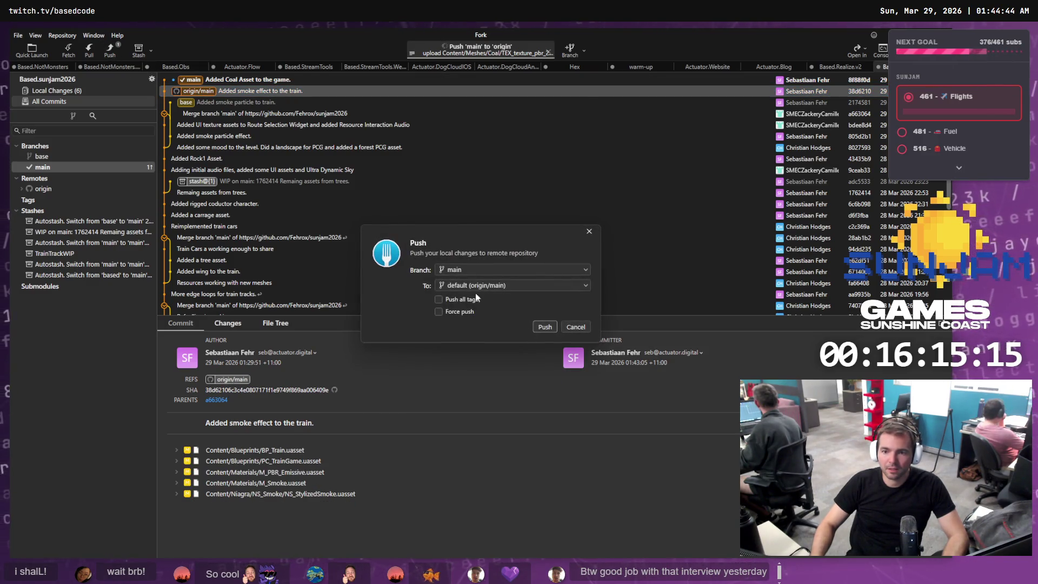
left_click(543, 327)
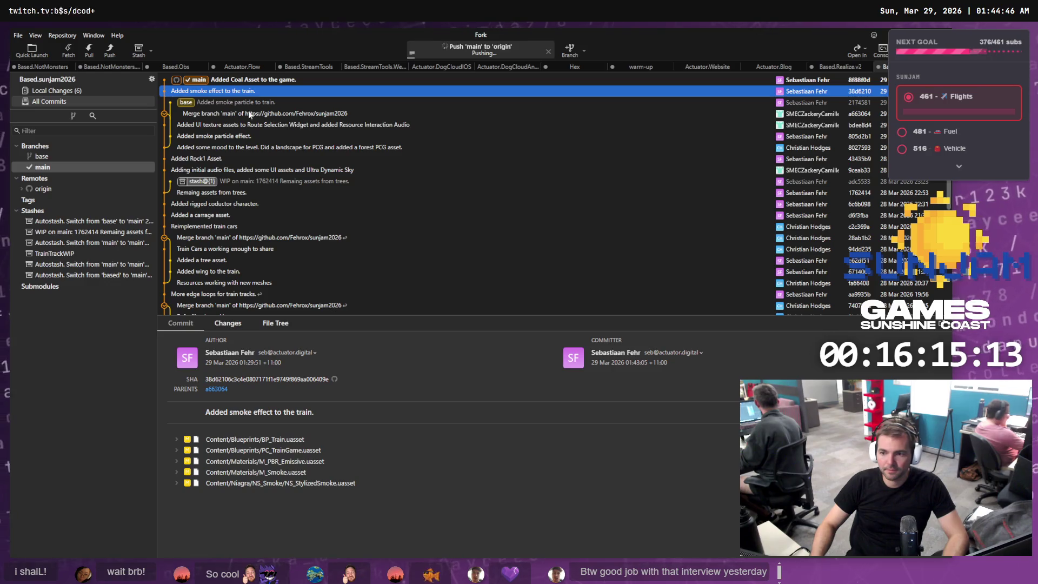
left_click(43, 167)
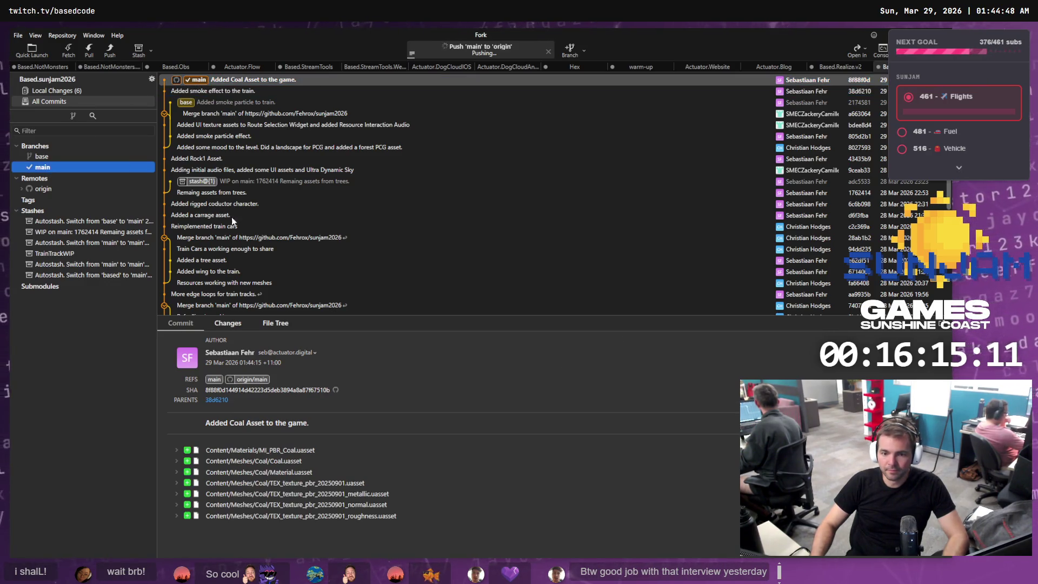
Return to the snowy level, fly the camera back along the track, then launch File Explorer with Win+E
key("alt+Tab")
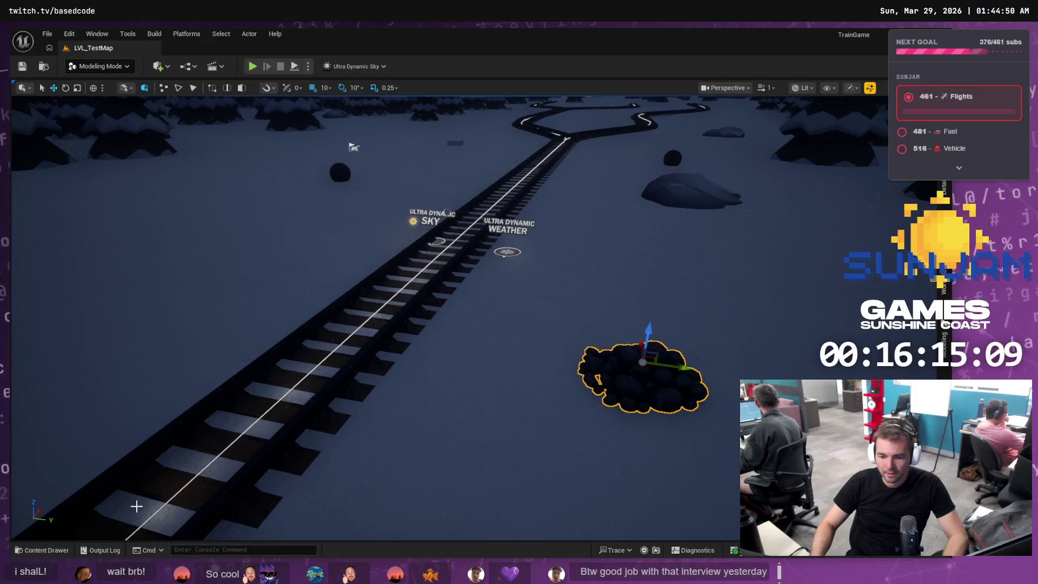
scroll(531, 182, "down", 5)
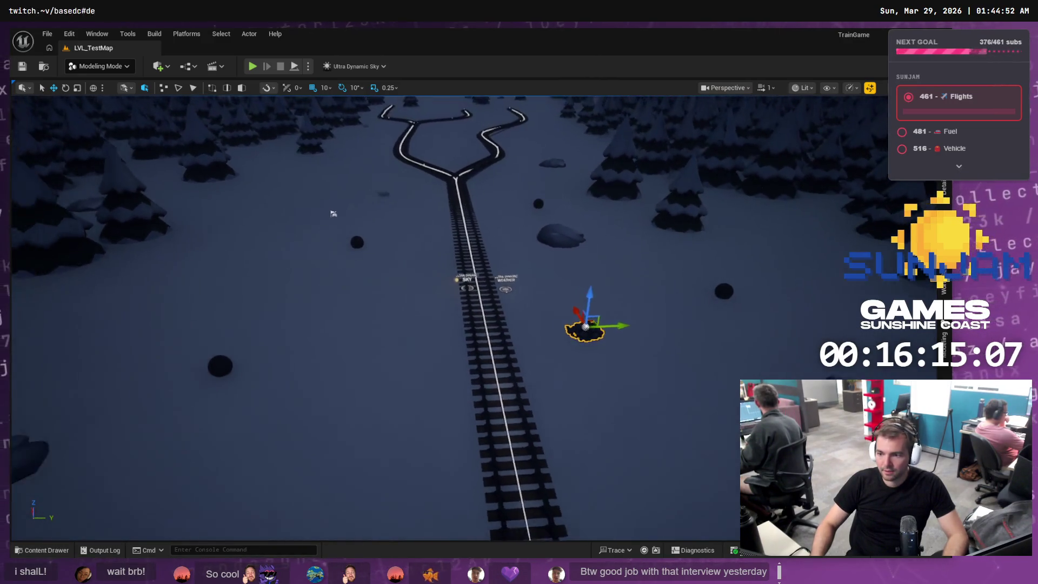
key("d")
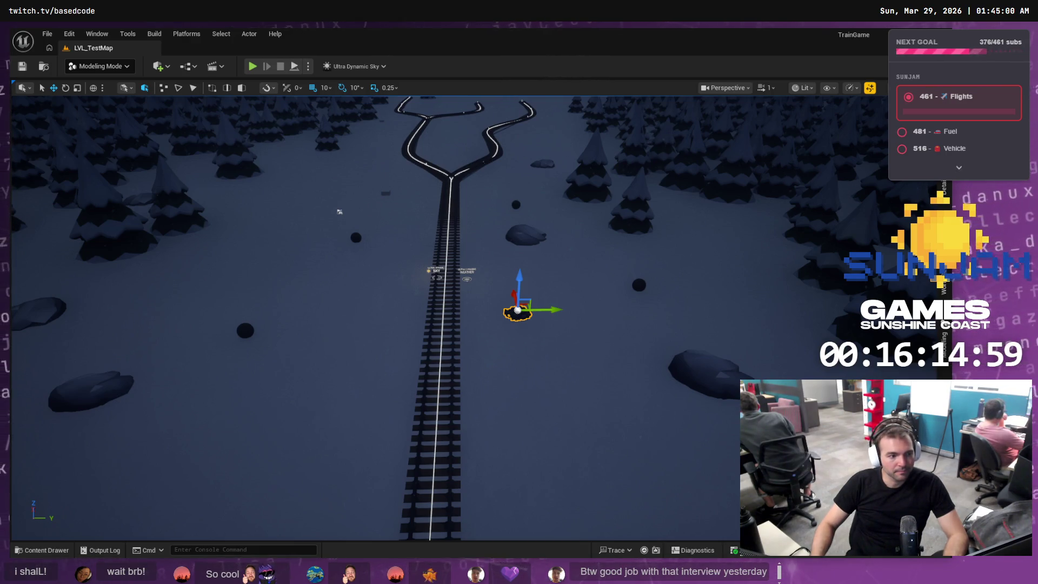
key("super+e")
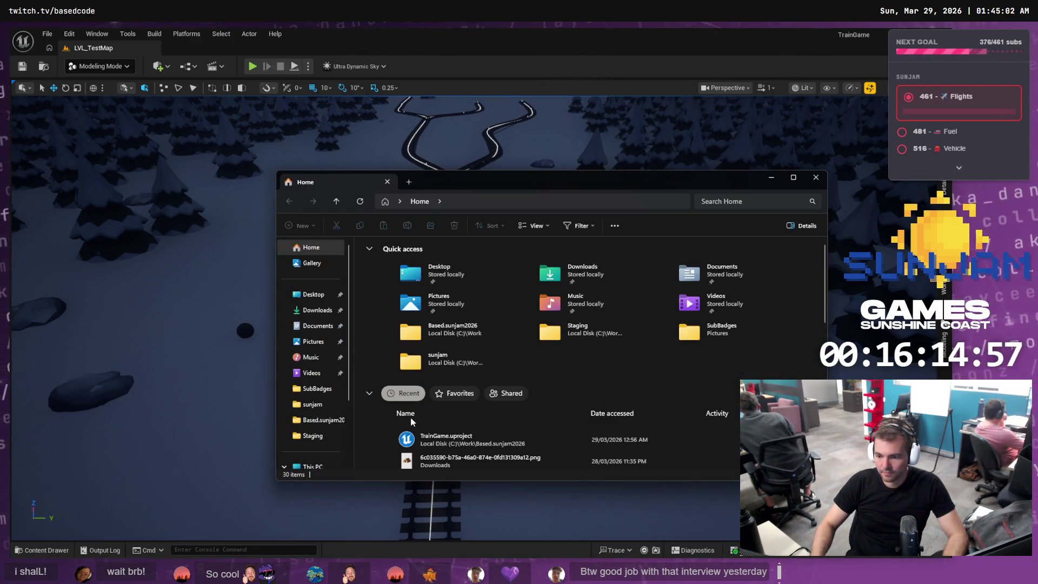
Go to the TrainGame project's Staging folder and extract WoodLogs.zip
right_click(468, 441)
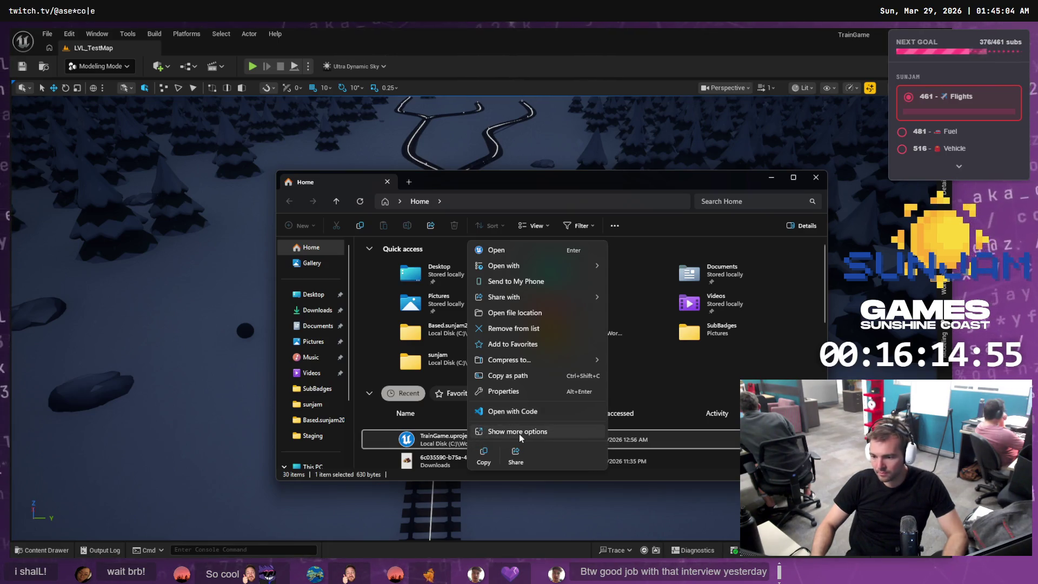
left_click(514, 313)
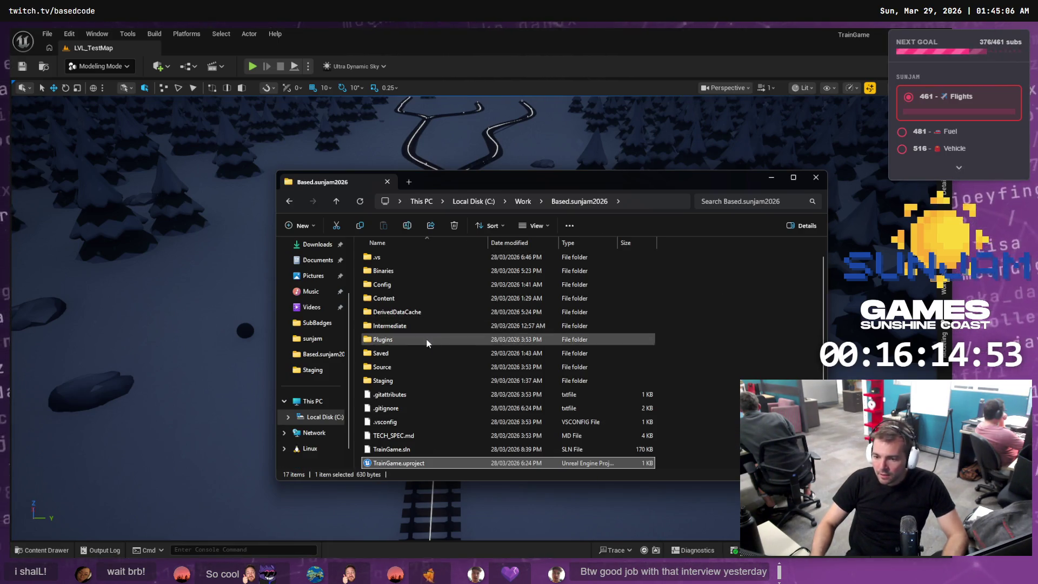
double_click(398, 380)
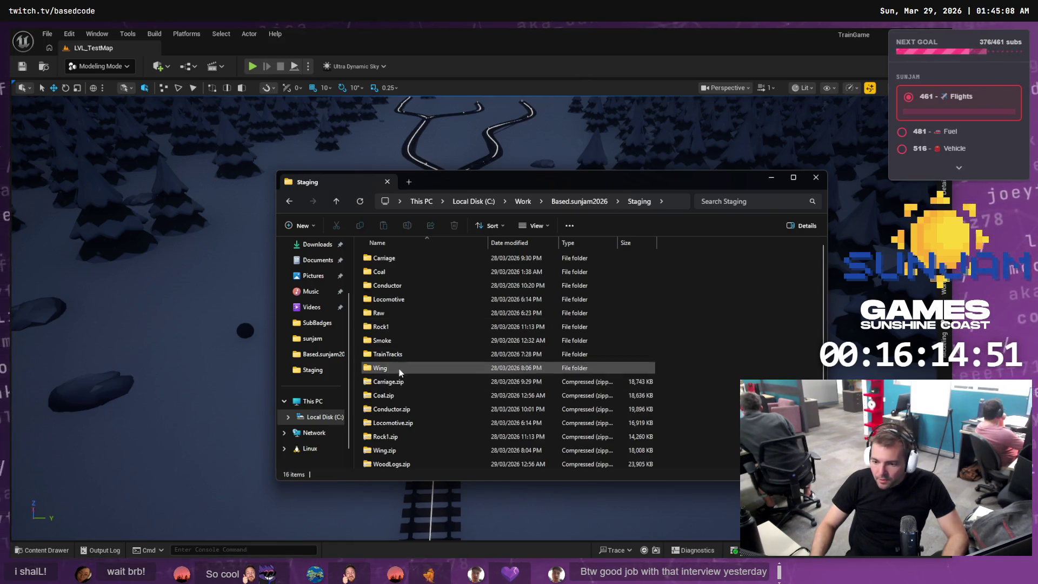
right_click(393, 463)
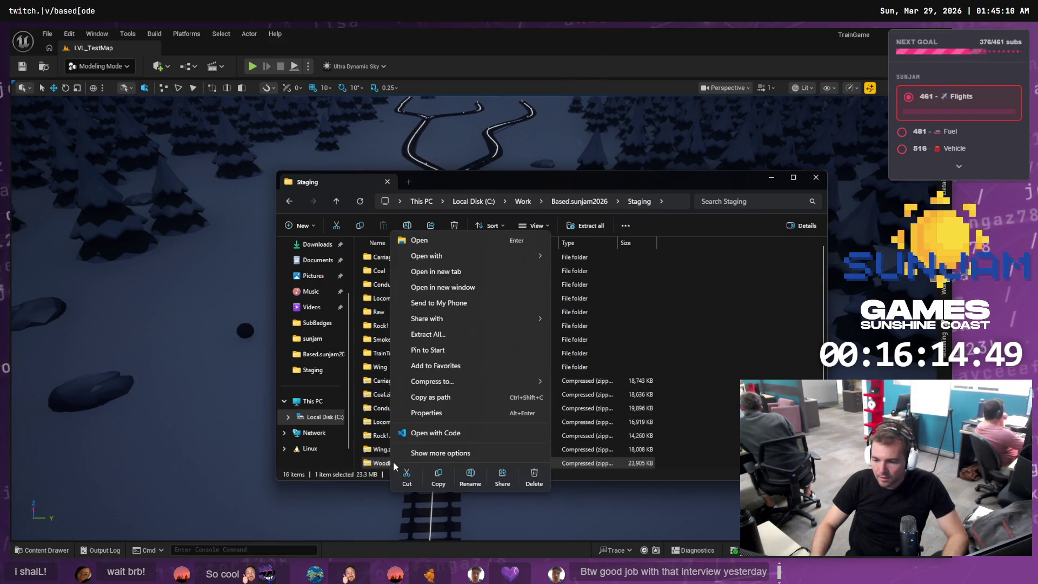
mouse_move(485, 263)
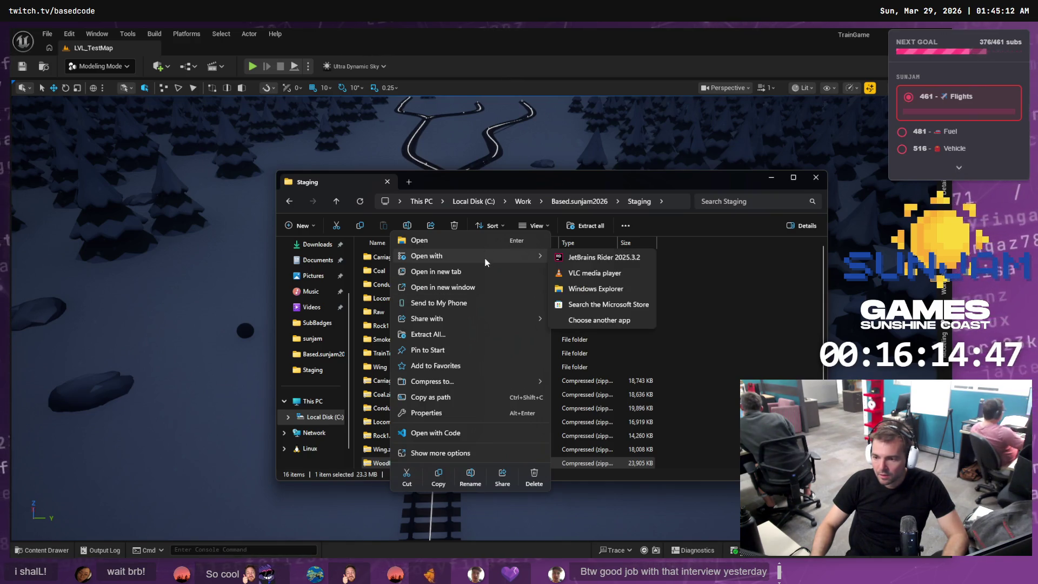
left_click(433, 336)
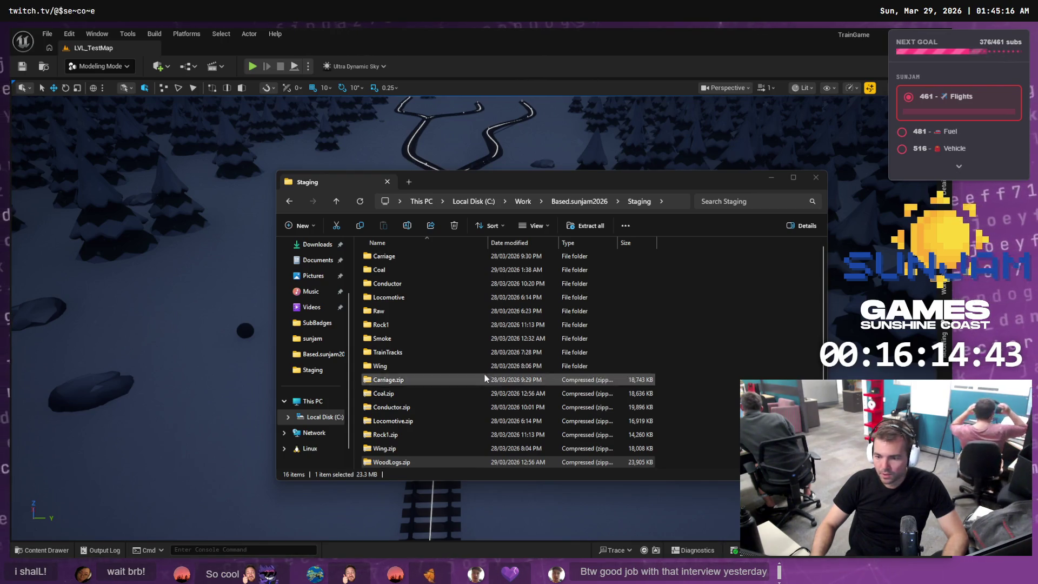
Rename the extracted .obj model to WoodLogs.obj and return to Unreal
left_click(409, 311)
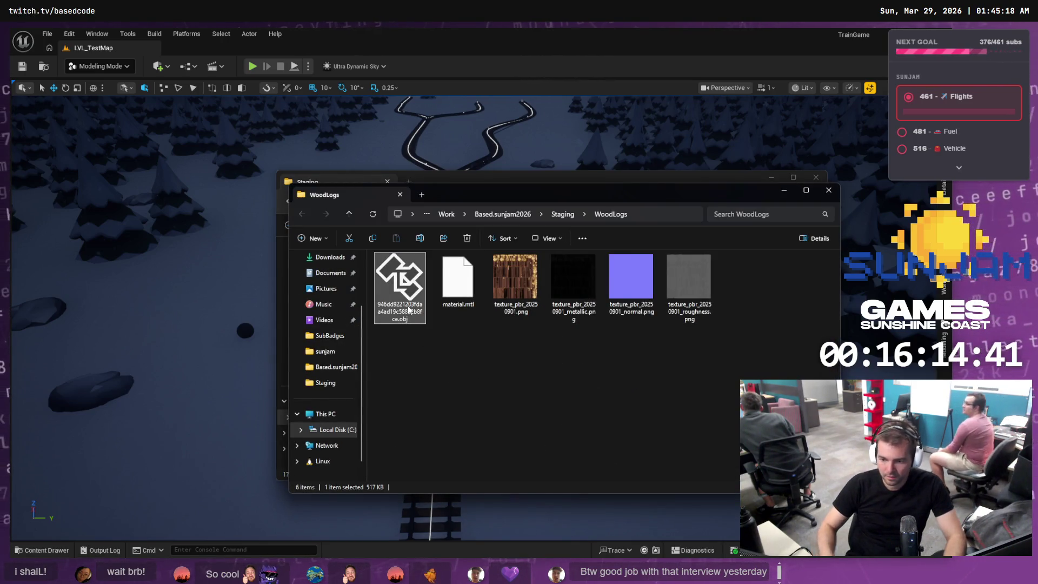
key("F2")
type("WoodLogs")
key("Return")
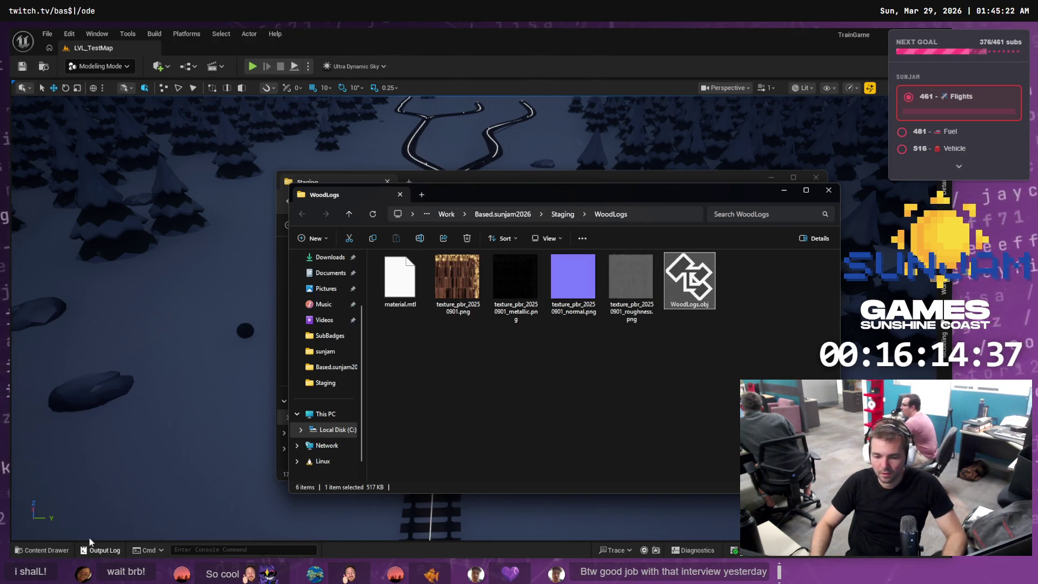
left_click(178, 412)
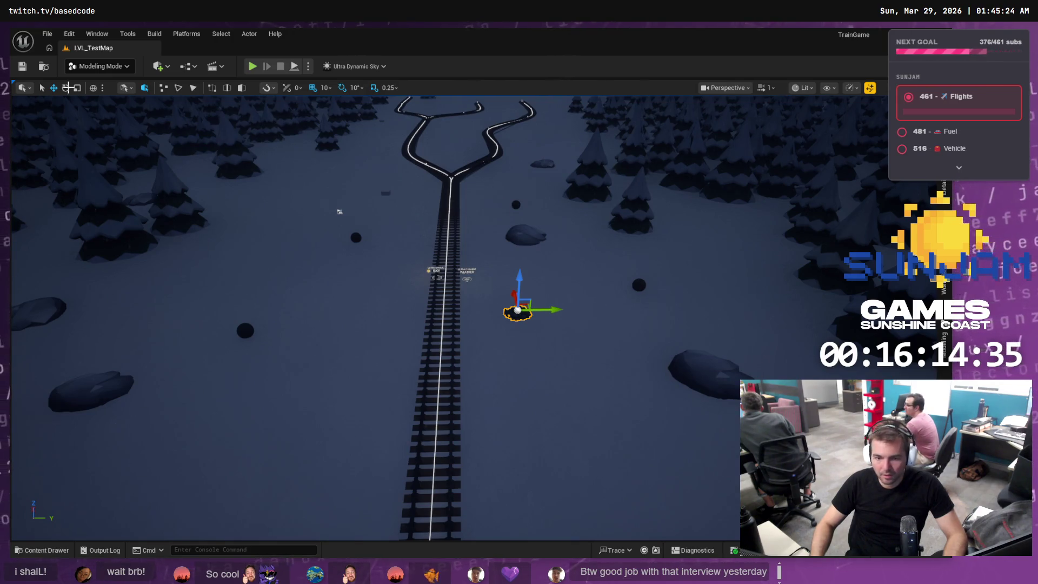
Create a new folder named WoodLogs under Content/Meshes in the Content Drawer and open it
left_click(42, 550)
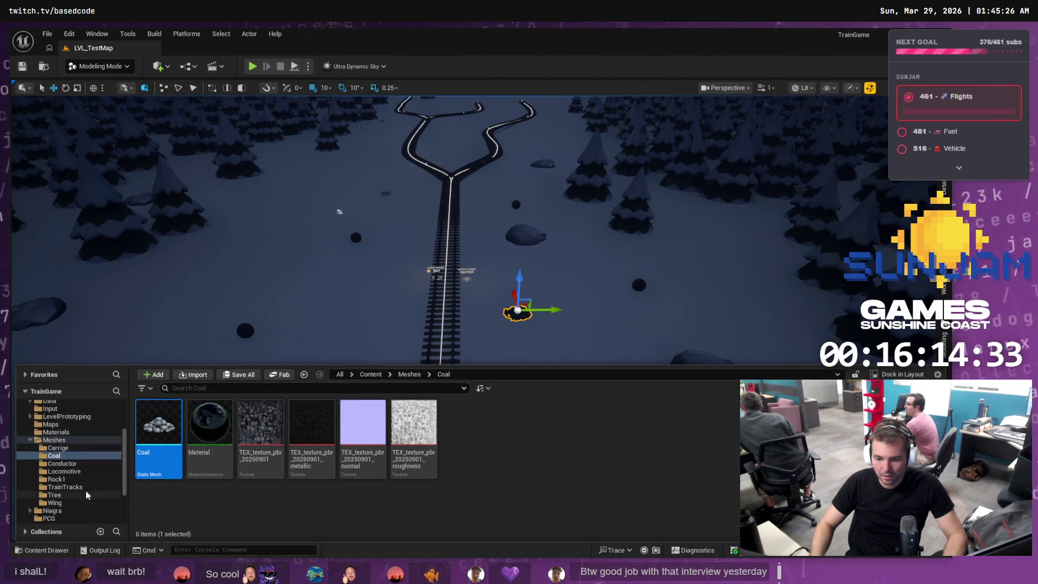
left_click(54, 440)
right_click(227, 500)
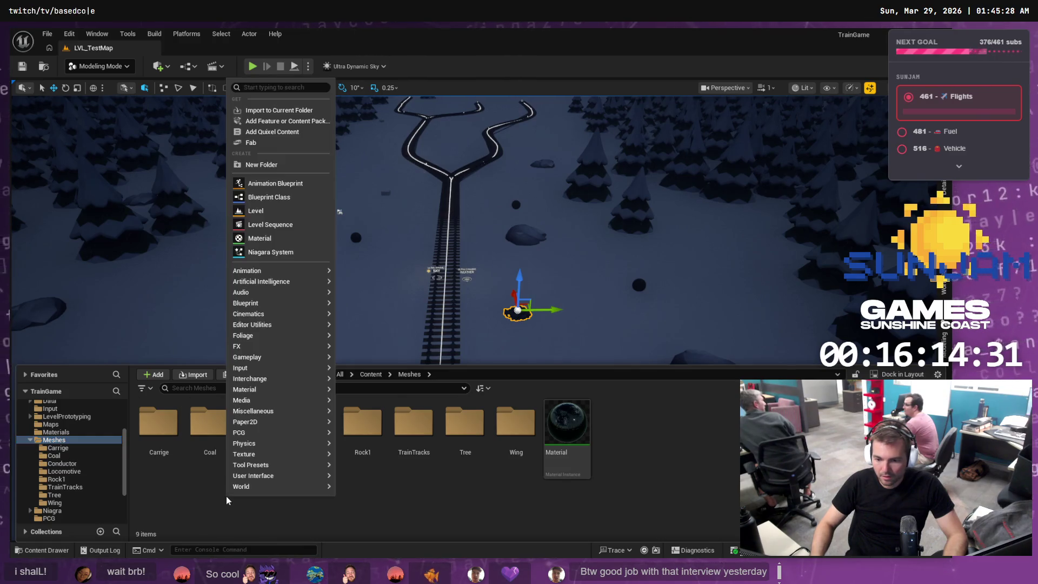
left_click(262, 165)
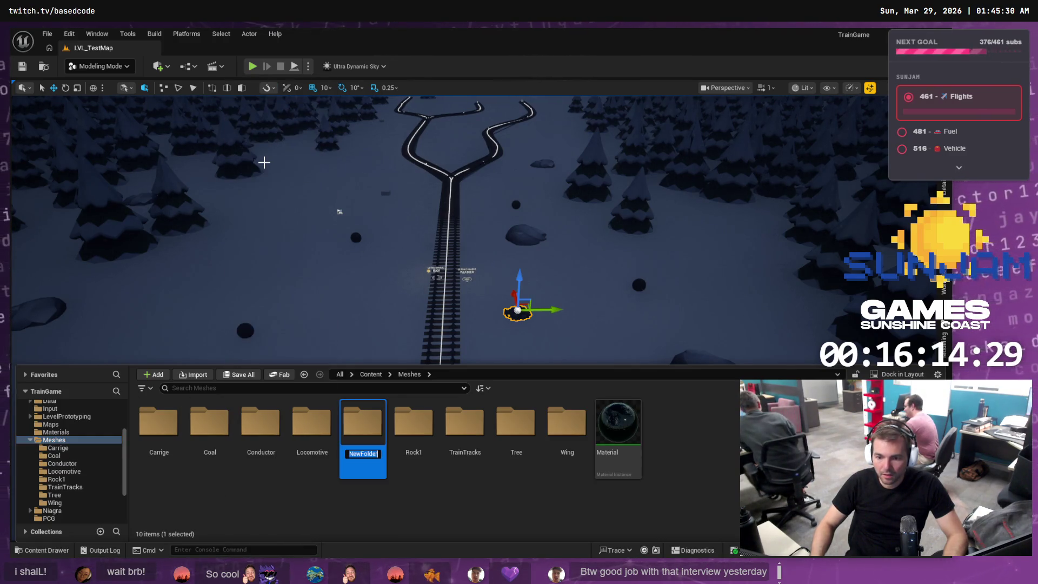
type("WoodLogs")
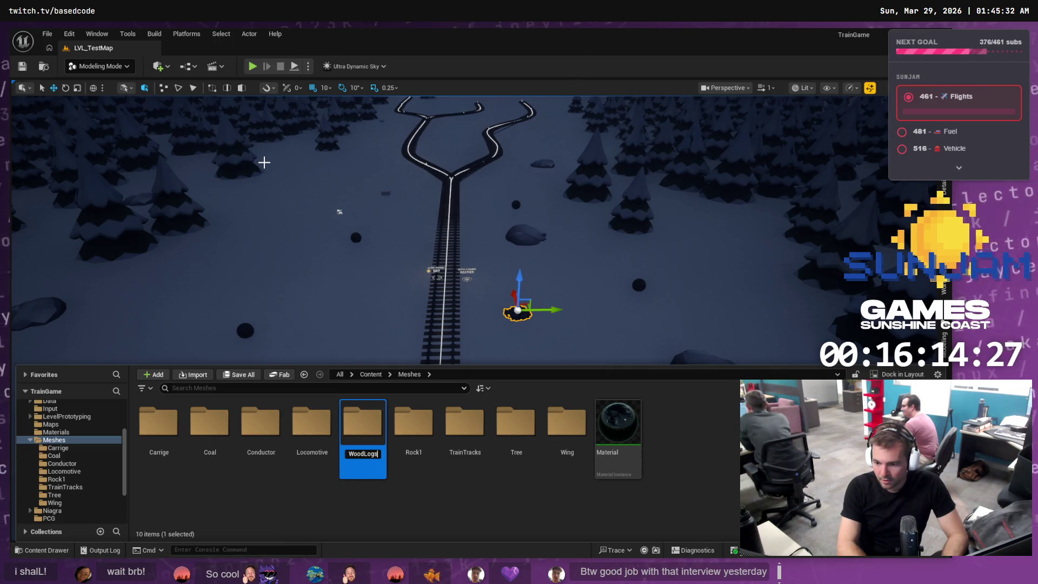
key("Return")
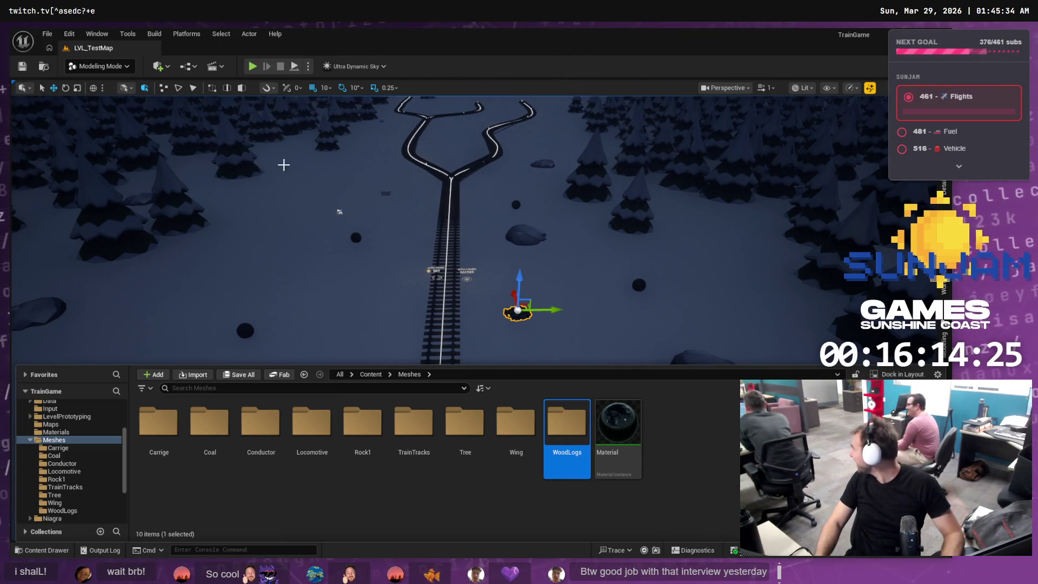
double_click(574, 415)
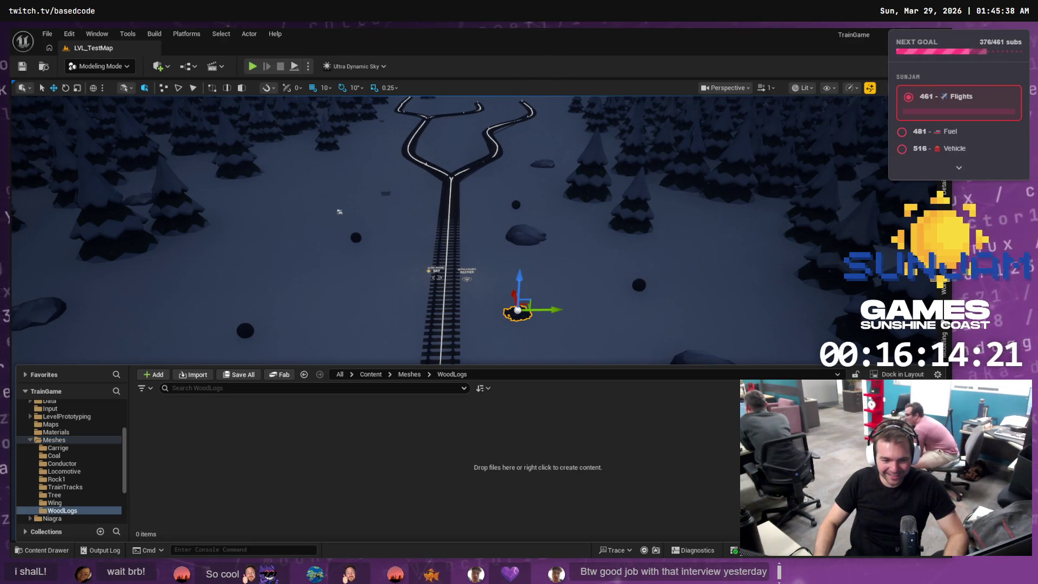
key("alt+Tab")
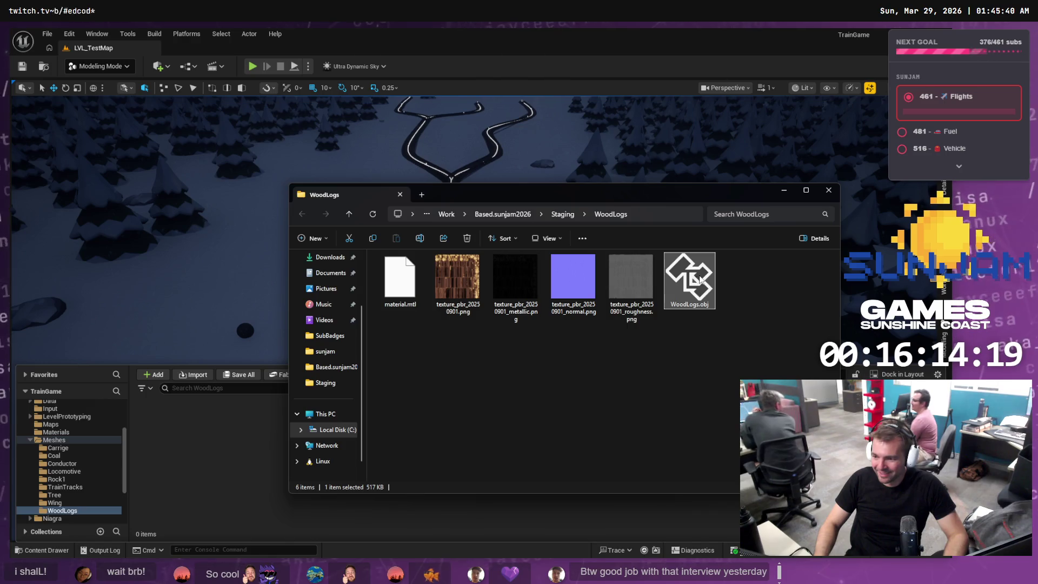
Drag WoodLogs.obj into the WoodLogs folder, import with default settings, then open the Materials folder
left_click_drag(700, 279, 217, 442)
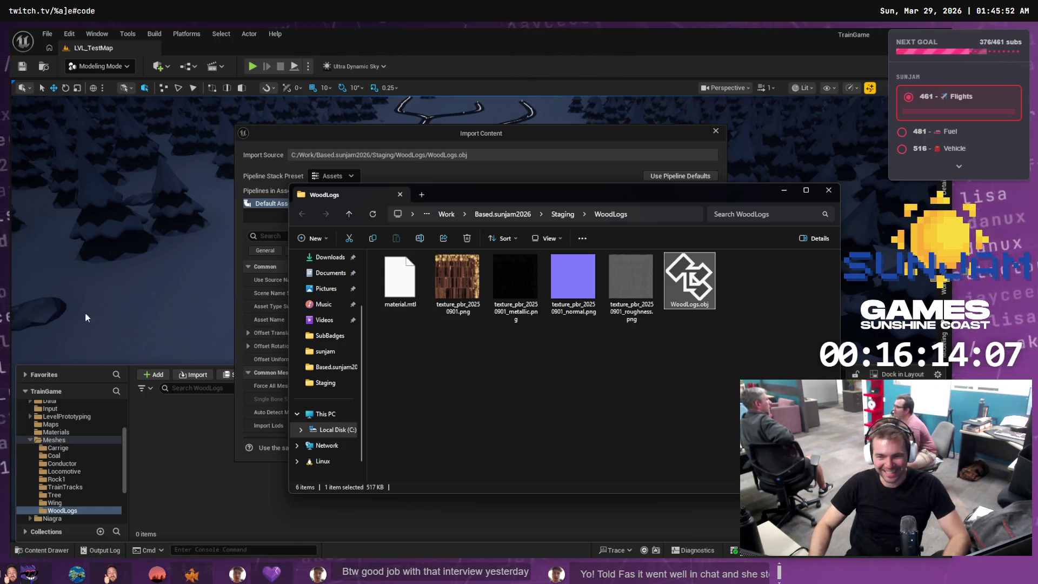
left_click(381, 136)
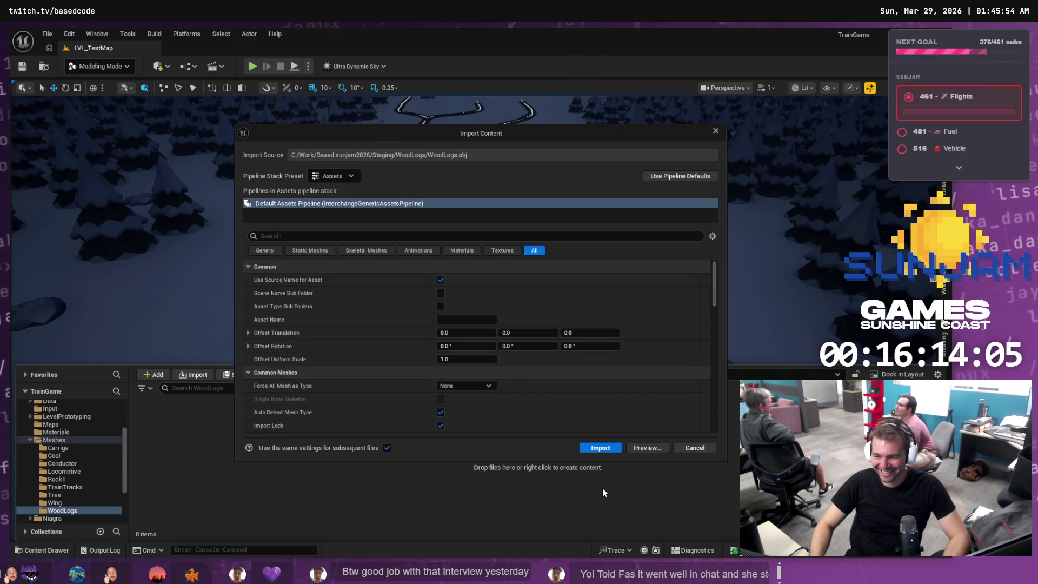
left_click(602, 448)
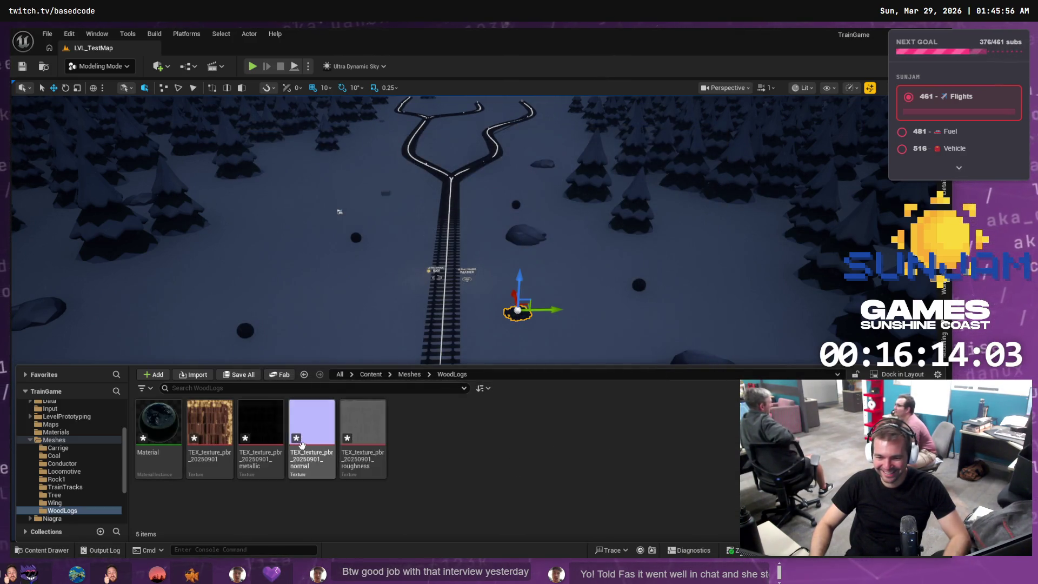
left_click(204, 498)
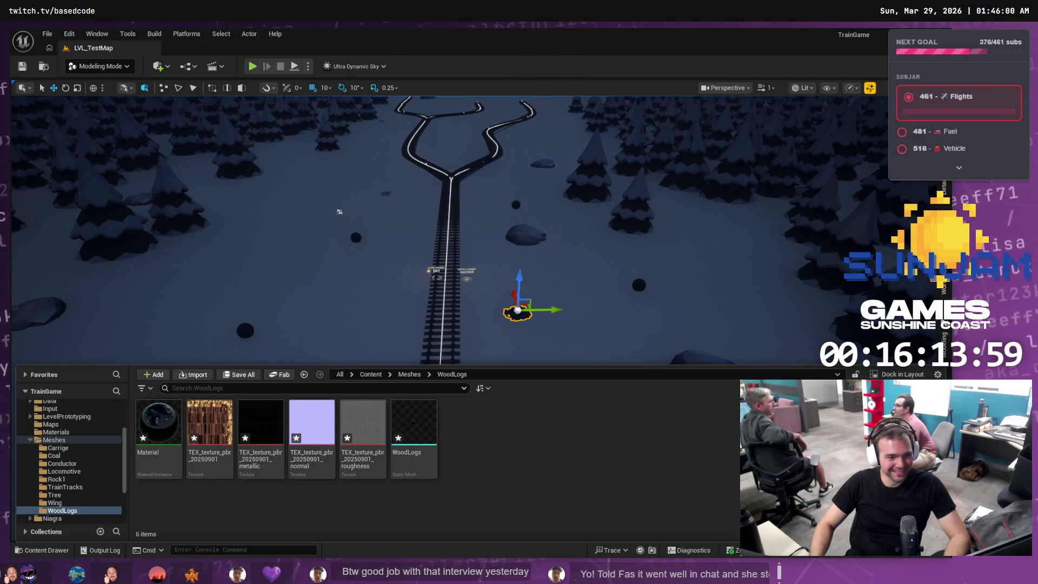
key("alt+Tab")
left_click(331, 551)
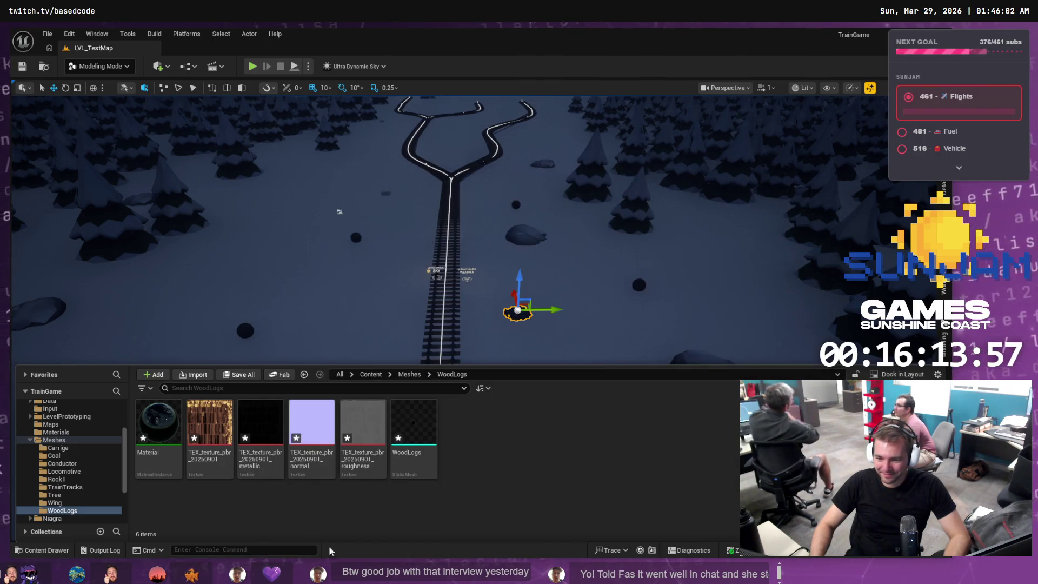
left_click(58, 431)
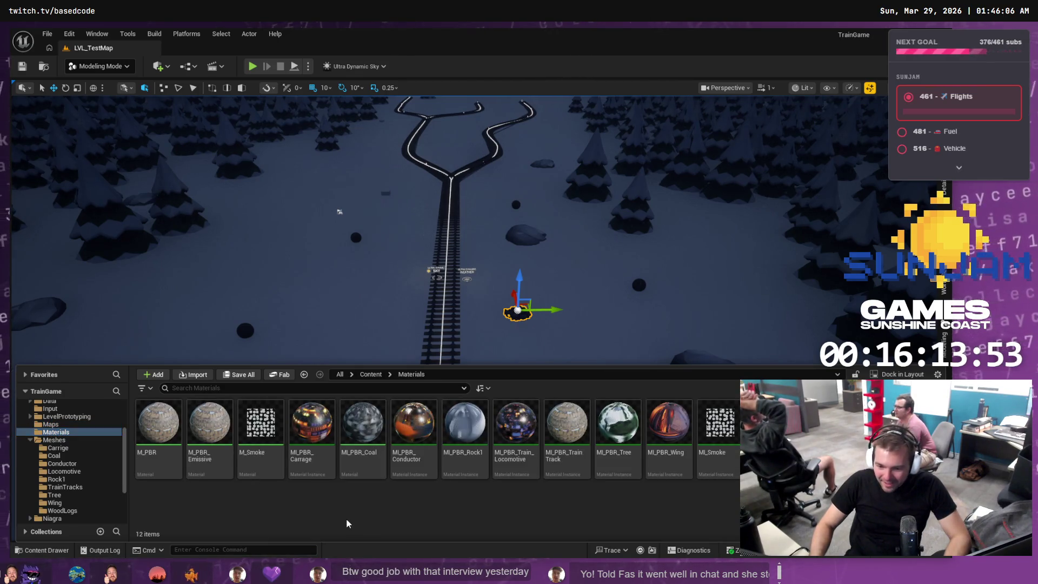
Create a material instance from M_PBR and name it MI_PBR_WoodLogs
left_click(163, 425)
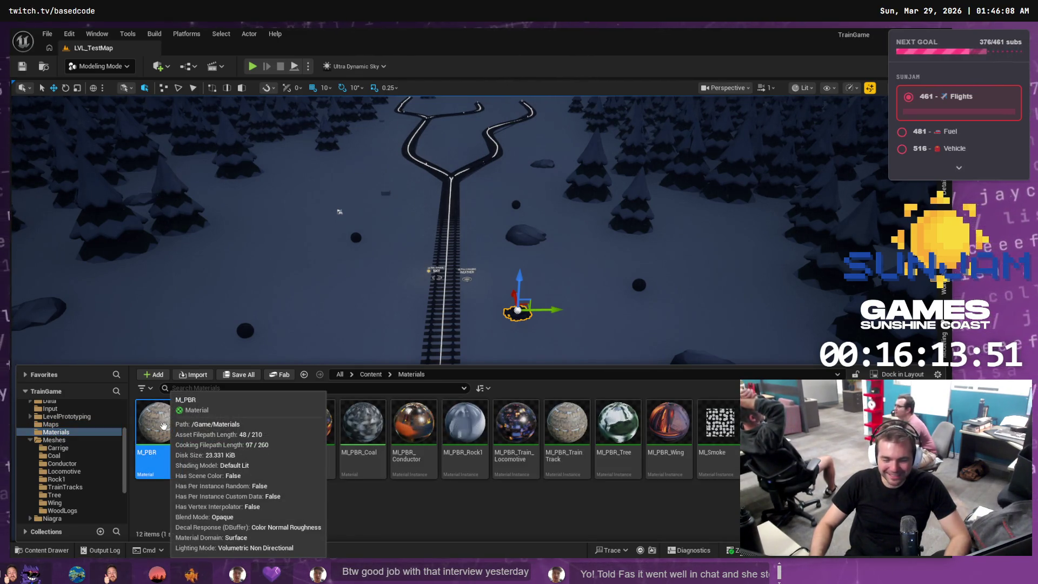
right_click(163, 426)
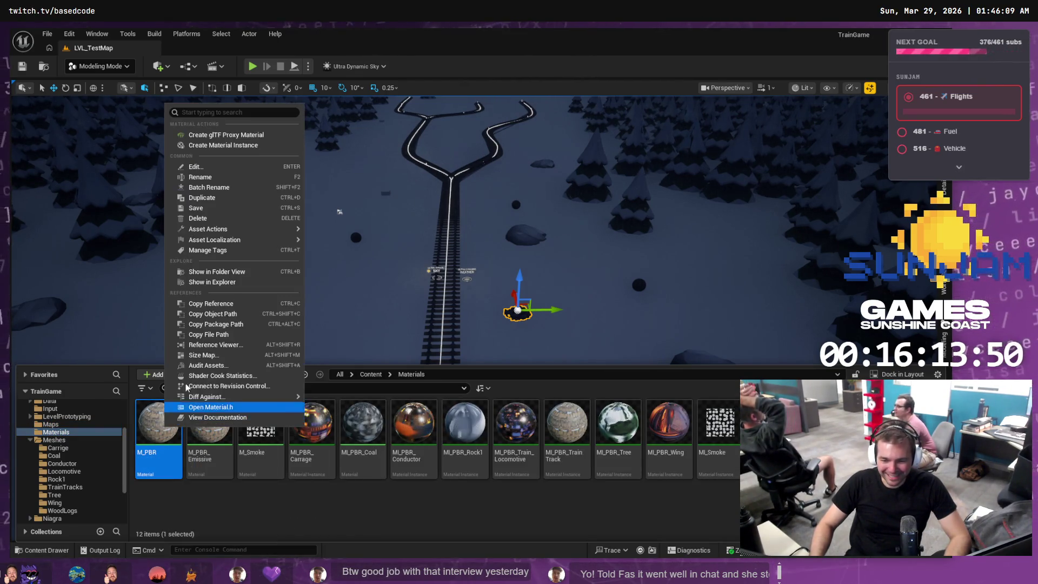
left_click(243, 145)
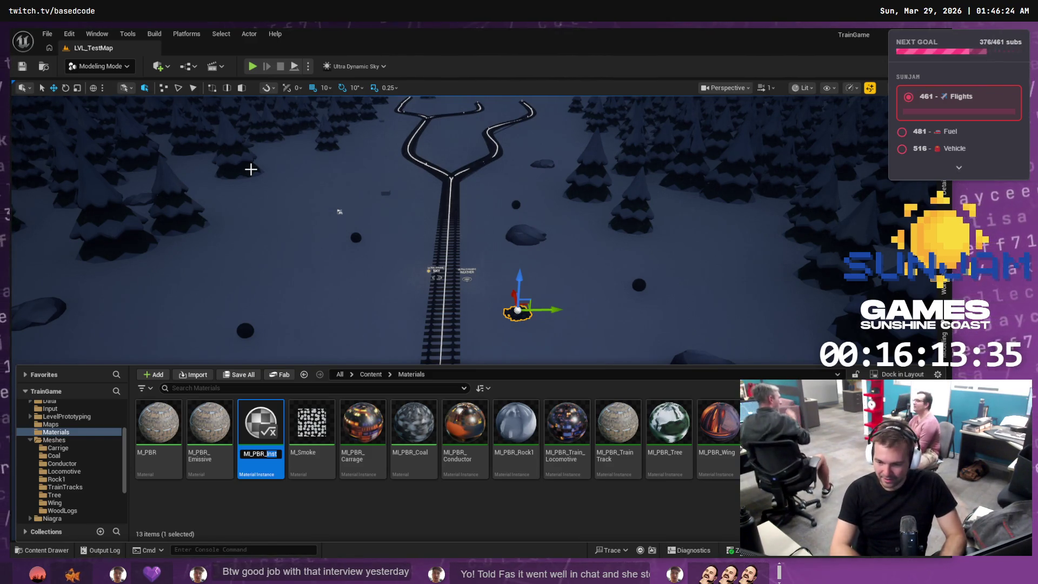
type("Wp")
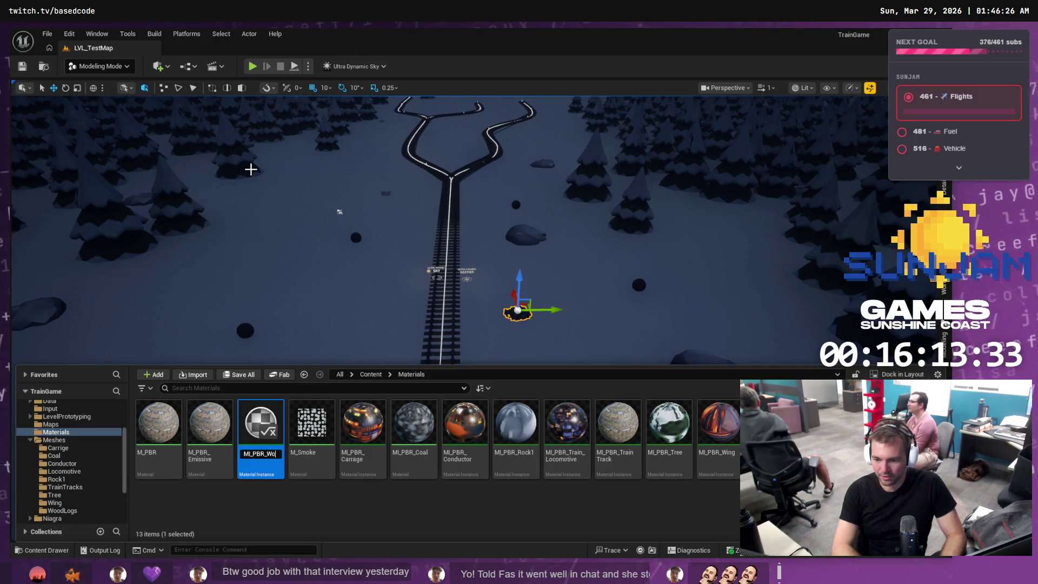
type("odLo")
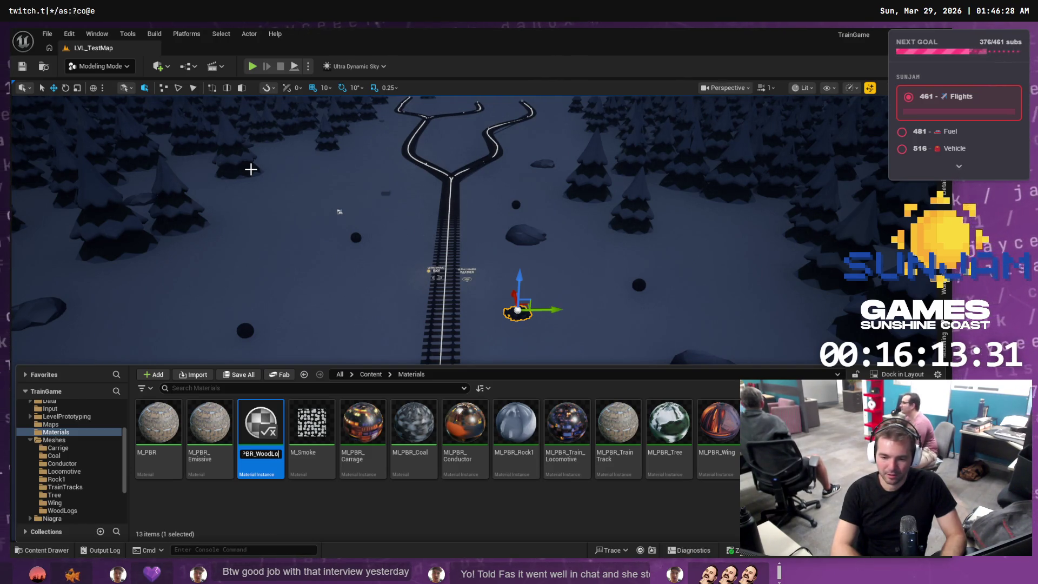
type("gs")
key("Return")
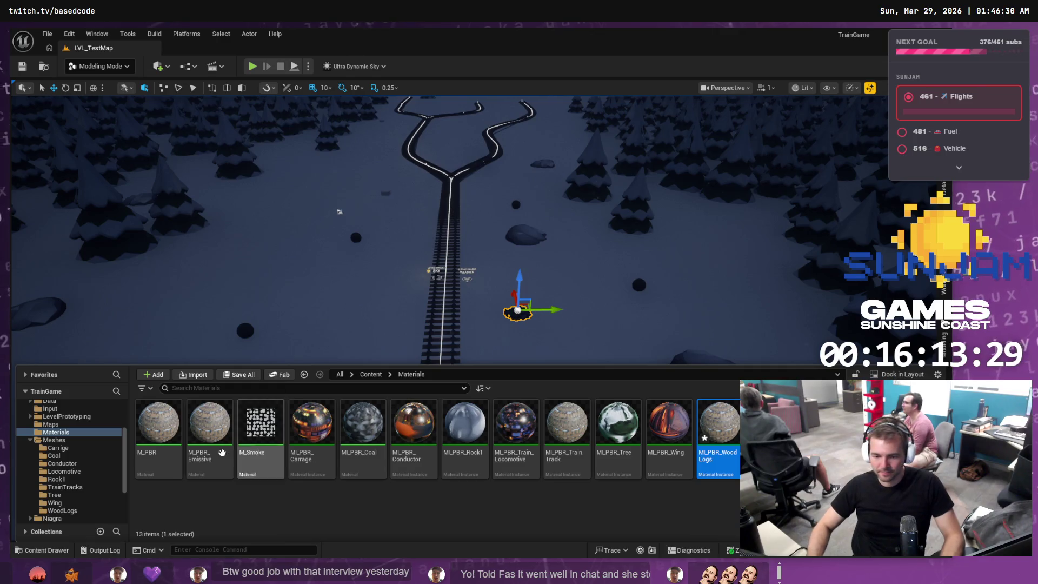
Open MI_PBR_WoodLogs and enable the Albedo, Metallic, Normal and Roughness texture overrides
double_click(717, 427)
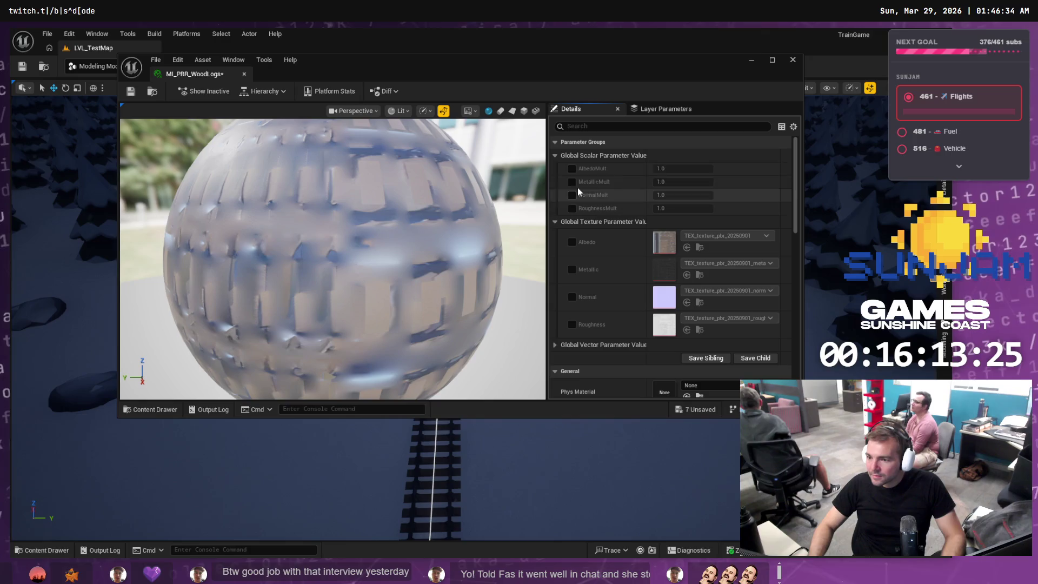
left_click(573, 167)
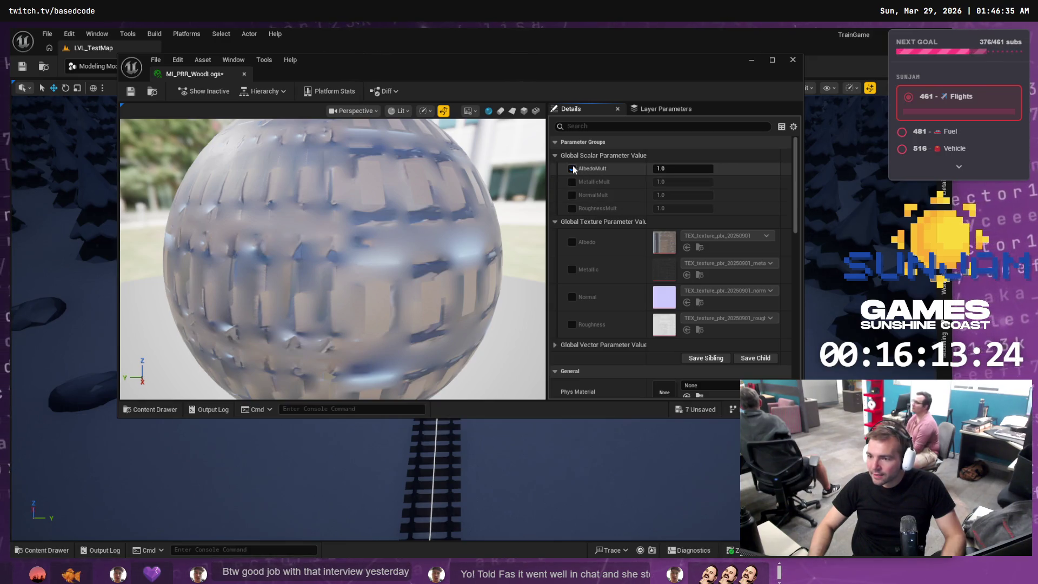
left_click(572, 244)
left_click(572, 269)
left_click(572, 297)
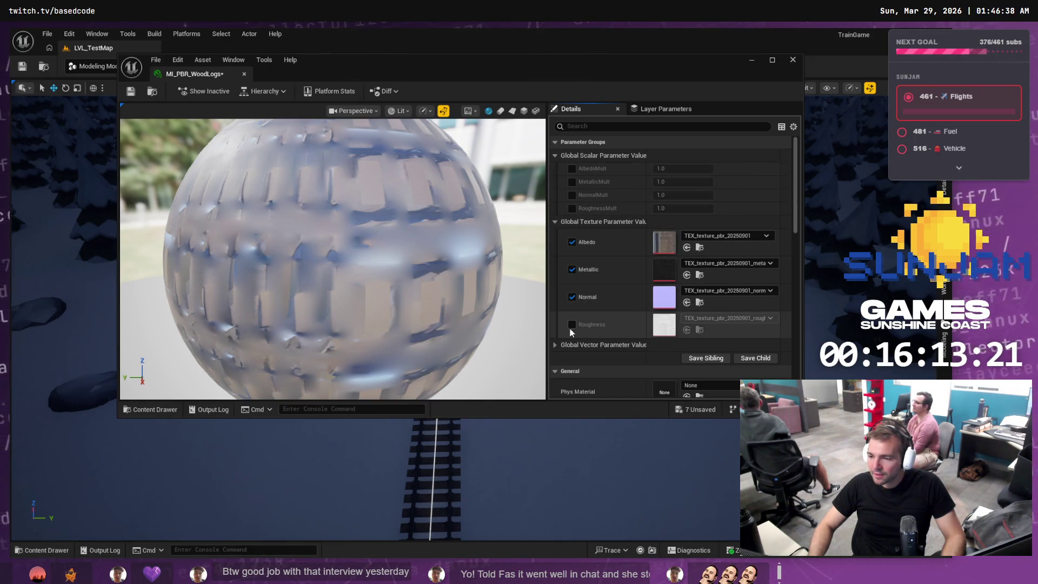
left_click(572, 324)
Assign the WoodLogs albedo, metallic, normal and roughness textures to their parameter slots
left_click(61, 550)
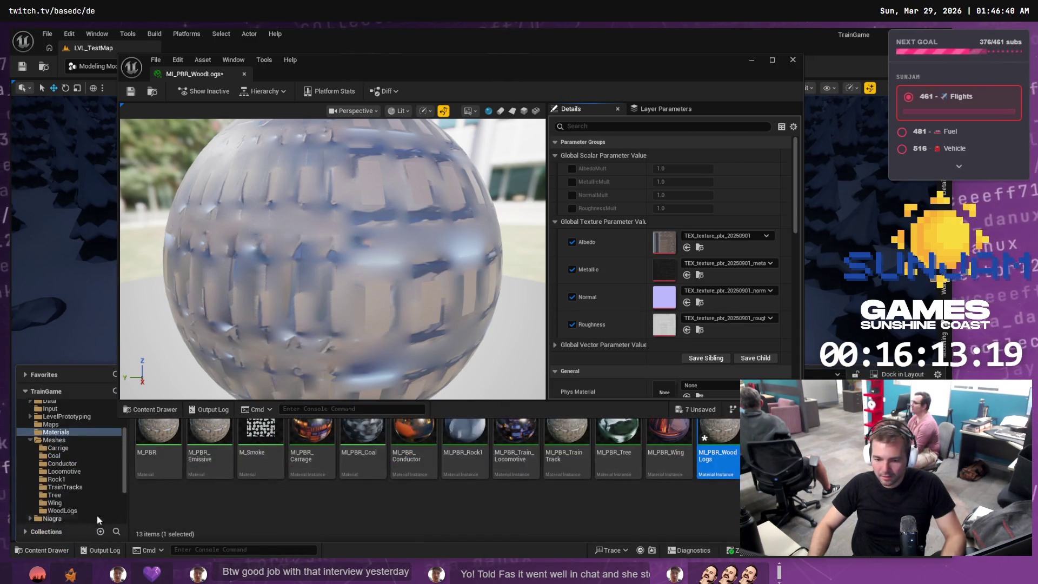
left_click(62, 511)
left_click_drag(228, 442, 664, 242)
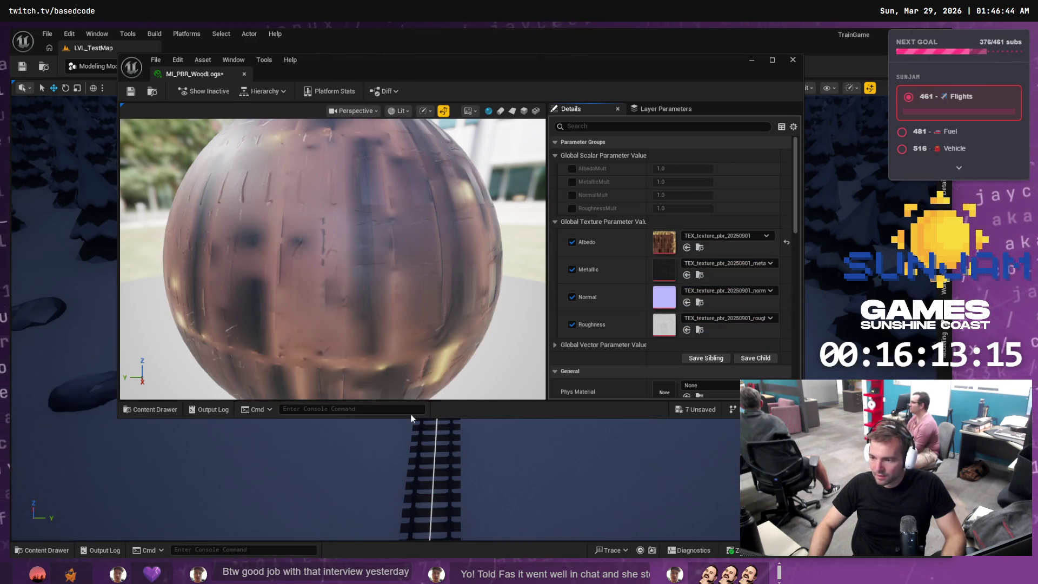
left_click(60, 550)
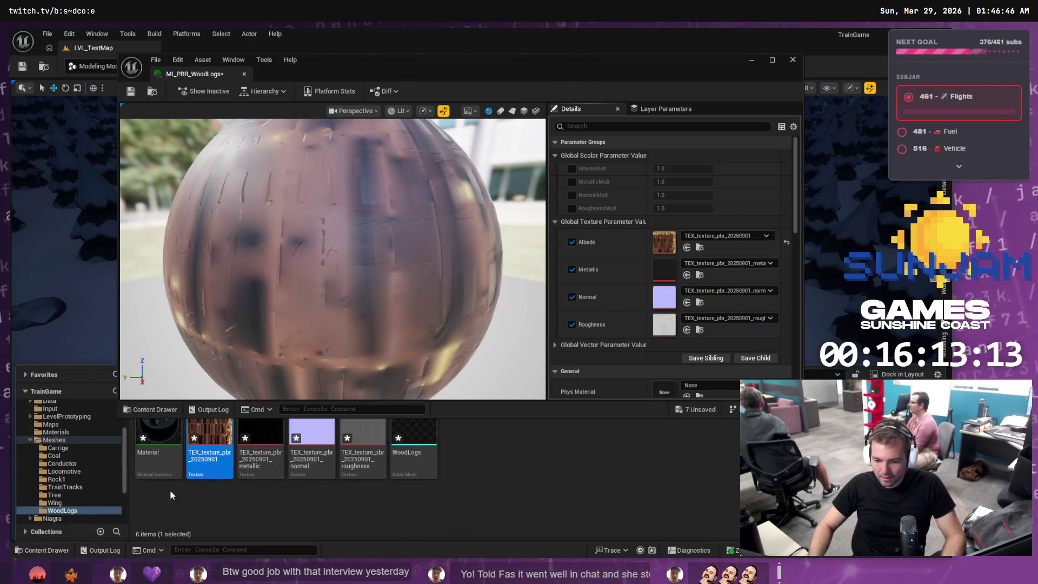
mouse_move(244, 437)
left_mouse_down()
mouse_move(508, 414)
mouse_move(664, 270)
left_mouse_up()
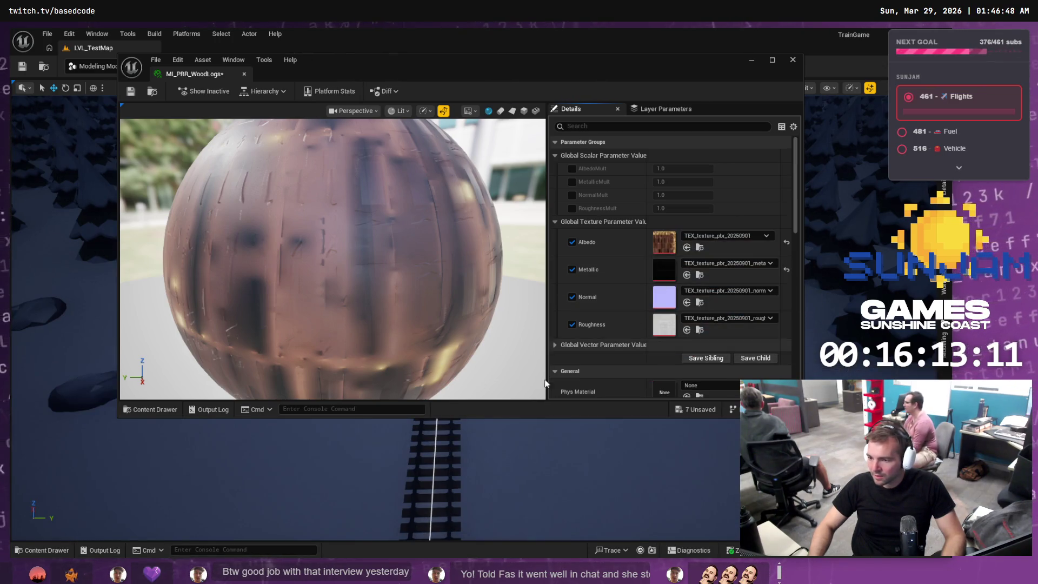
left_click(60, 550)
mouse_move(310, 449)
left_mouse_down()
mouse_move(680, 307)
mouse_move(671, 297)
left_mouse_up()
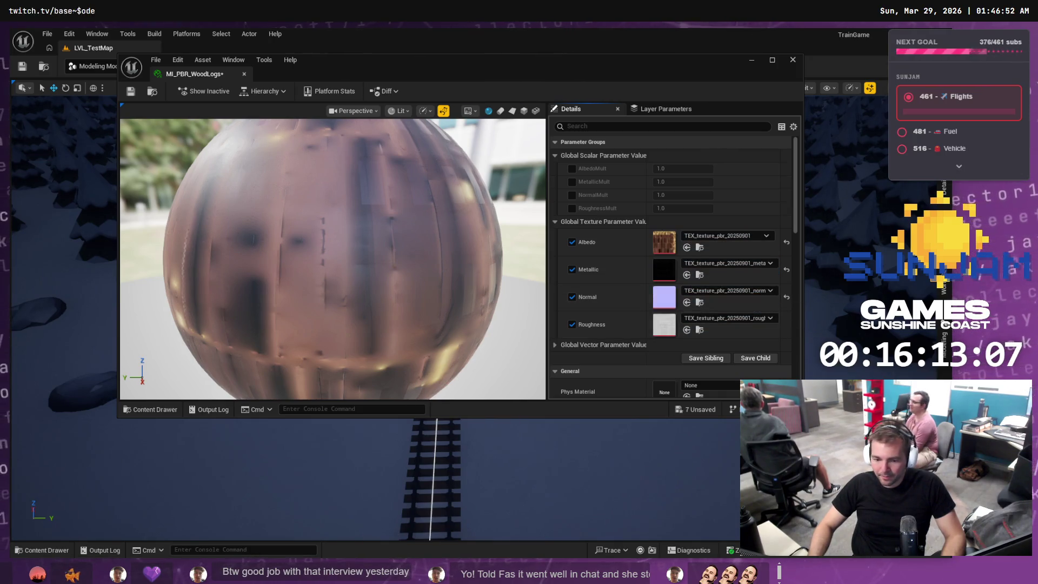
left_click(40, 550)
mouse_move(359, 448)
left_mouse_down()
mouse_move(664, 312)
mouse_move(663, 325)
left_mouse_up()
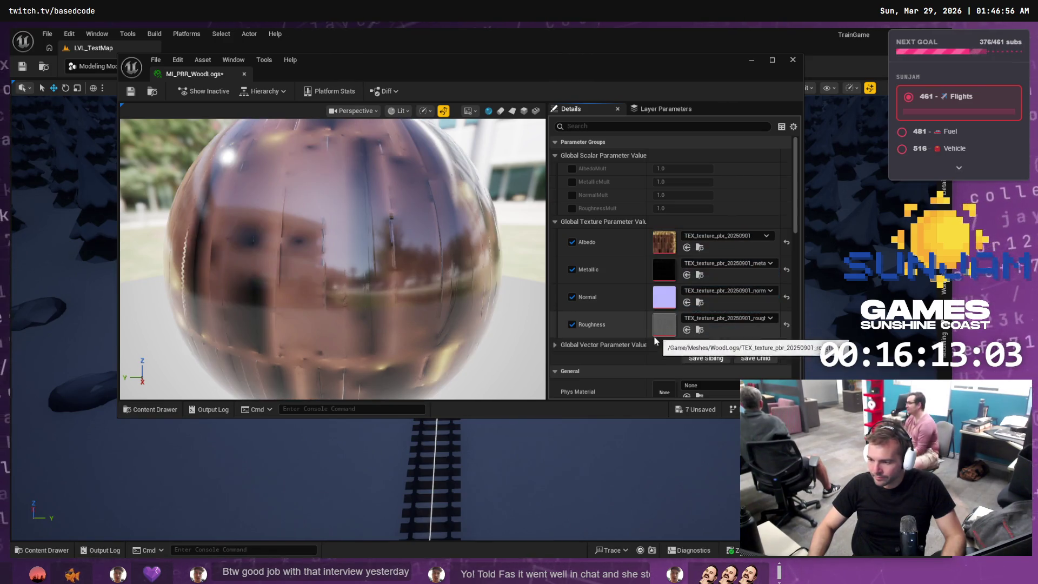
Reassign the WoodLogs normal texture, turn off the Metallic override, and save the instance
left_click(65, 552)
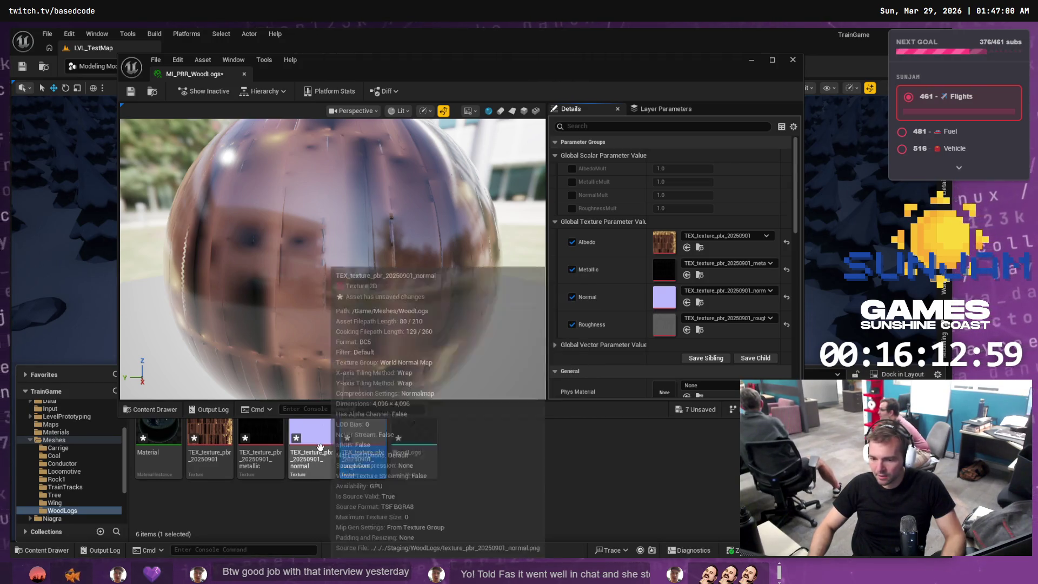
mouse_move(312, 449)
left_mouse_down()
mouse_move(622, 335)
mouse_move(663, 299)
left_mouse_up()
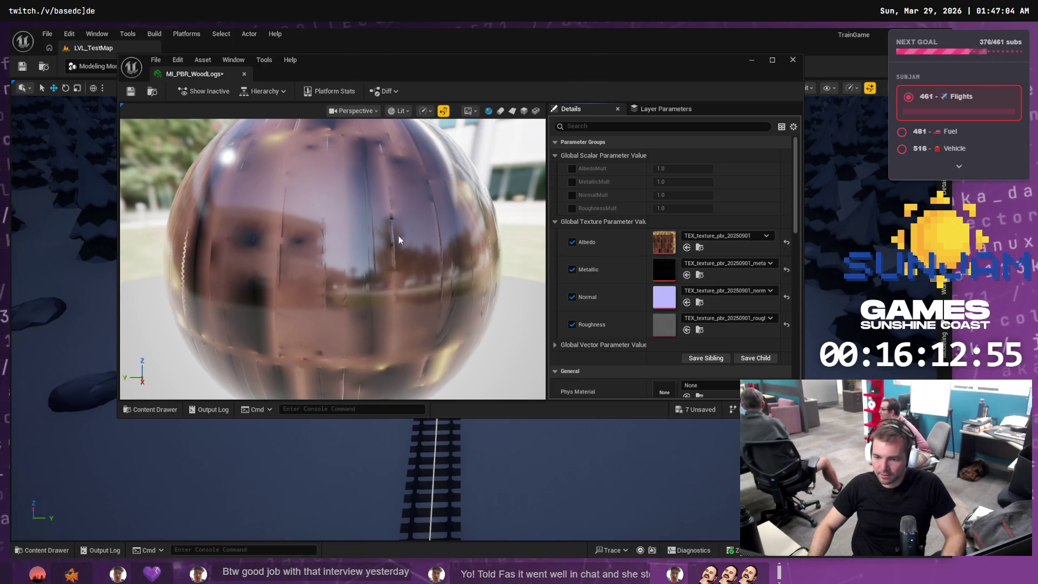
left_click(573, 269)
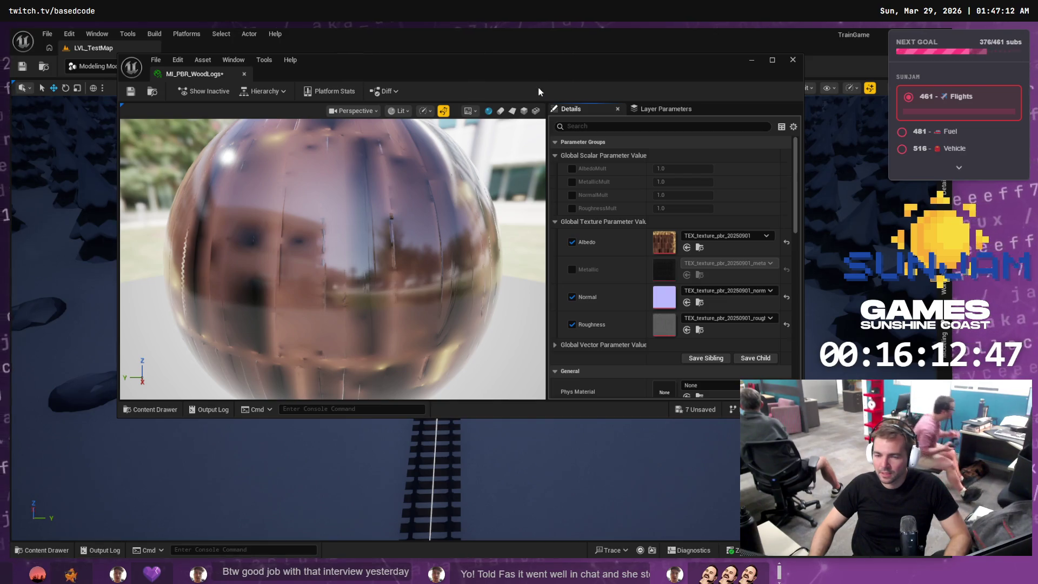
key("ctrl+s")
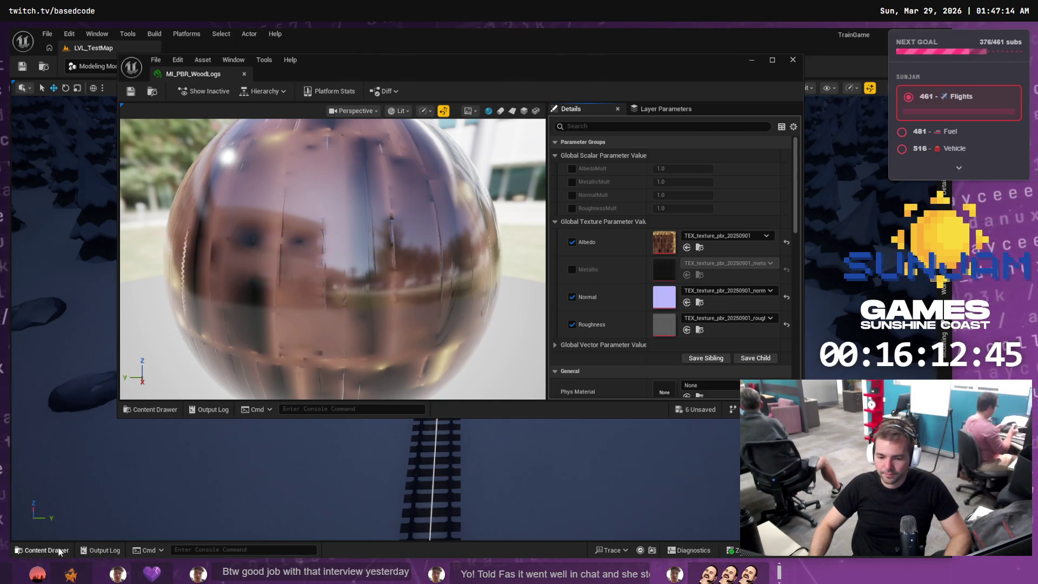
Rename the WoodLogs static mesh to SM_WoodLogs
left_click(60, 550)
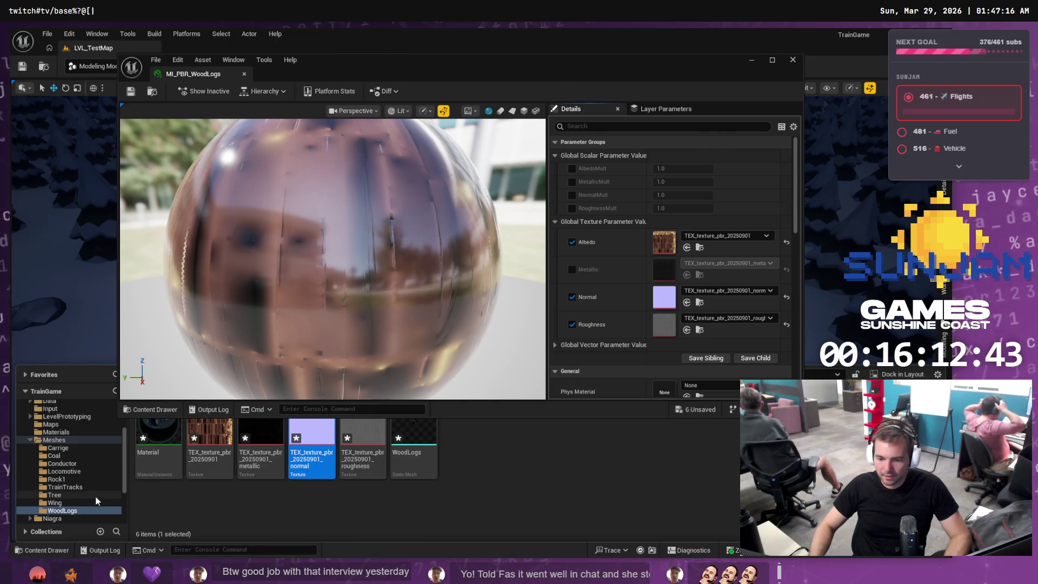
left_click(414, 454)
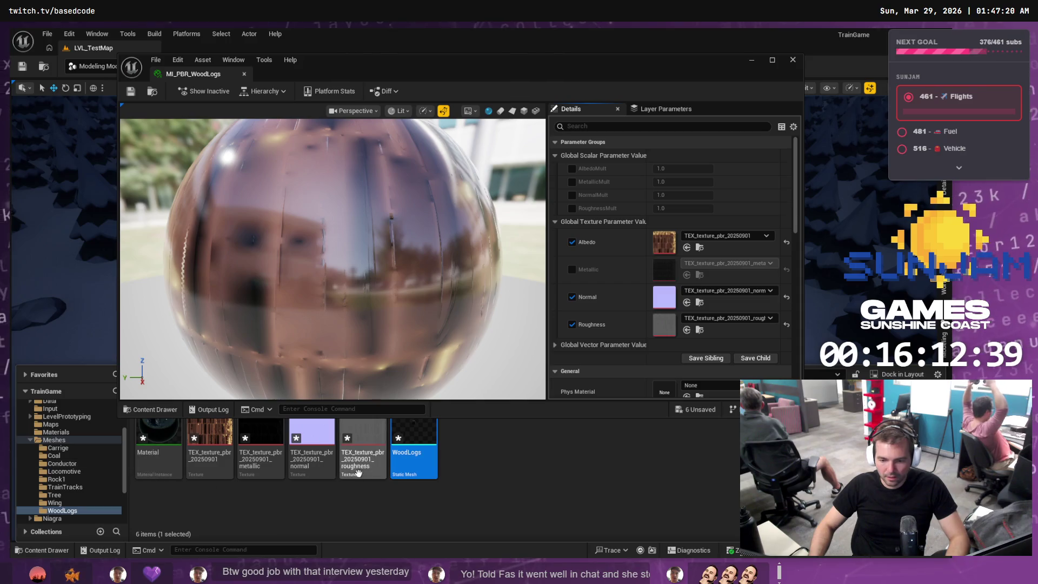
left_click(402, 454)
left_click(402, 454)
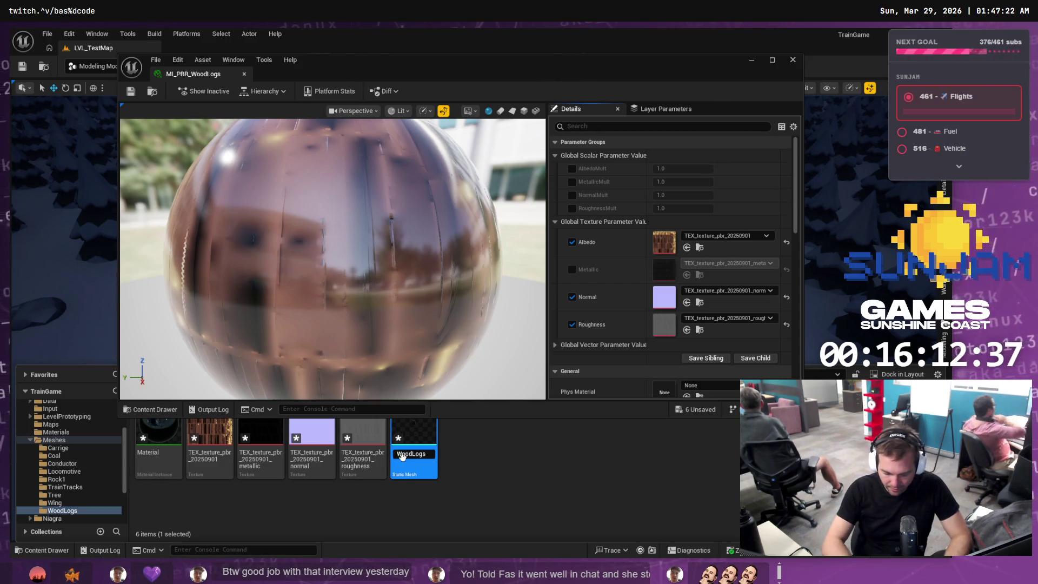
type("SM_")
key("Return")
Assign MI_PBR_WoodLogs as SM_WoodLogs' material in the mesh editor and save it
double_click(209, 444)
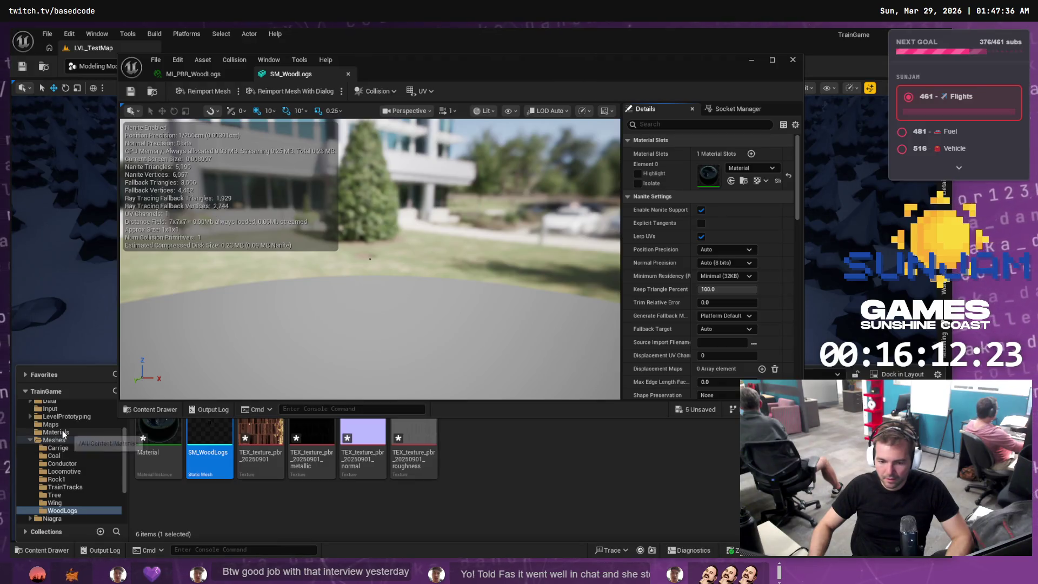
left_click(56, 432)
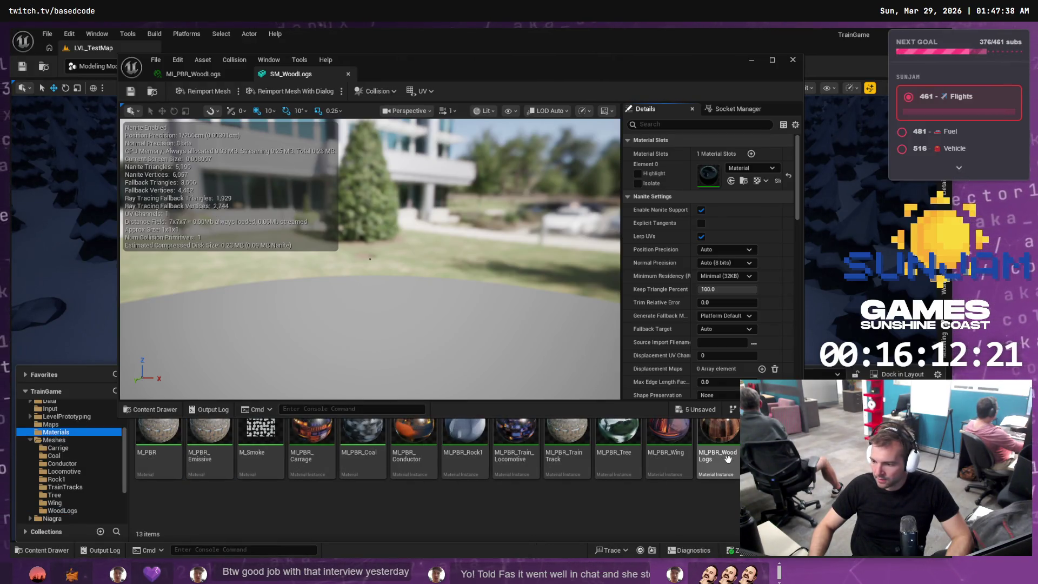
left_click_drag(718, 457, 711, 185)
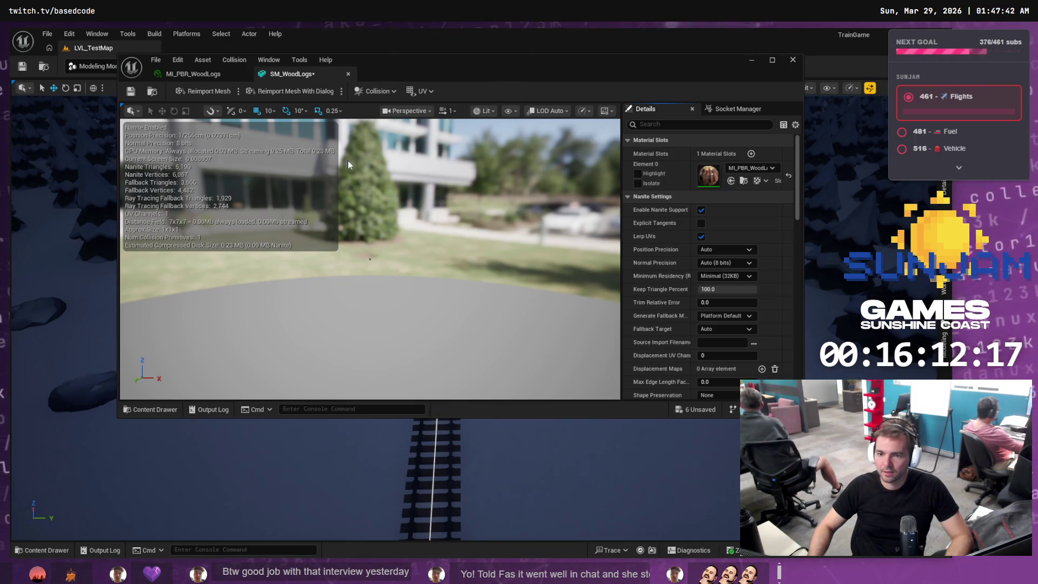
key("ctrl+s")
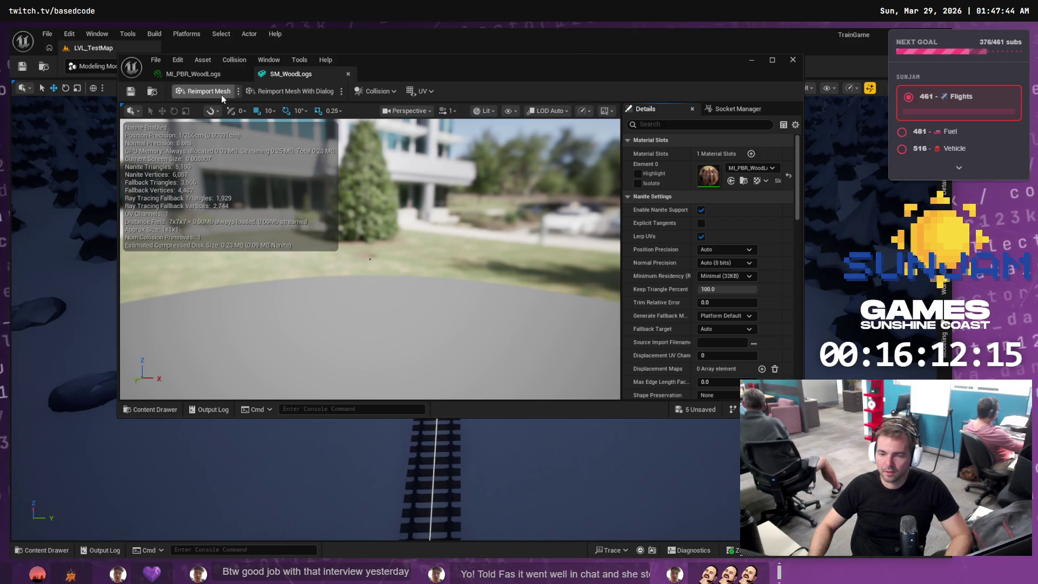
Drag SM_WoodLogs from the WoodLogs folder into the snowy level
left_click(47, 550)
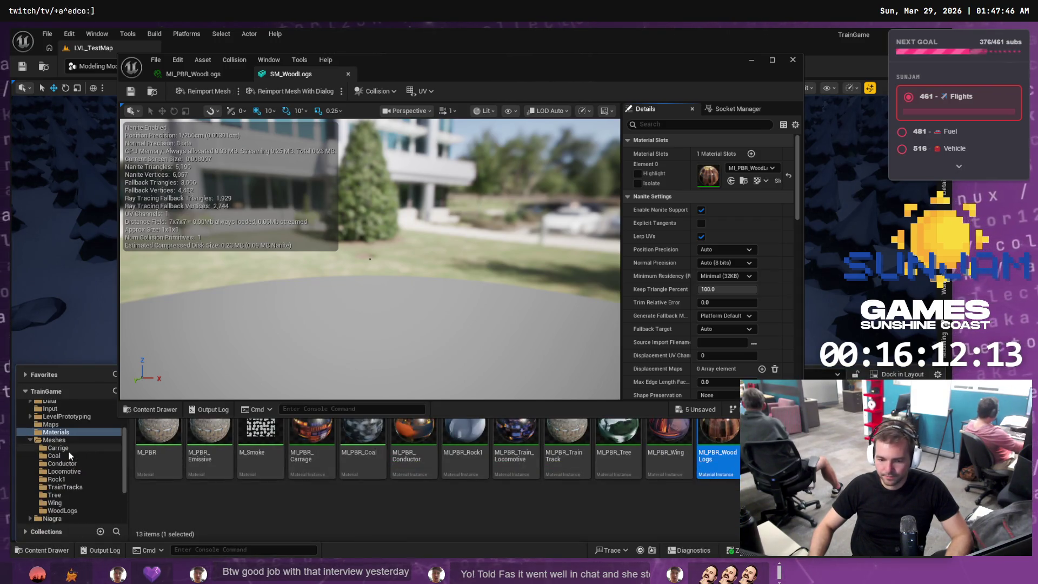
left_click(61, 510)
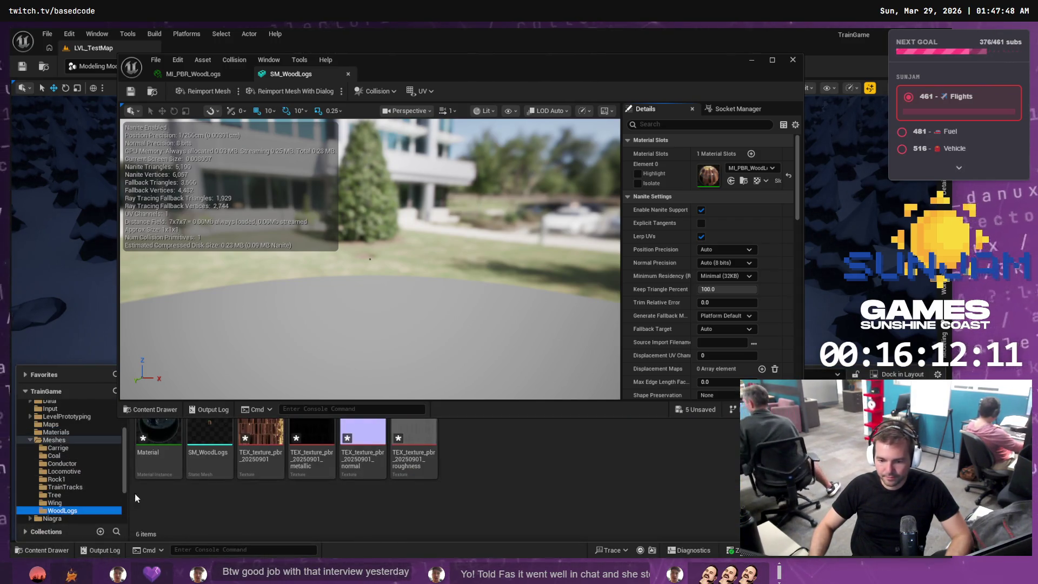
mouse_move(208, 441)
left_click_drag(209, 441, 303, 456)
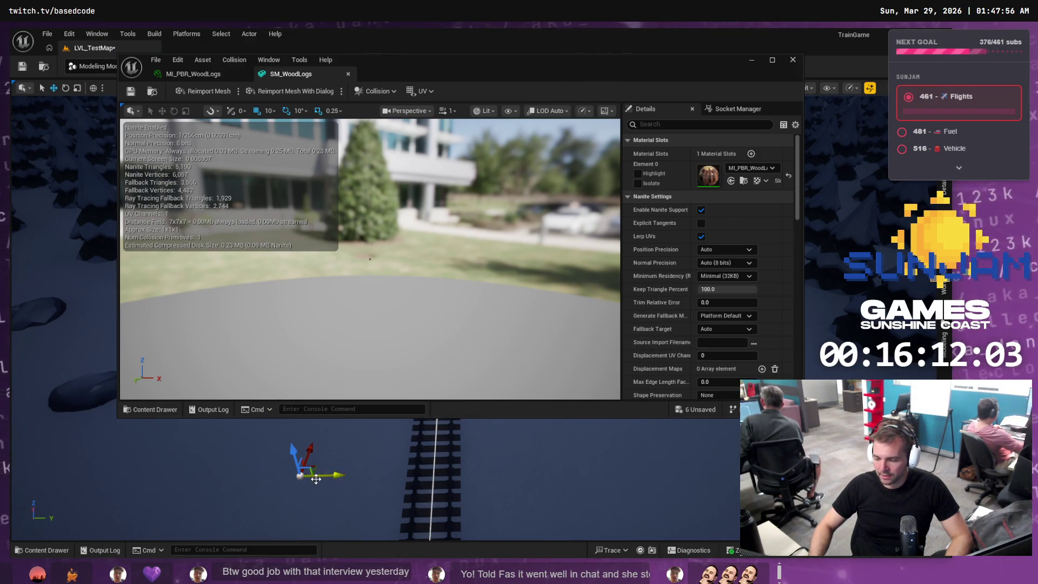
Close the mesh editor and set the placed logs' X and Y scale to 100
left_click(792, 60)
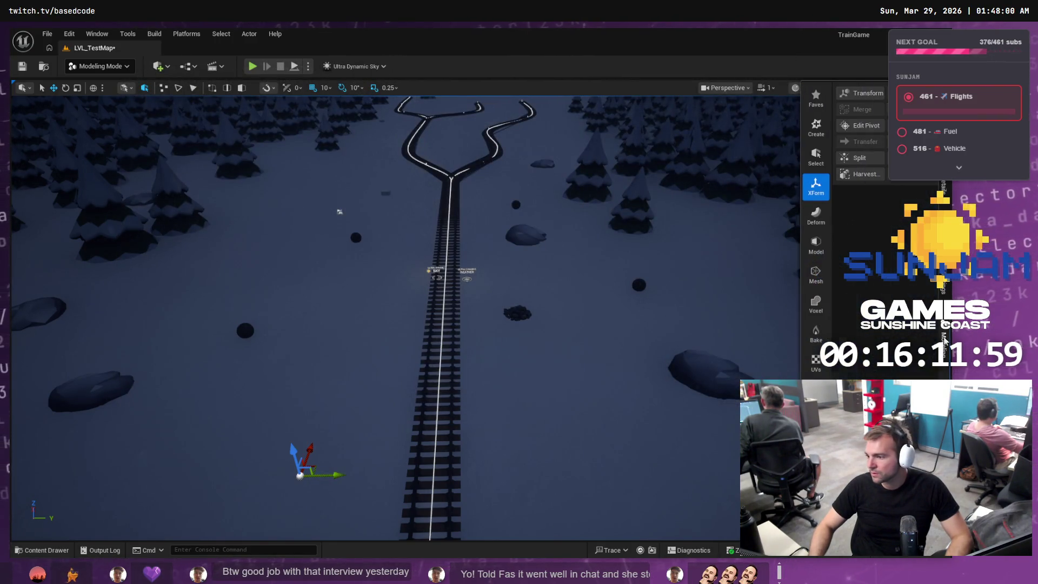
left_click(859, 94)
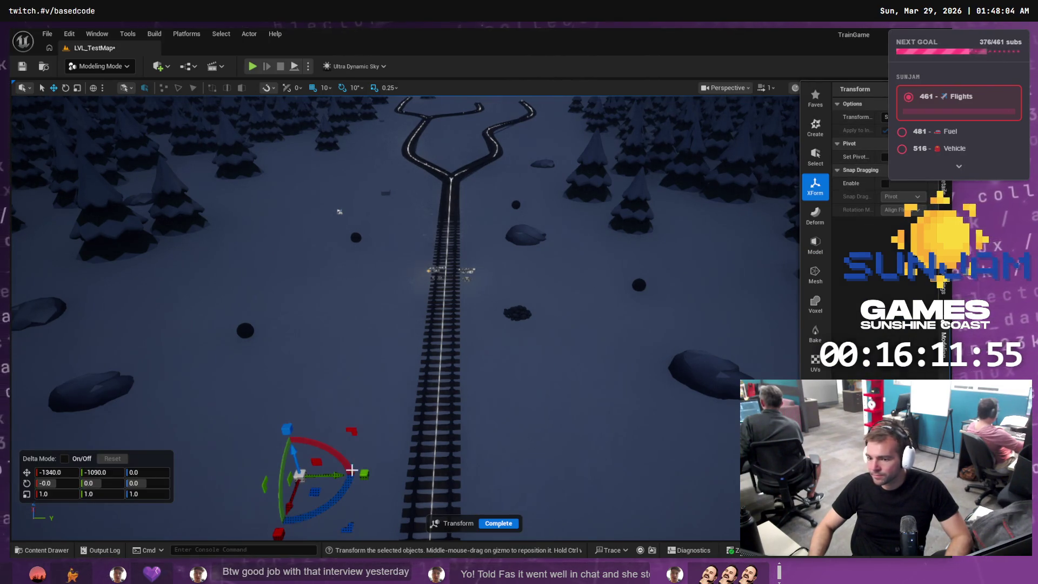
left_click(64, 494)
type("100")
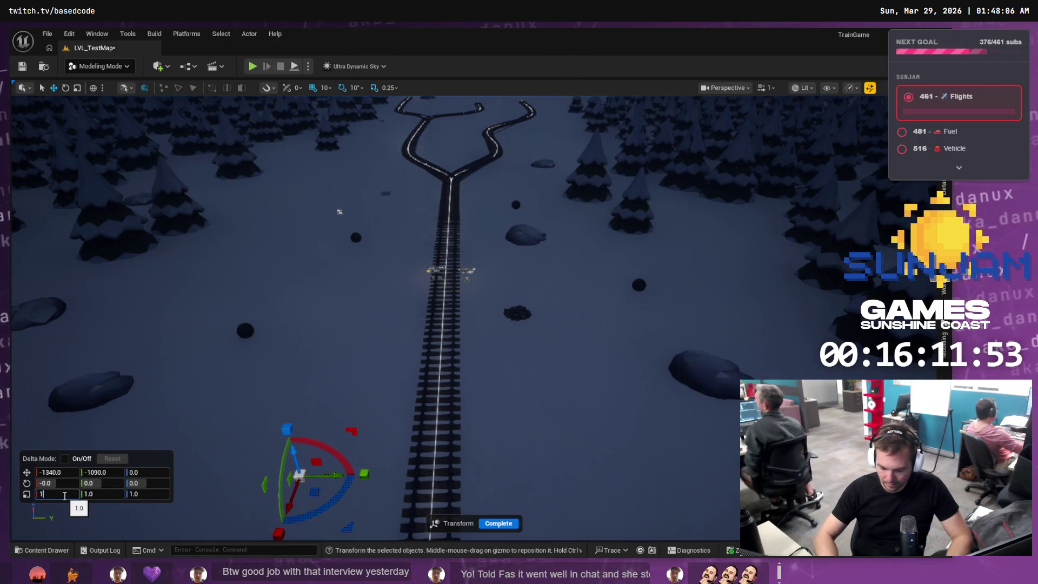
key("Tab")
type("100")
key("Tab")
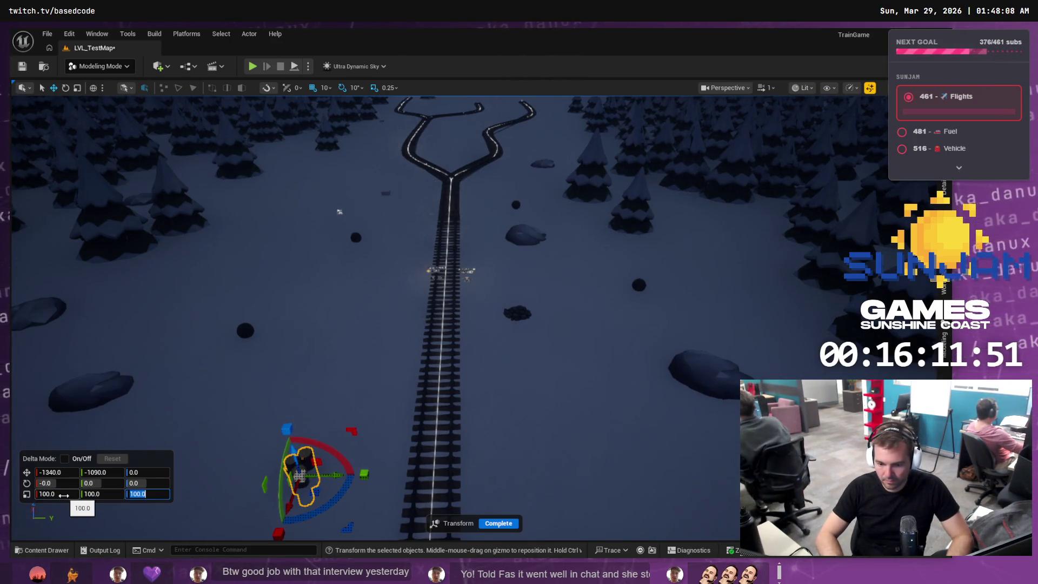
key("Return")
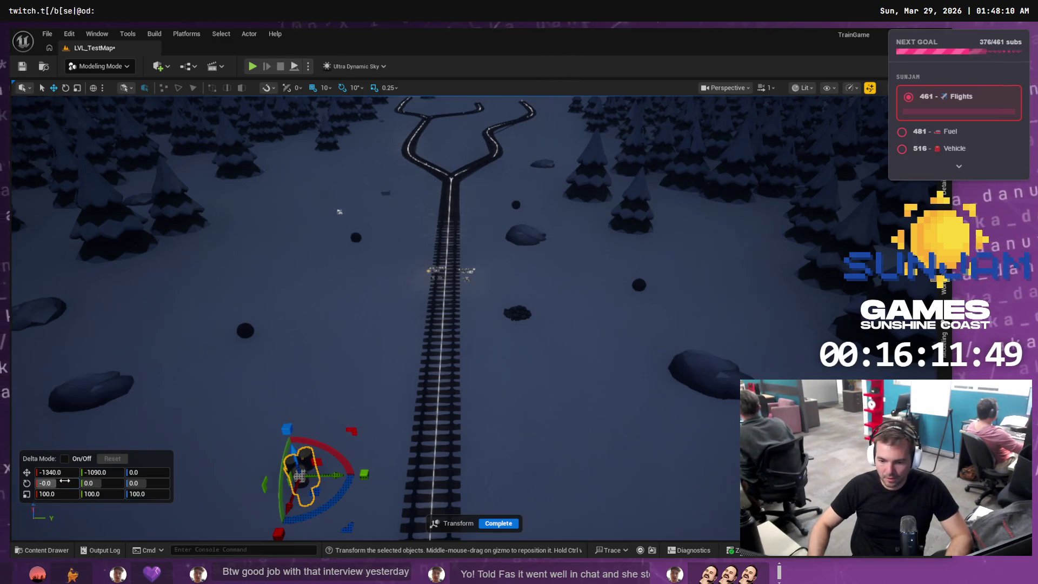
type("90")
Rotate the logs 90° on X, raise them to Z 90, scale uniformly to 80, and complete
key("Return")
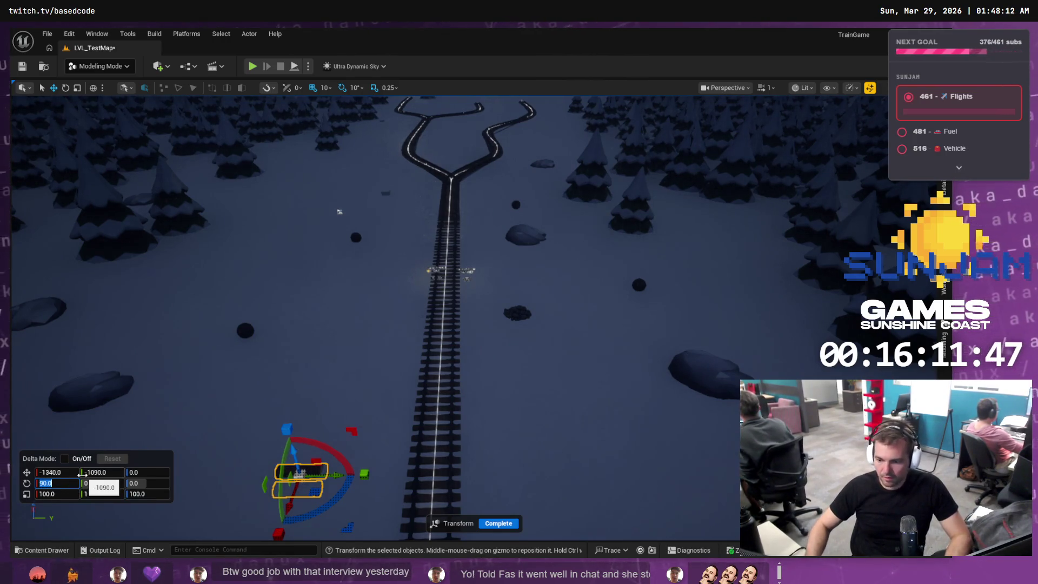
left_click_drag(292, 450, 293, 437)
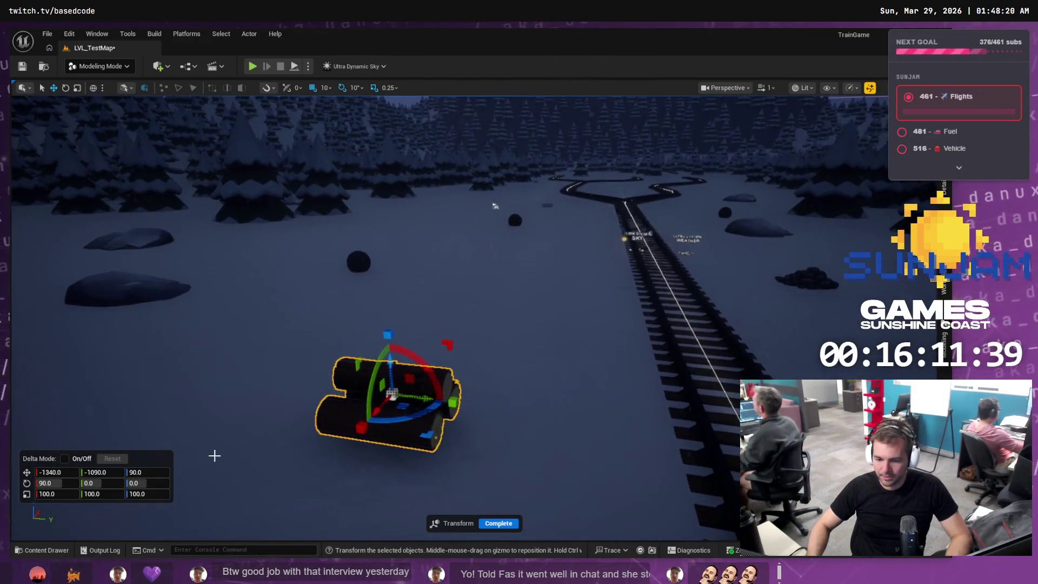
left_click(61, 493)
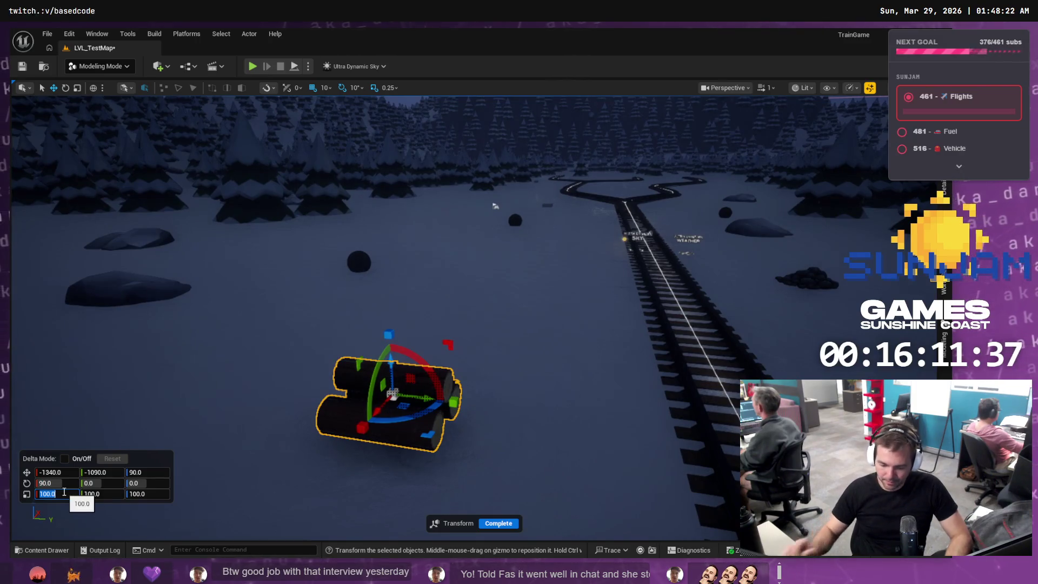
type("80")
key("Tab")
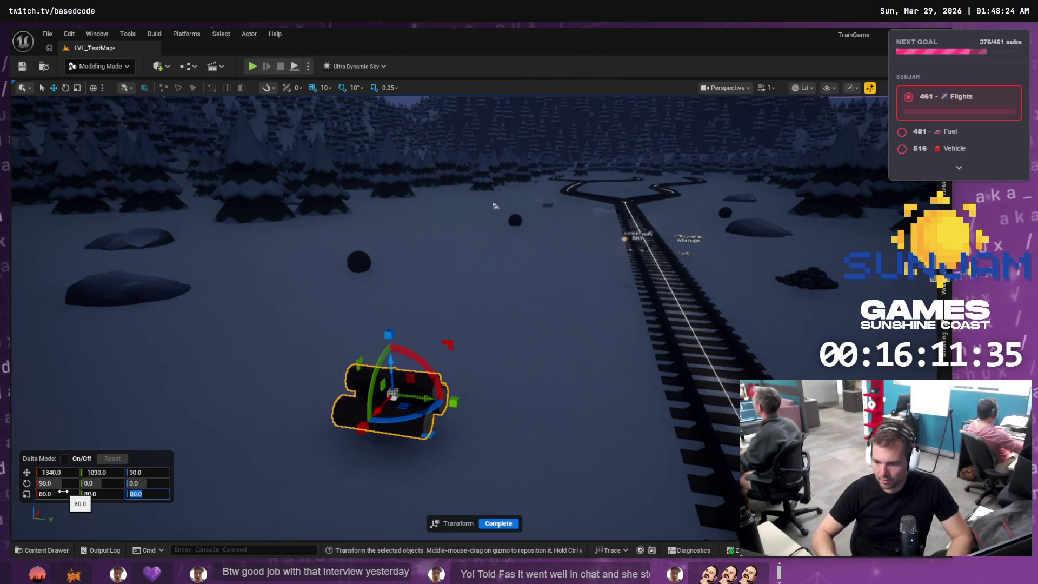
left_click(498, 524)
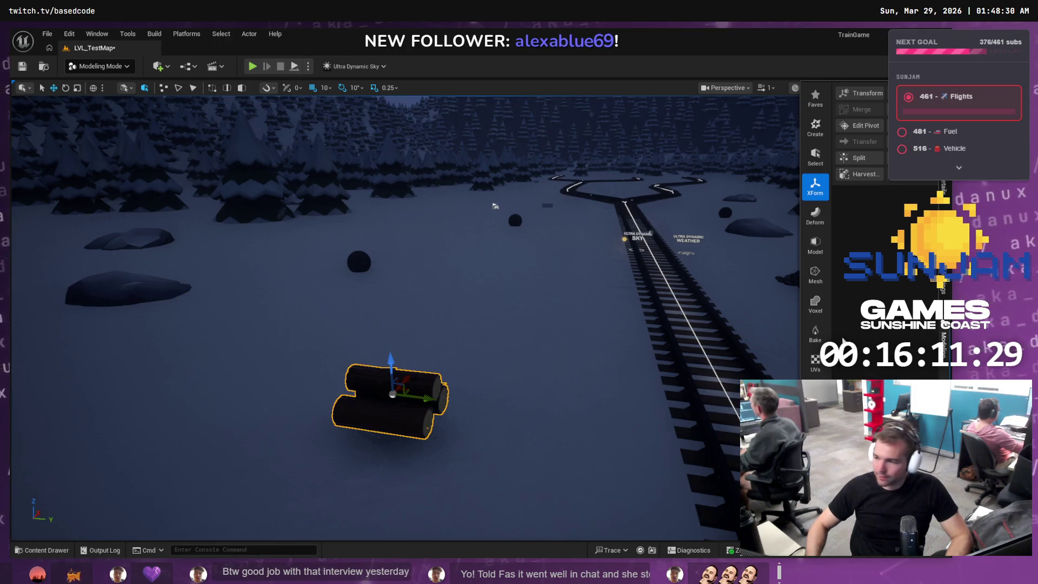
Accept Bake Transform on the log pile, fly the view around it, then show the WoodLogs assets
left_click(914, 125)
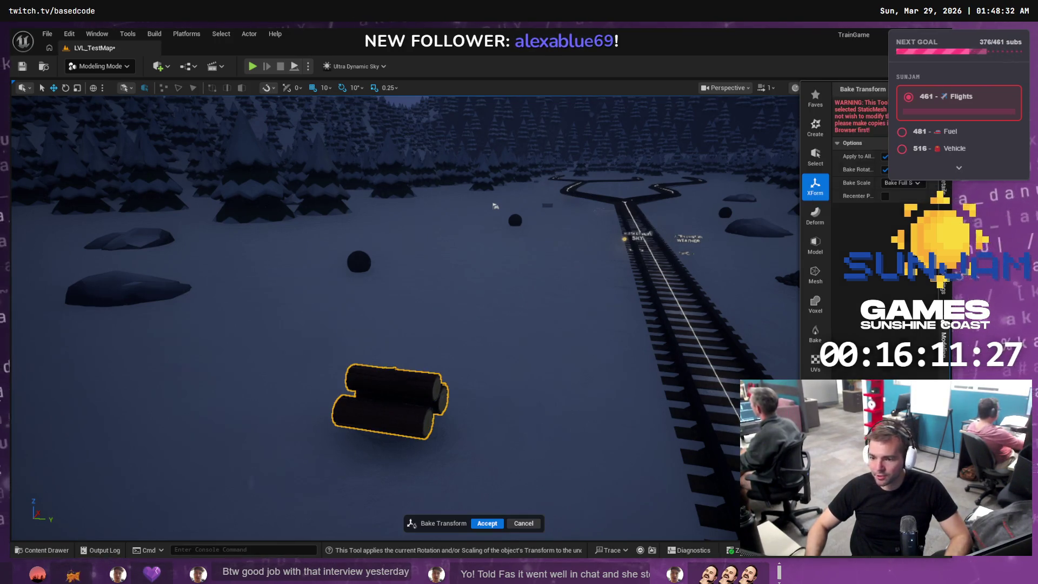
left_click(489, 527)
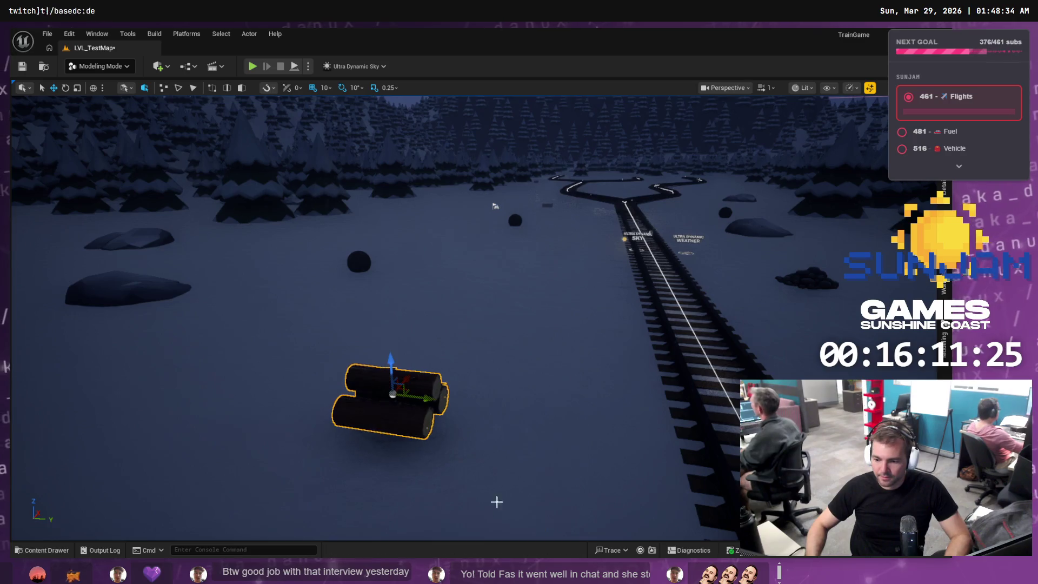
mouse_move(503, 309)
left_mouse_down()
mouse_move(470, 284)
mouse_move(486, 295)
mouse_move(432, 295)
left_mouse_up()
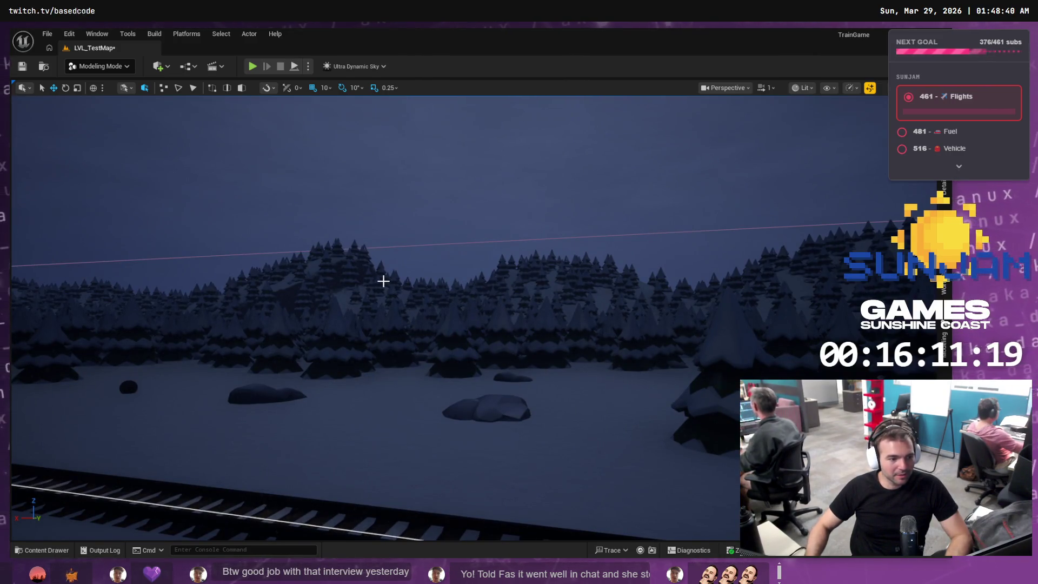
mouse_move(433, 295)
left_mouse_down()
mouse_move(377, 320)
mouse_move(207, 347)
mouse_move(435, 308)
mouse_move(448, 323)
mouse_move(440, 305)
mouse_move(359, 290)
mouse_move(745, 337)
left_mouse_up()
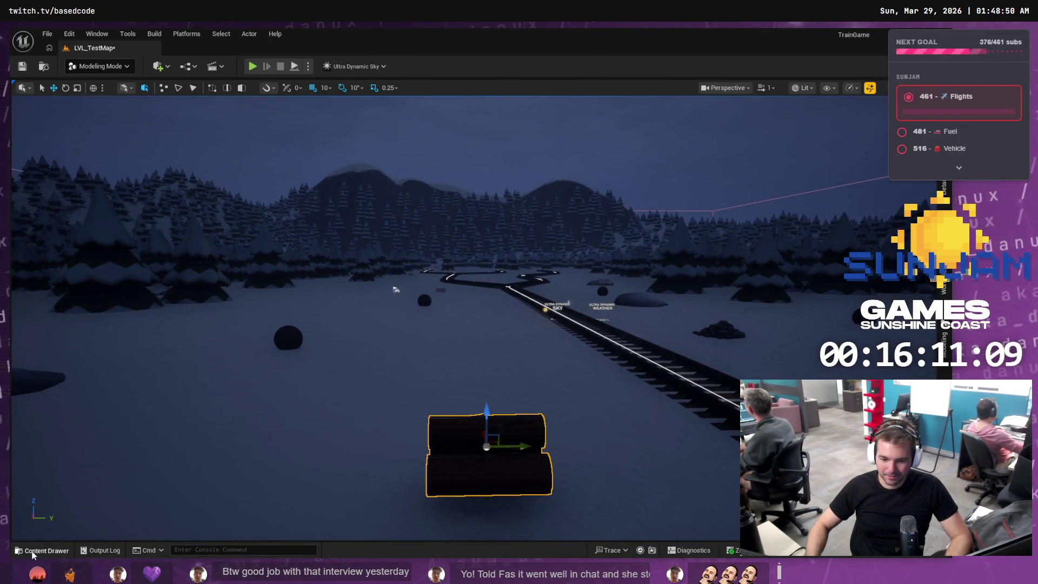
left_click(33, 552)
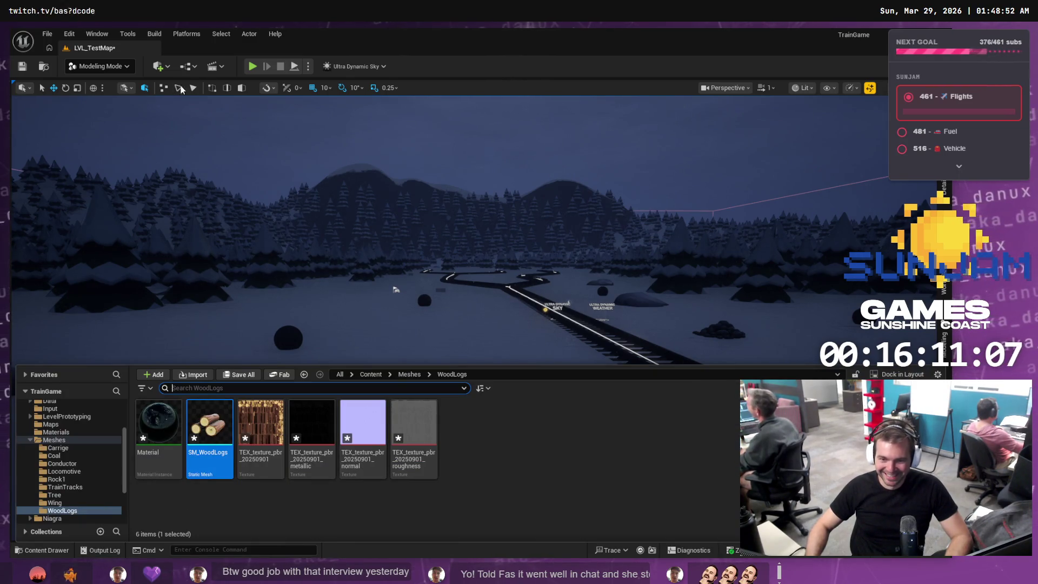
Delete the leftover Material asset from the WoodLogs folder, leaving five assets
right_click(160, 425)
left_click(204, 215)
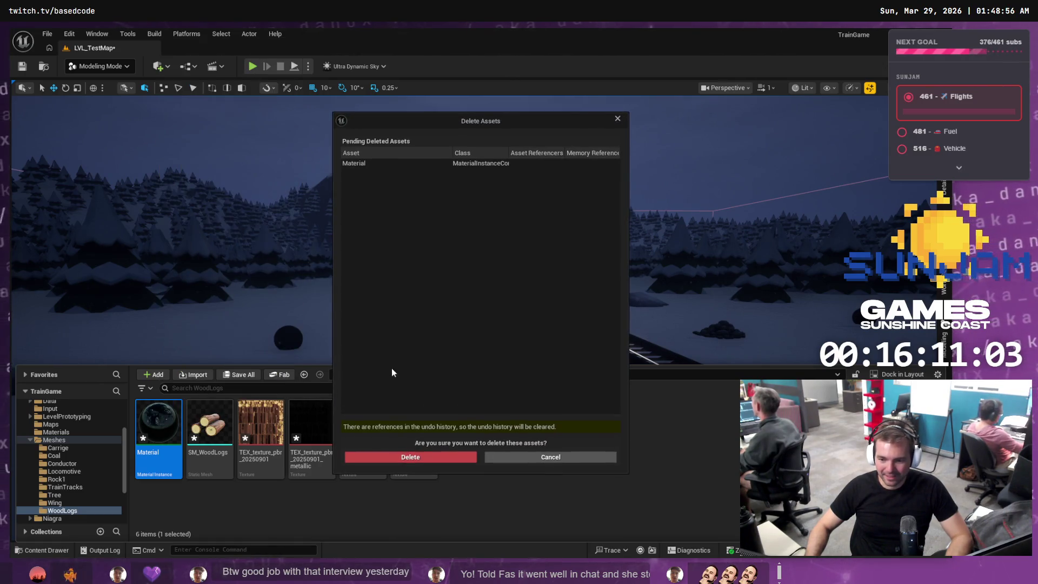
left_click(441, 455)
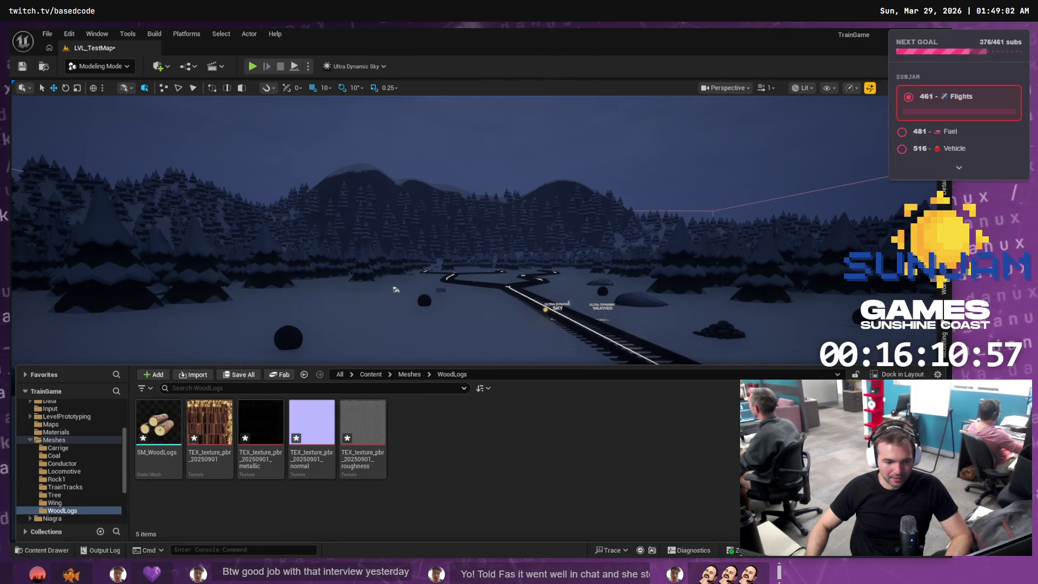
key("alt+Tab")
Save all modified WoodLogs assets in the Unreal editor
left_click(86, 91)
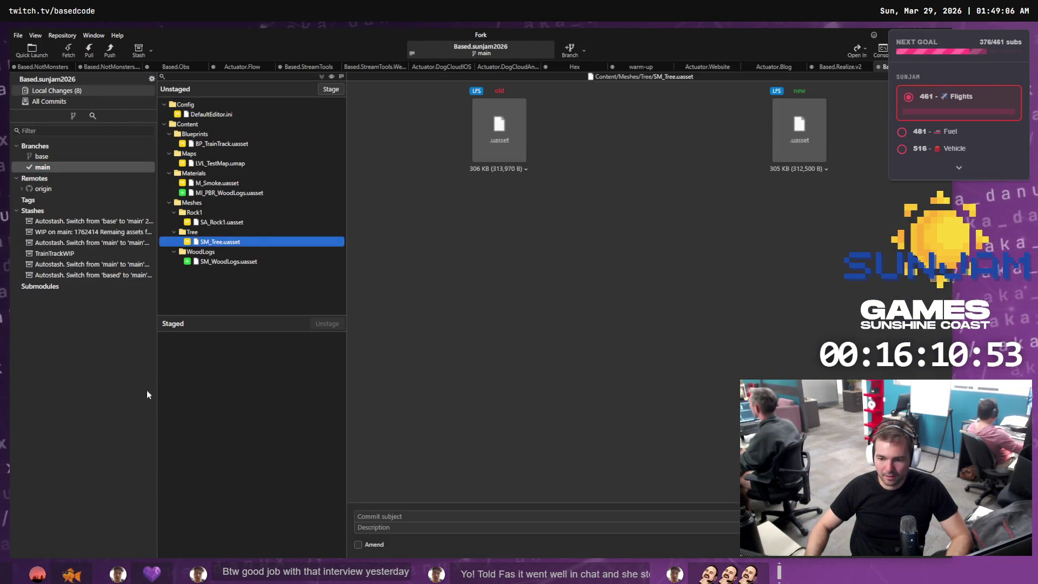
key("alt+Tab")
key("ctrl+shift+s")
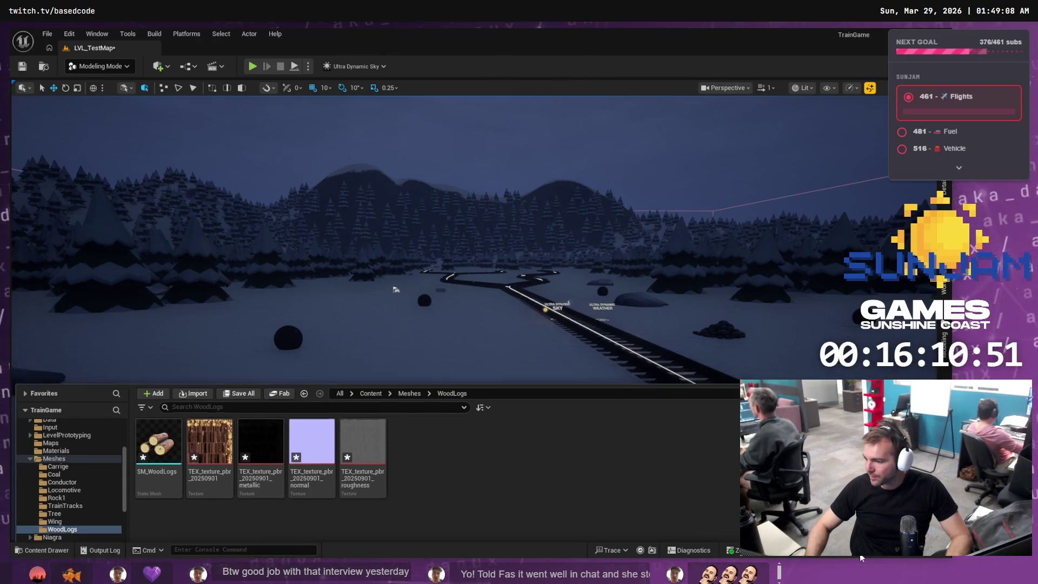
left_click(559, 410)
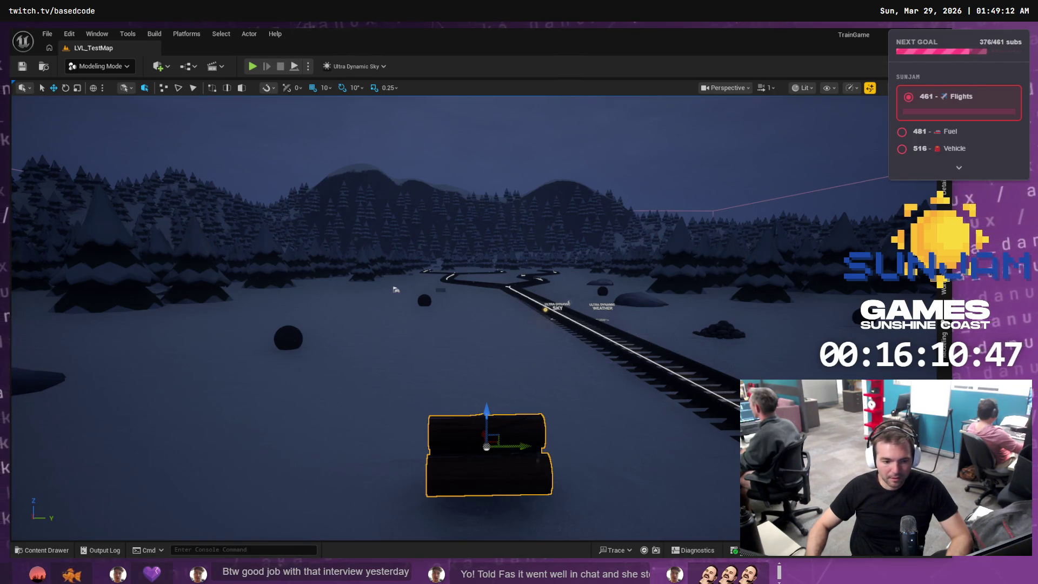
key("alt+Tab")
key("alt+Tab")
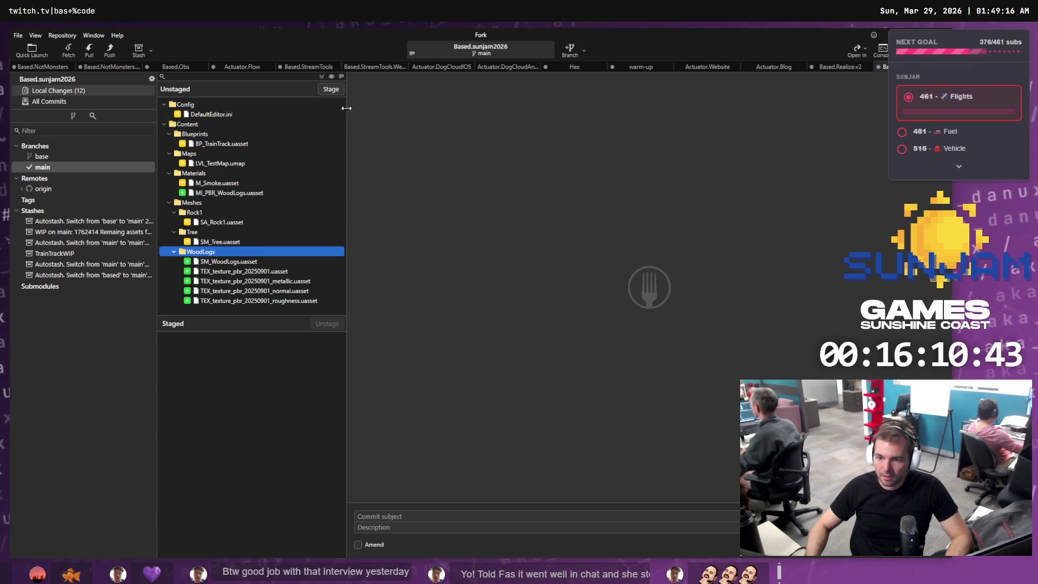
Stage the WoodLogs folder and MI_PBR_WoodLogs and commit them as 'Added WoodLogs Asset'
left_click(327, 90)
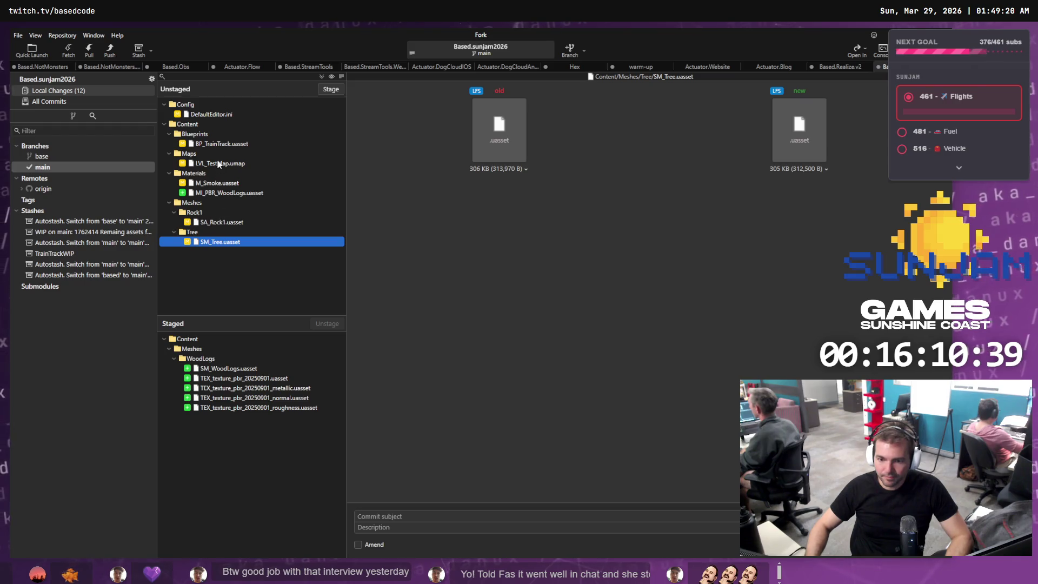
left_click(219, 194)
left_click(334, 91)
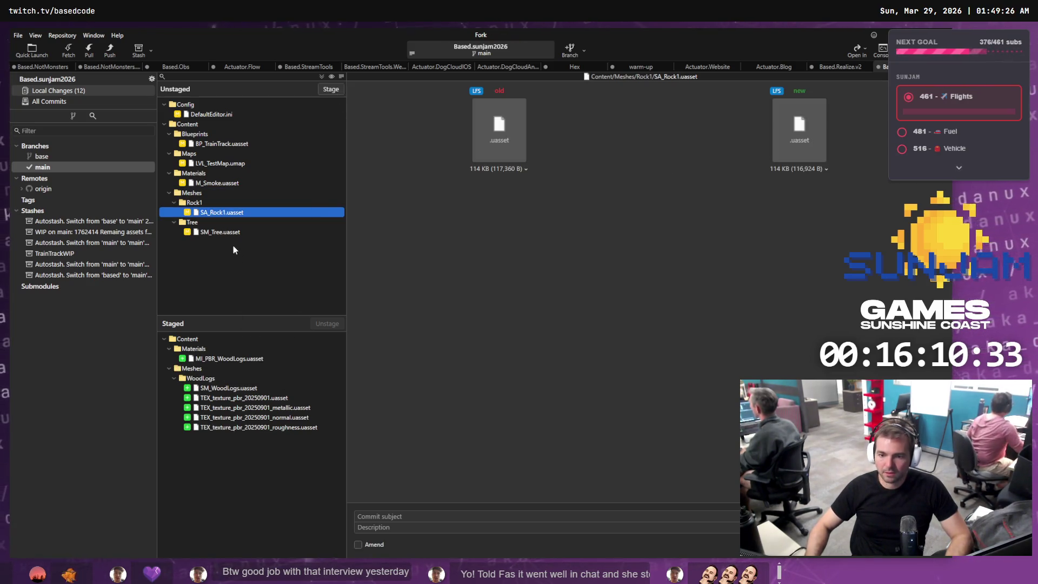
left_click(397, 516)
type("Ad")
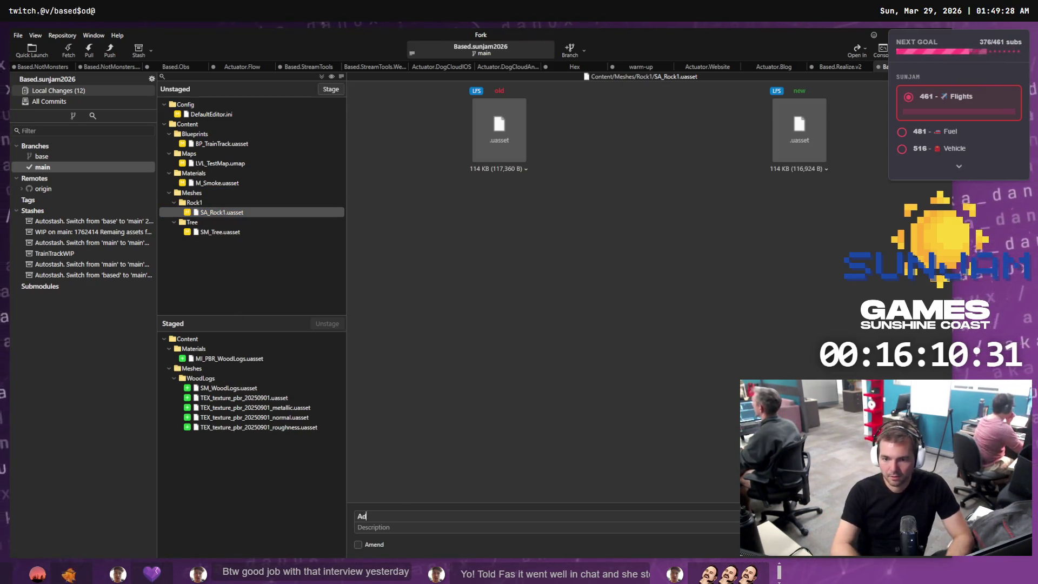
type("ded W")
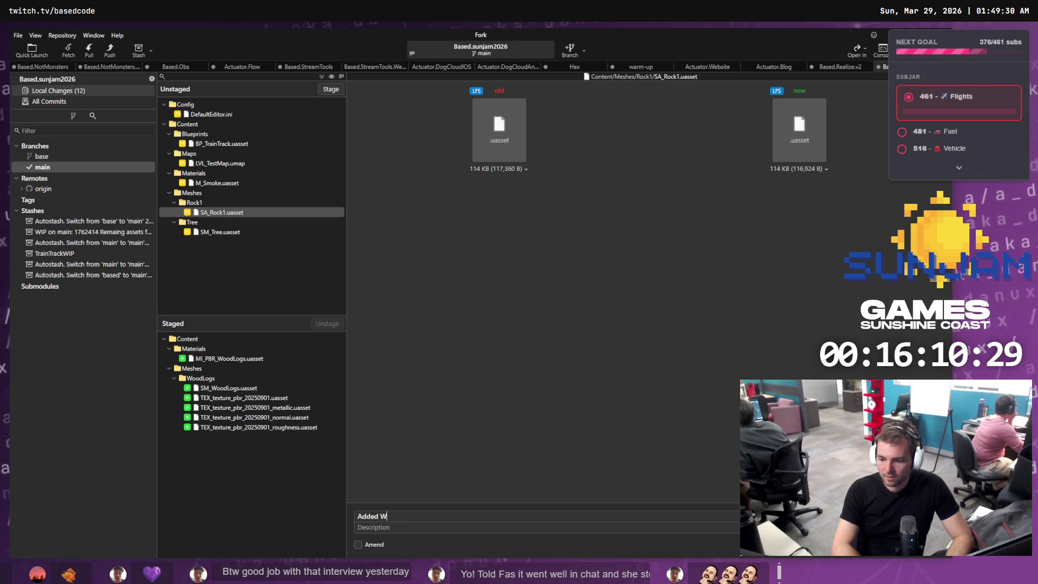
type("oodLogt")
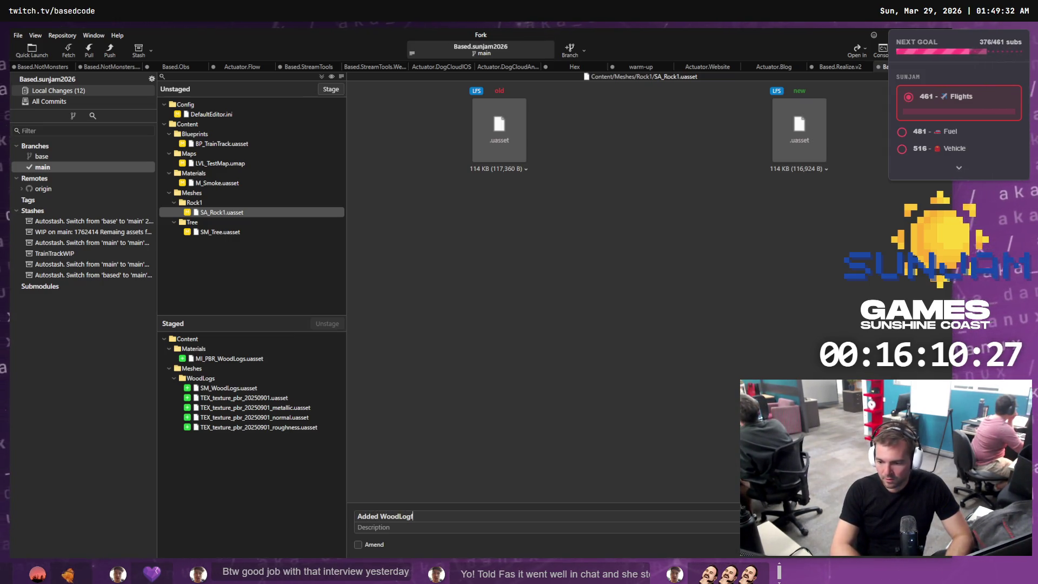
type(" Asset.")
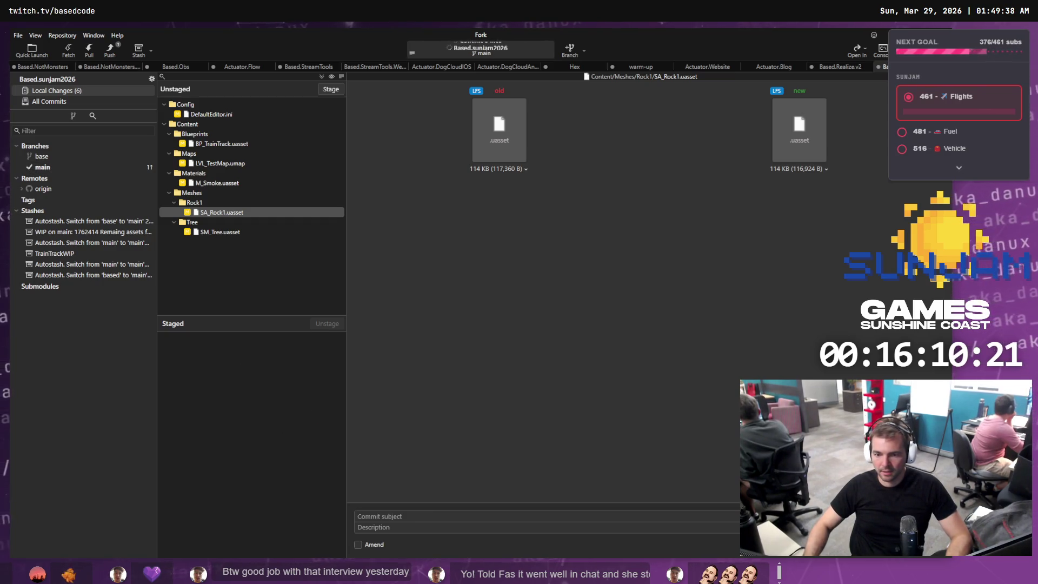
left_click(67, 167)
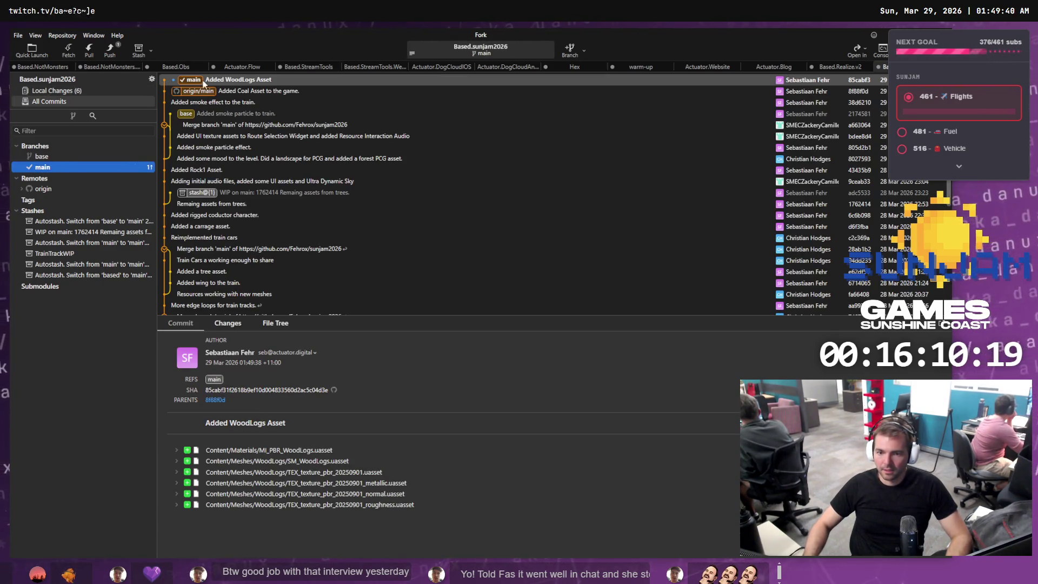
Push main with the Added WoodLogs Asset commit to origin/main
right_click(201, 81)
mouse_move(270, 91)
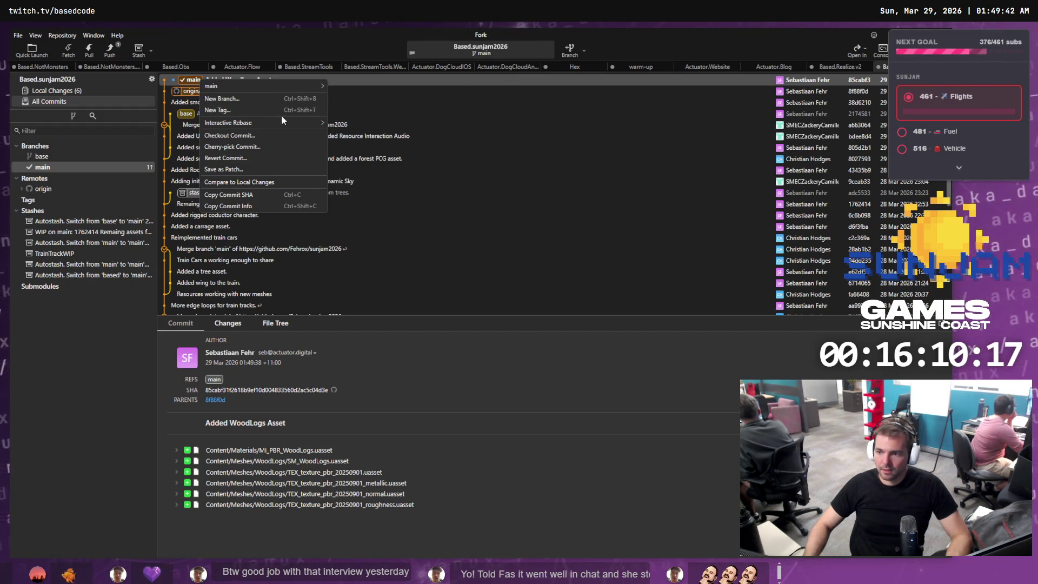
mouse_move(273, 123)
left_click(357, 108)
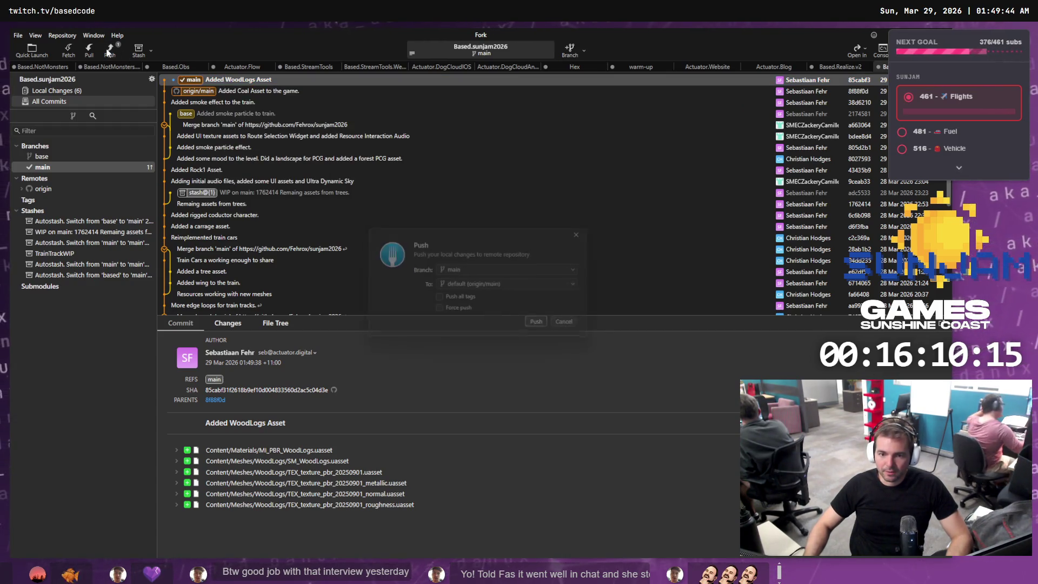
left_click(545, 327)
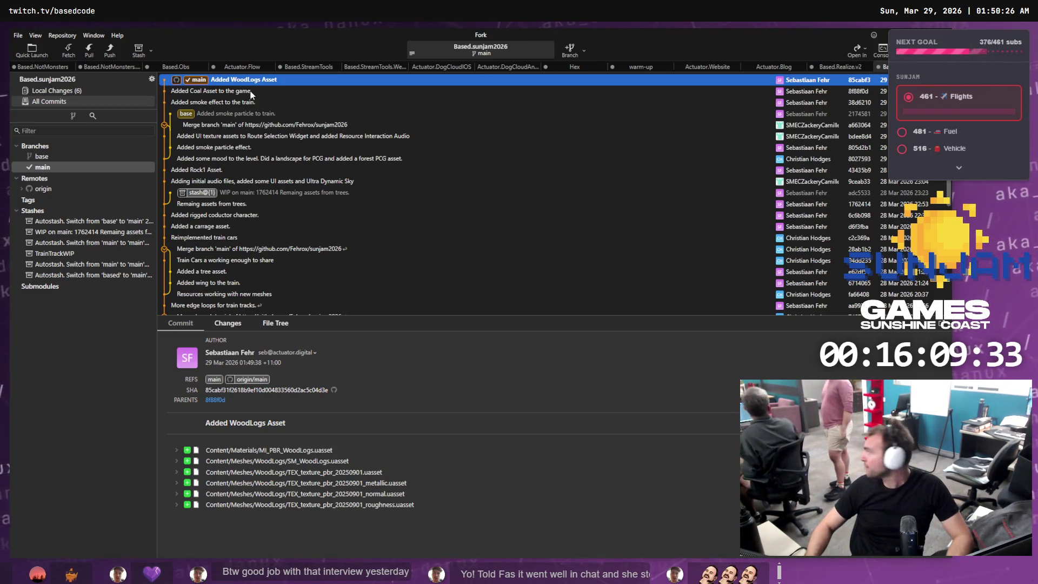
Check the remaining local changes and the full commit history
left_click(81, 91)
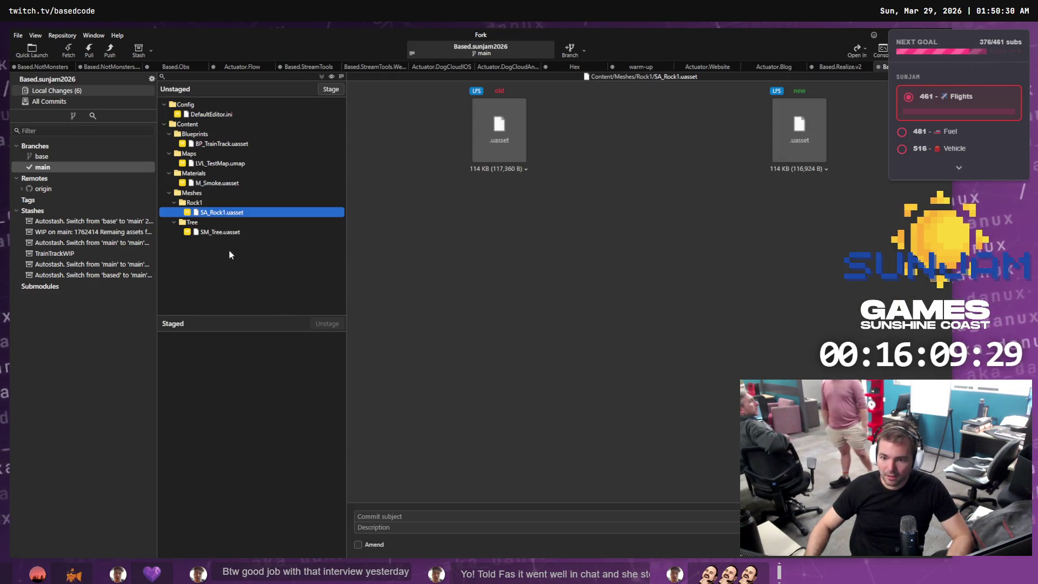
left_click(69, 99)
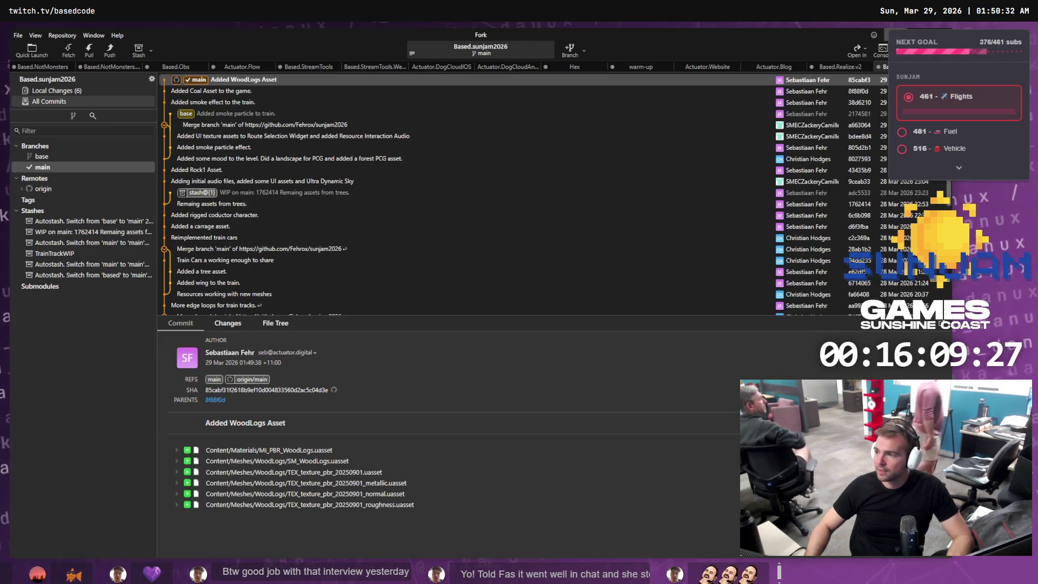
key("alt+Tab")
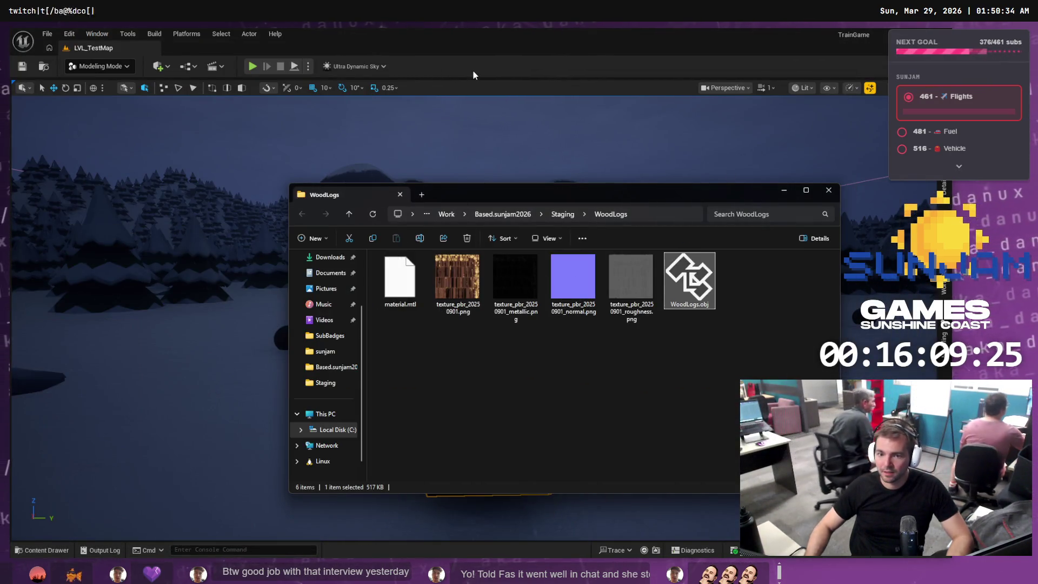
Bring the Staging/WoodLogs folder window forward and clear its file selection
left_click(285, 538)
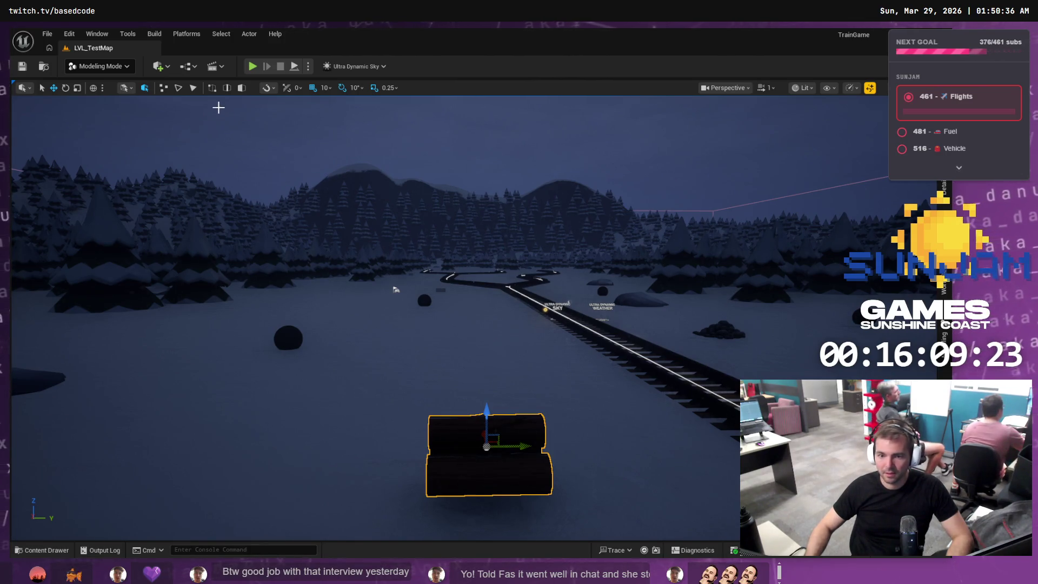
key("alt+Tab")
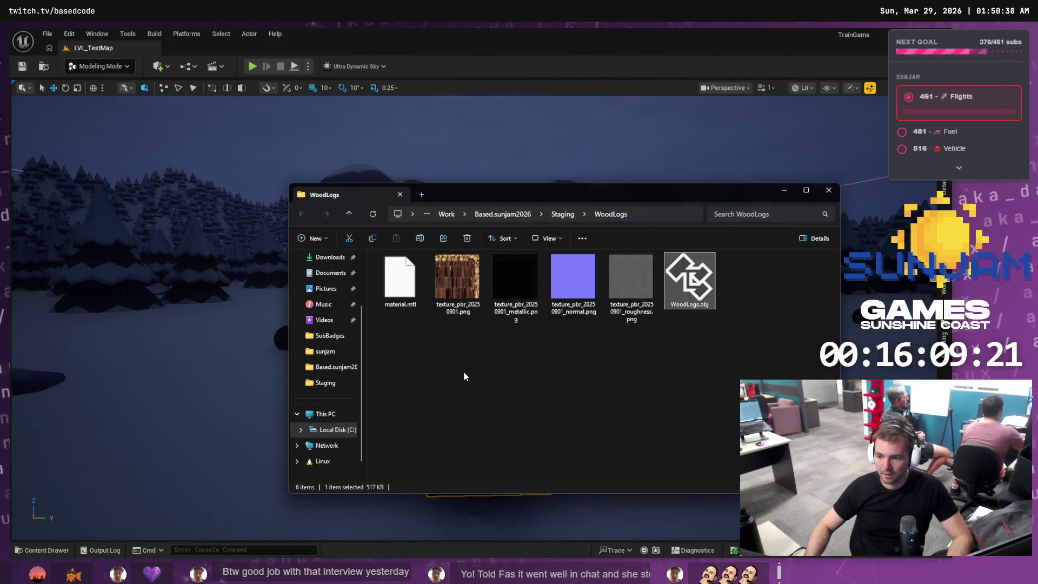
left_click(463, 375)
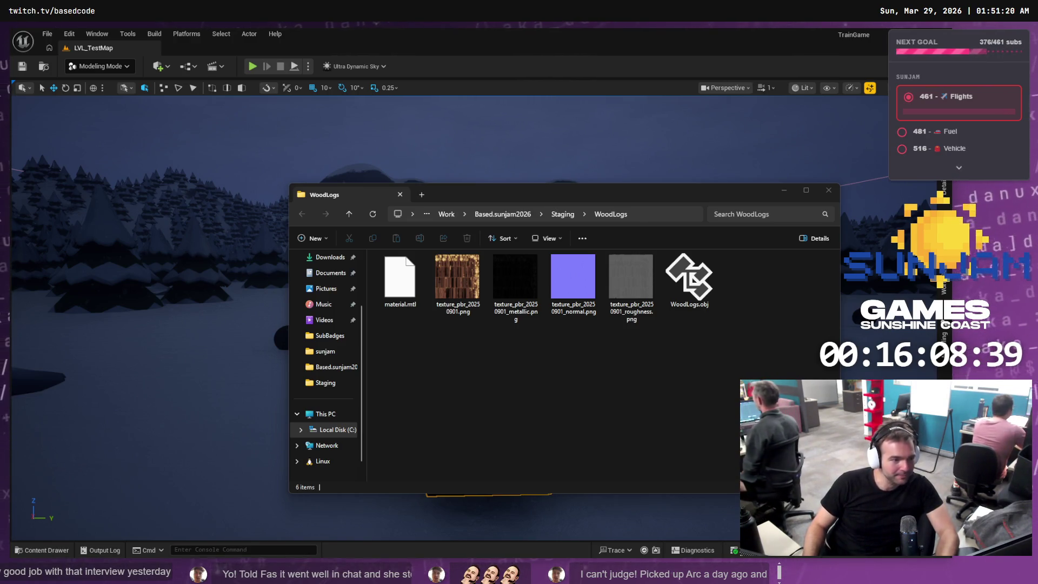
Fly through the forest to inspect the placed woodlogs, then open the Content Drawer at Meshes/WoodLogs
key("alt+Tab")
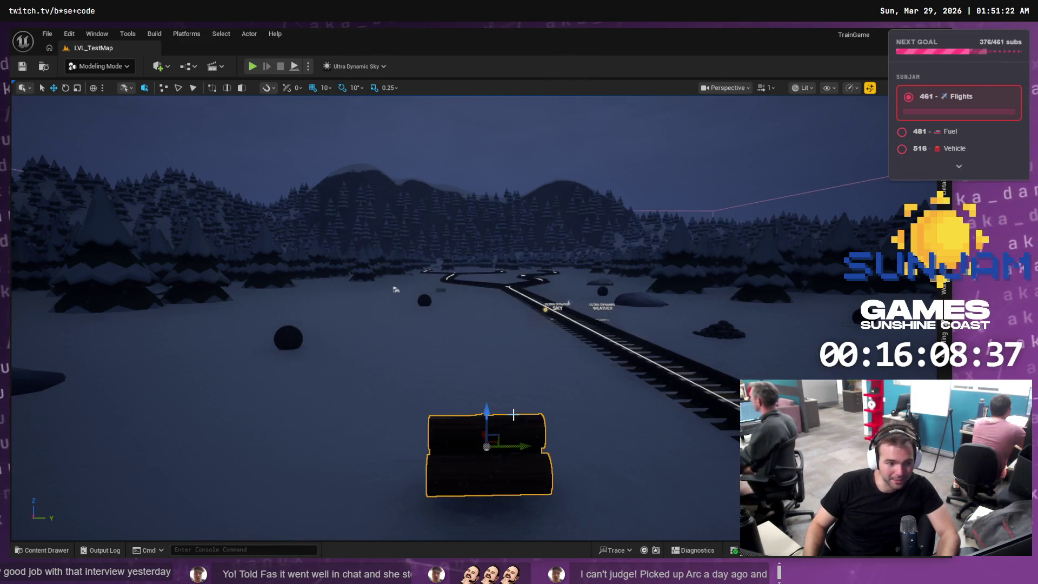
mouse_move(484, 331)
left_mouse_down()
mouse_move(484, 245)
mouse_move(462, 241)
mouse_move(516, 326)
left_mouse_up()
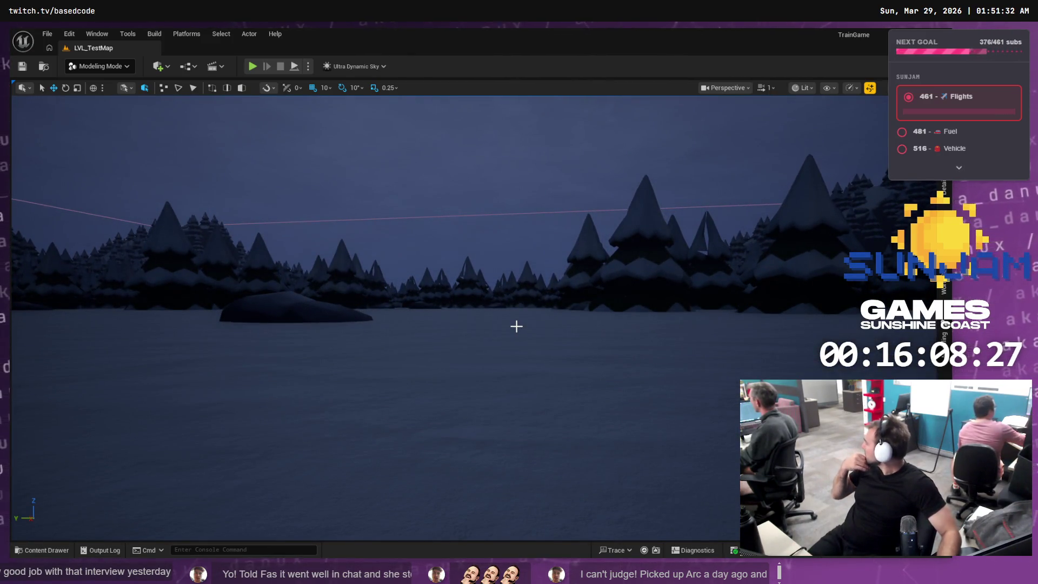
mouse_move(516, 326)
left_mouse_down()
mouse_move(501, 331)
mouse_move(521, 318)
left_mouse_up()
left_click(475, 347)
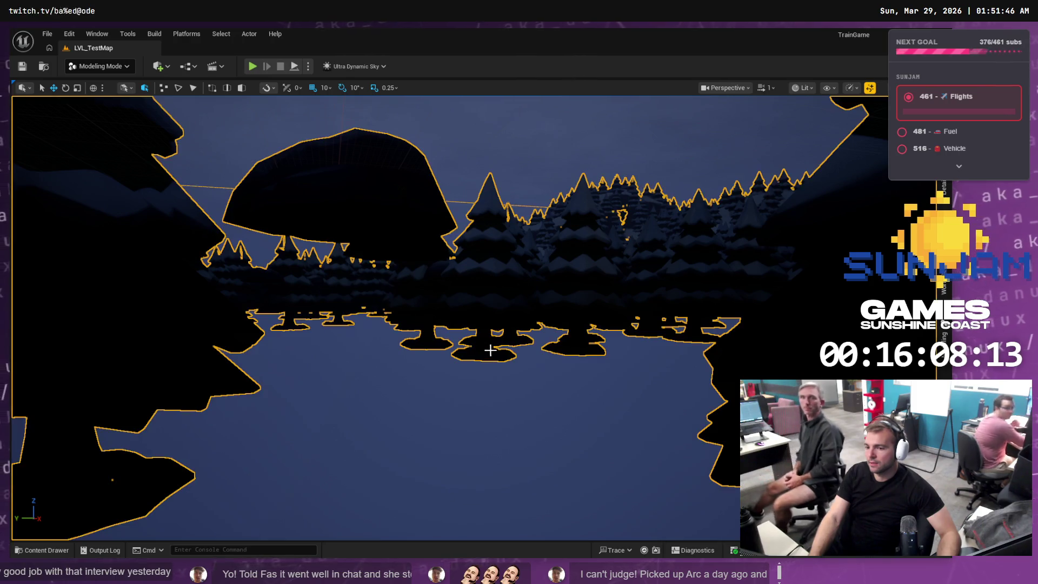
left_click_drag(538, 364, 537, 358)
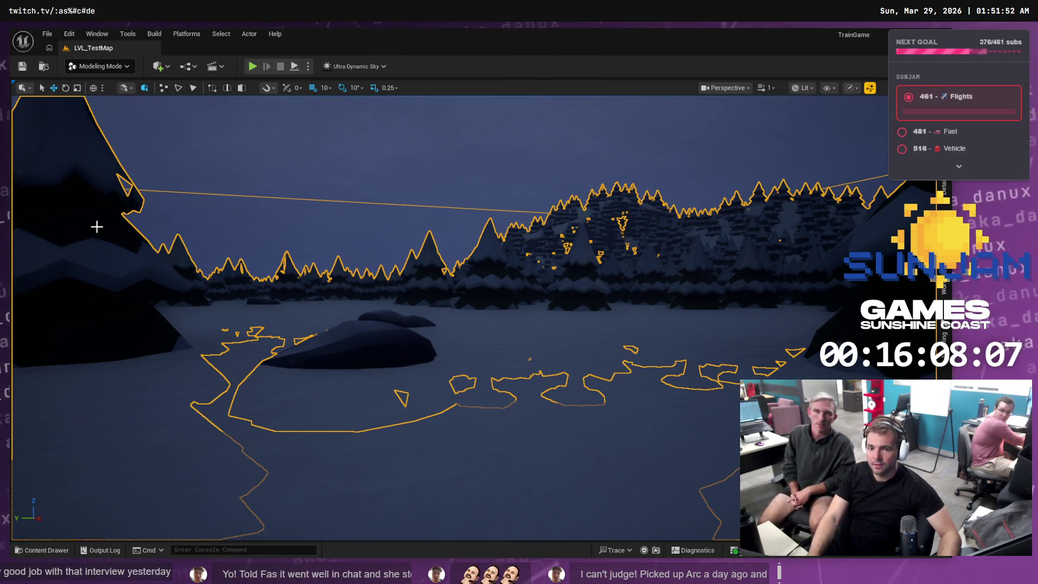
left_click(52, 551)
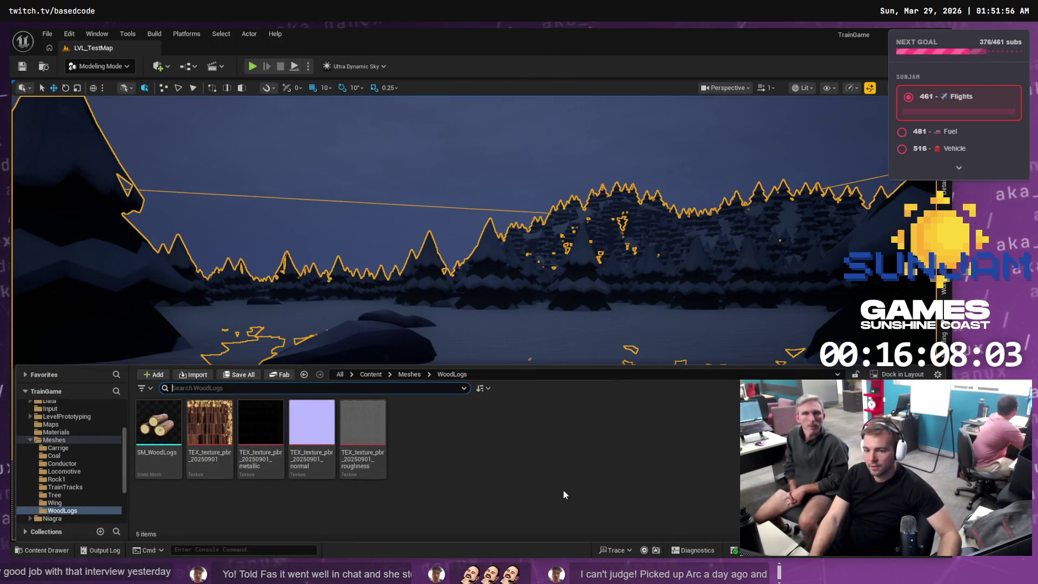
key("alt+Tab")
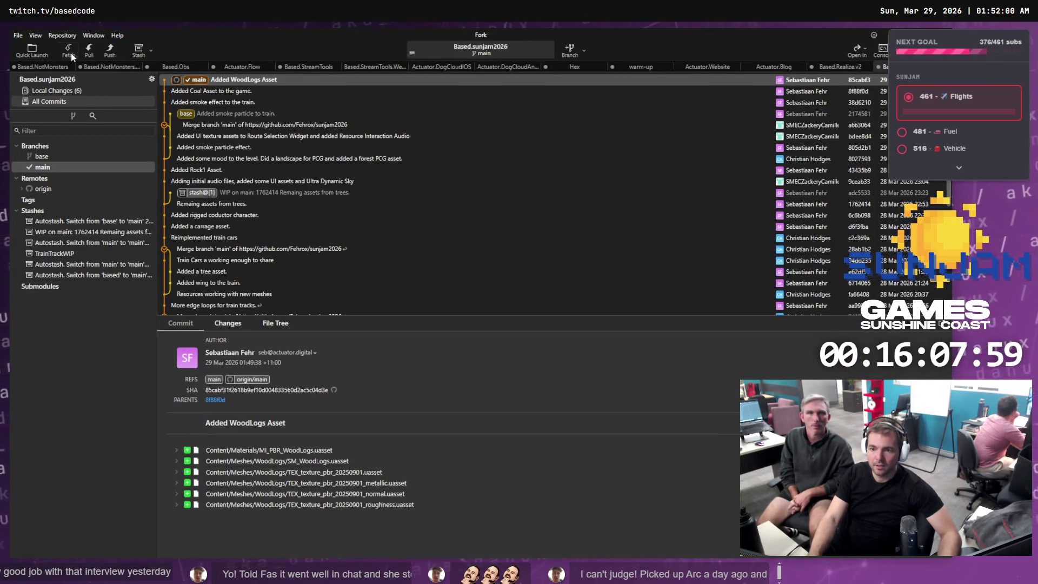
Fetch from origin and confirm the repository is already up to date
left_click(69, 51)
left_click(545, 314)
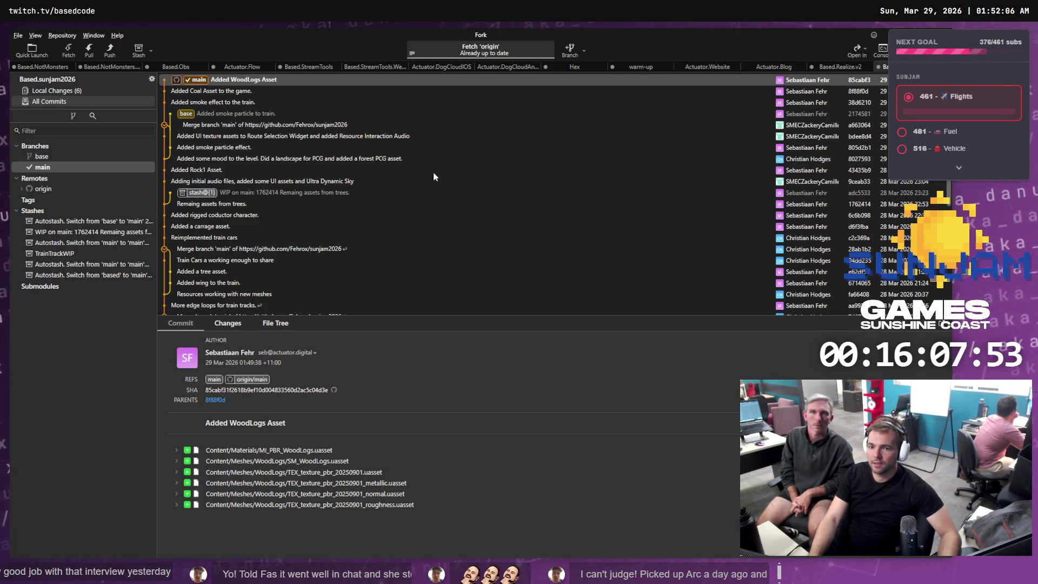
key("alt+Tab")
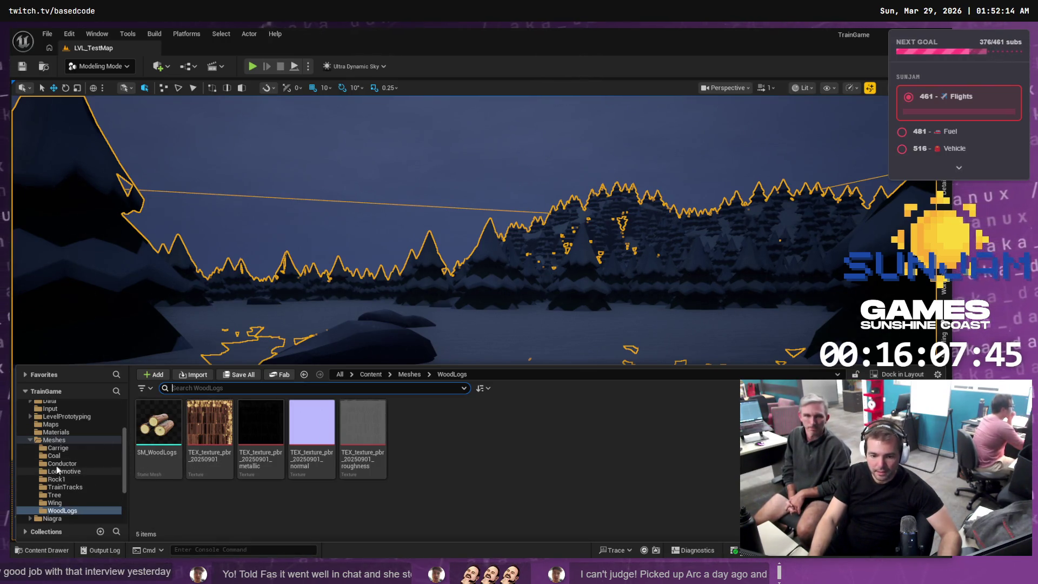
Place the SM_Tree mesh from the Tree folder beside the train track
left_click(60, 494)
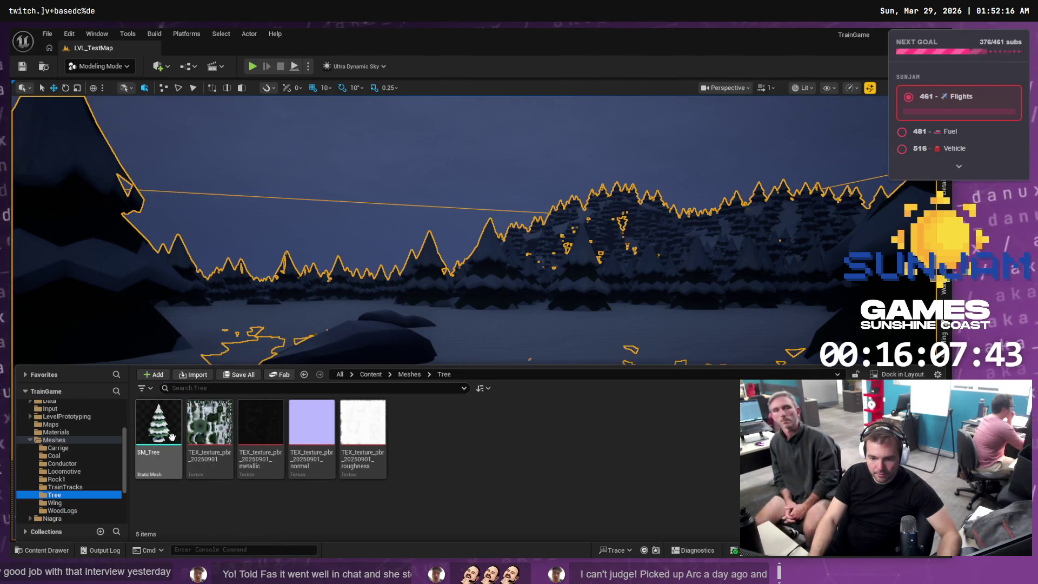
left_click_drag(410, 227, 411, 227)
left_click_drag(459, 301, 459, 301)
key("ctrl+space")
mouse_move(145, 435)
left_mouse_down()
mouse_move(339, 305)
mouse_move(308, 307)
left_mouse_up()
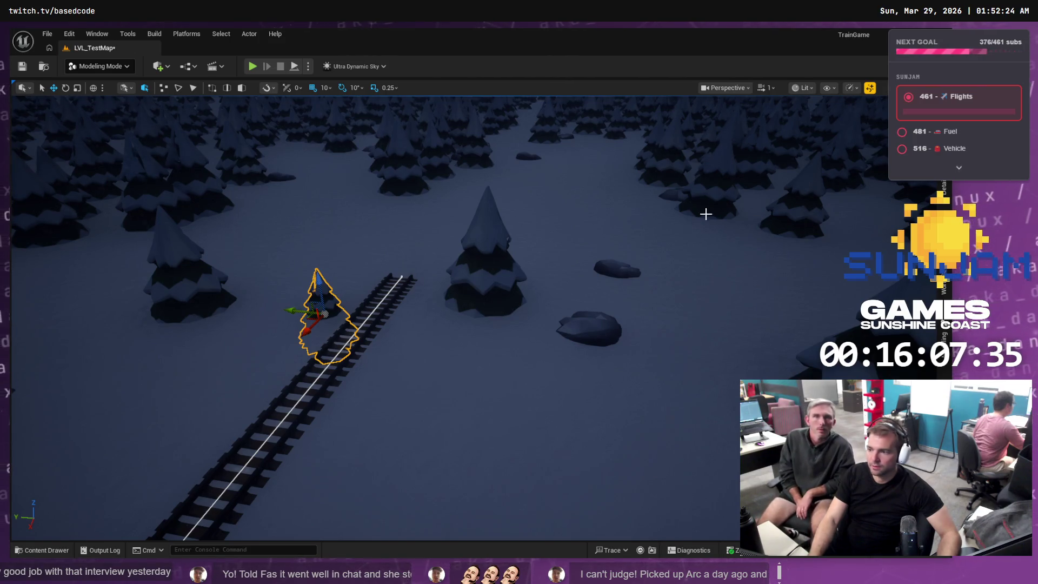
Raise the tree 290 units out of the snow with Modeling Mode's XForm Transform
key("shift+5")
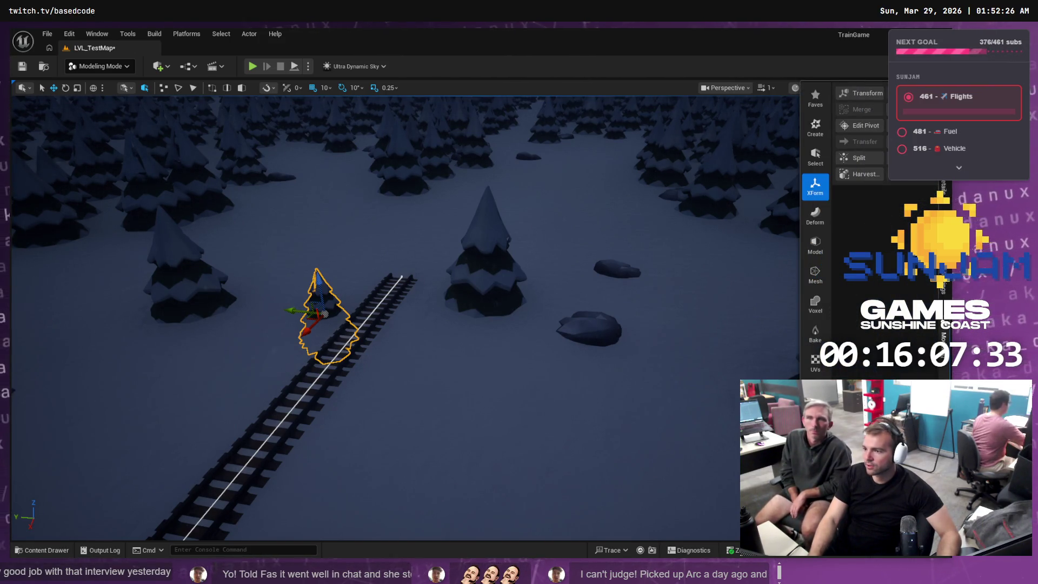
left_click(867, 94)
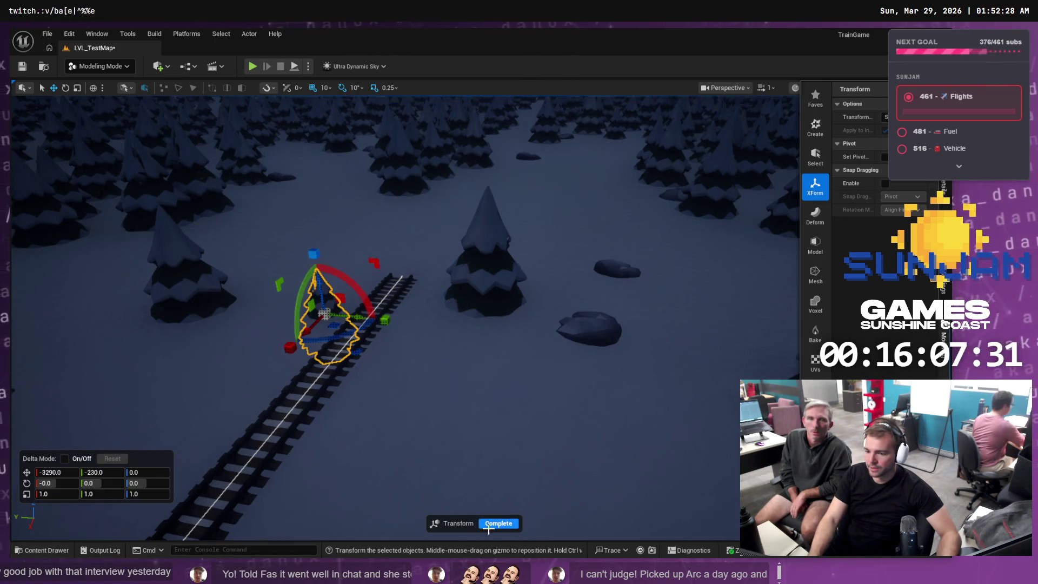
left_click_drag(319, 282, 323, 234)
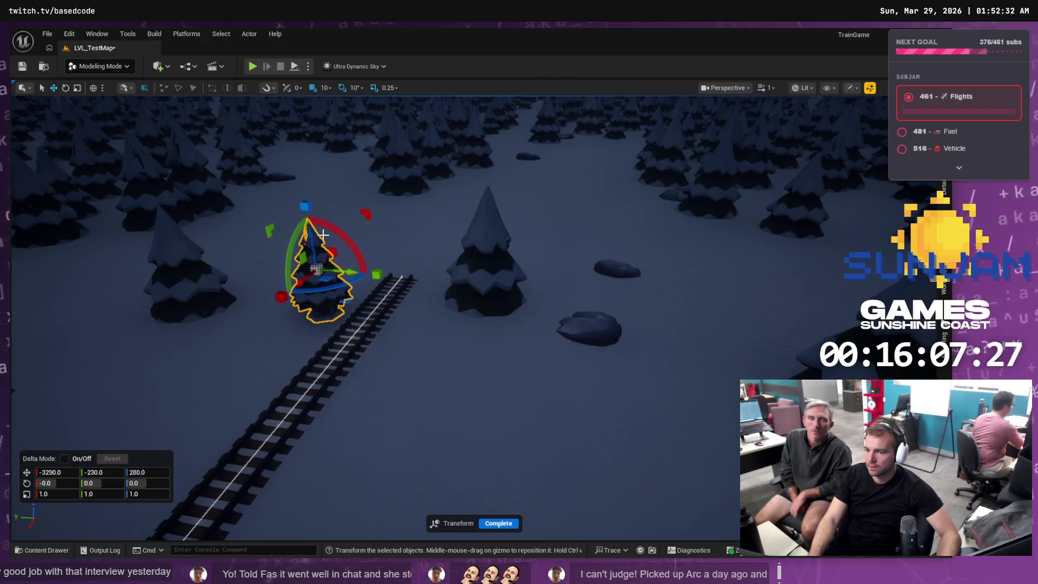
left_click(508, 522)
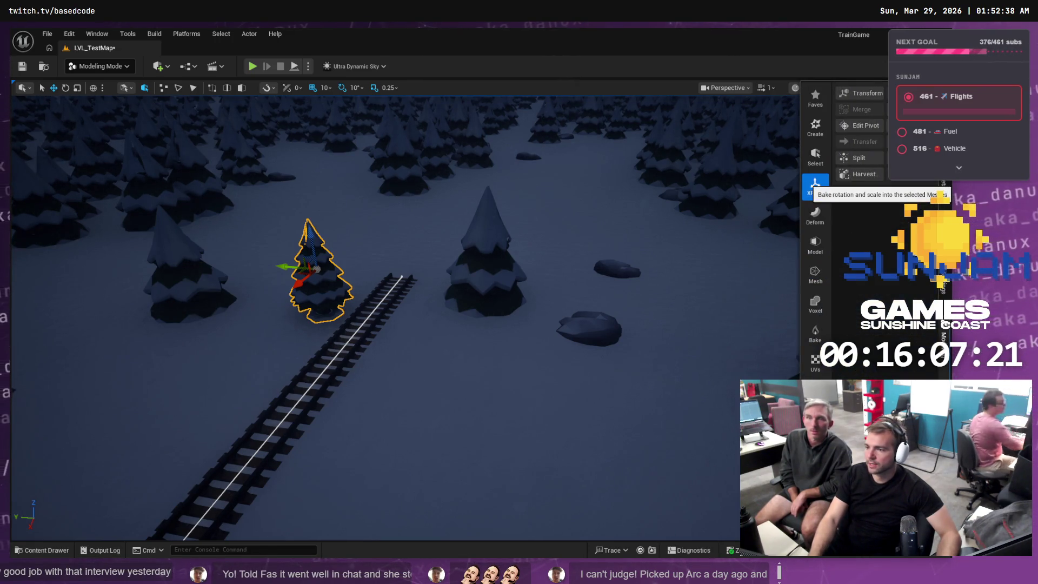
Move the tree's pivot down to the trunk's base and accept it
left_click(858, 127)
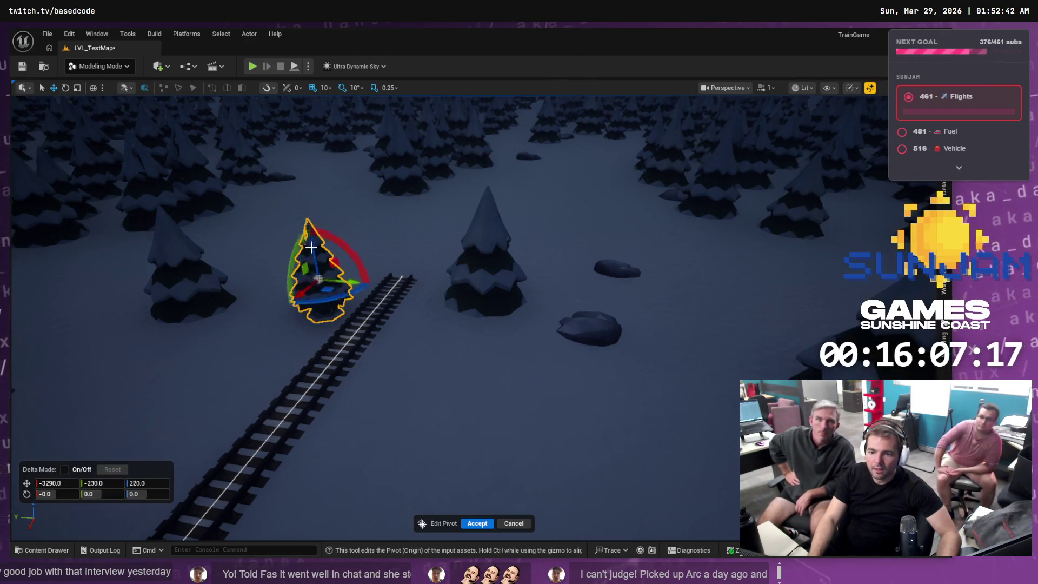
mouse_move(311, 247)
left_mouse_down()
mouse_move(317, 292)
mouse_move(336, 260)
left_mouse_up()
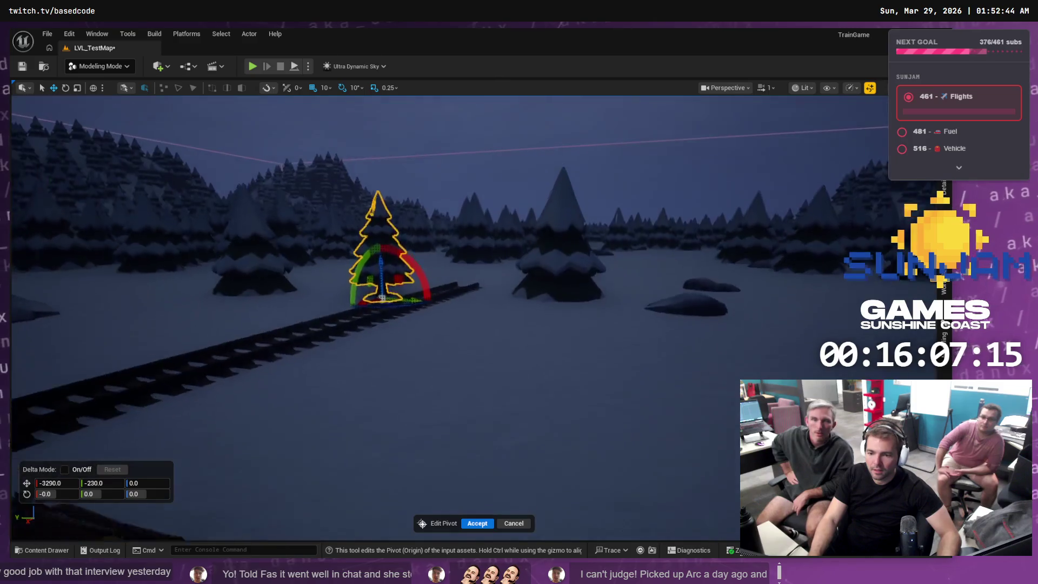
mouse_move(644, 222)
left_mouse_down()
mouse_move(643, 205)
mouse_move(645, 221)
left_mouse_up()
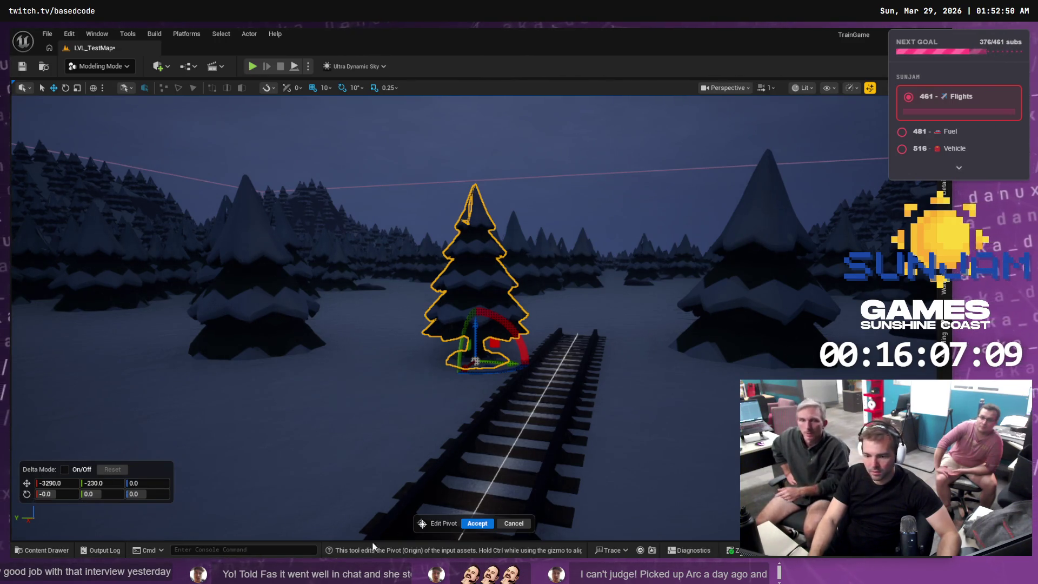
left_click(478, 523)
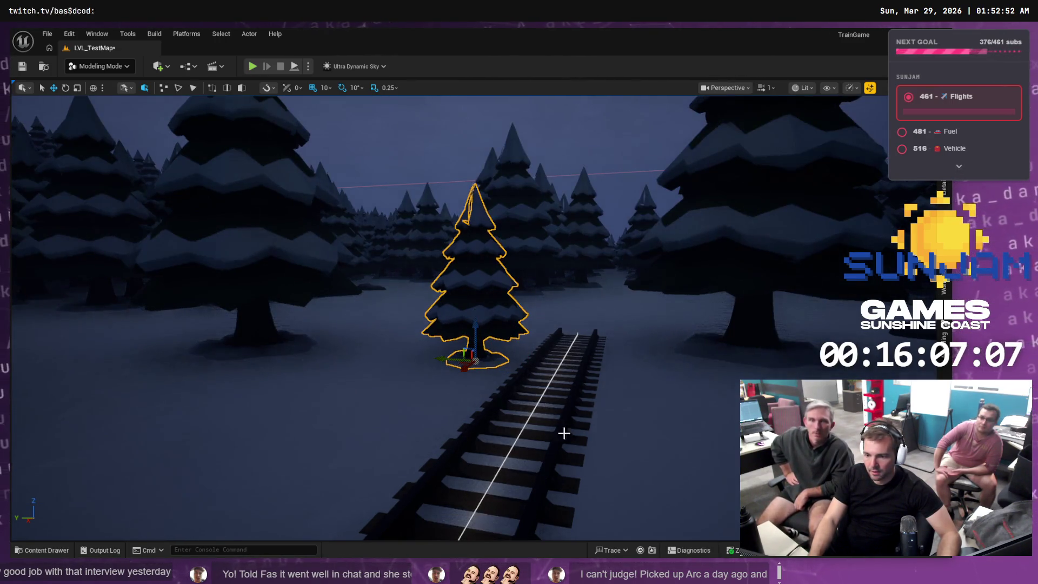
Inspect the forest trees and browse the Content Drawer to the rock mesh folder
left_click_drag(642, 379, 642, 349)
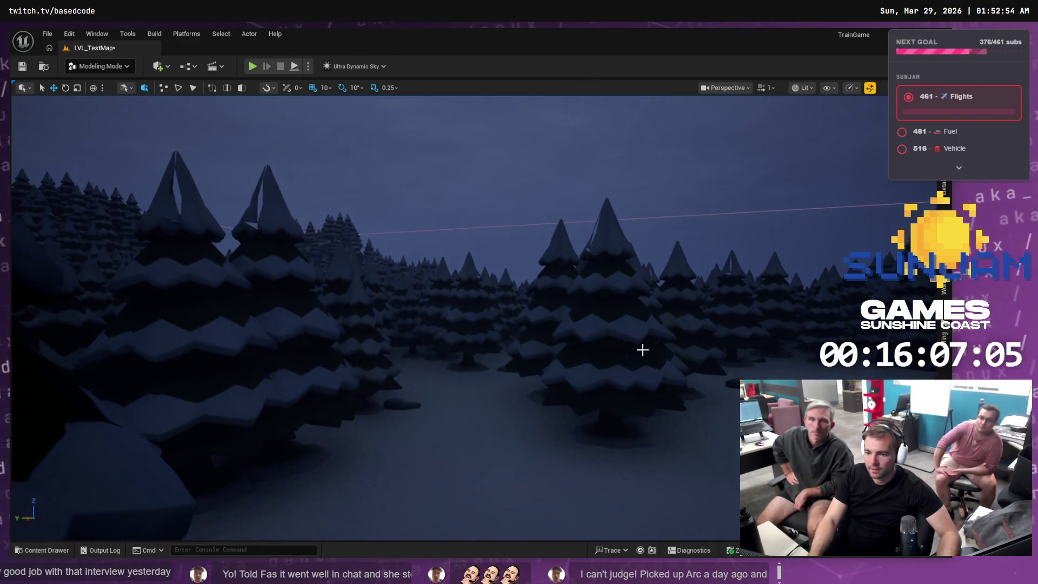
left_click(429, 415)
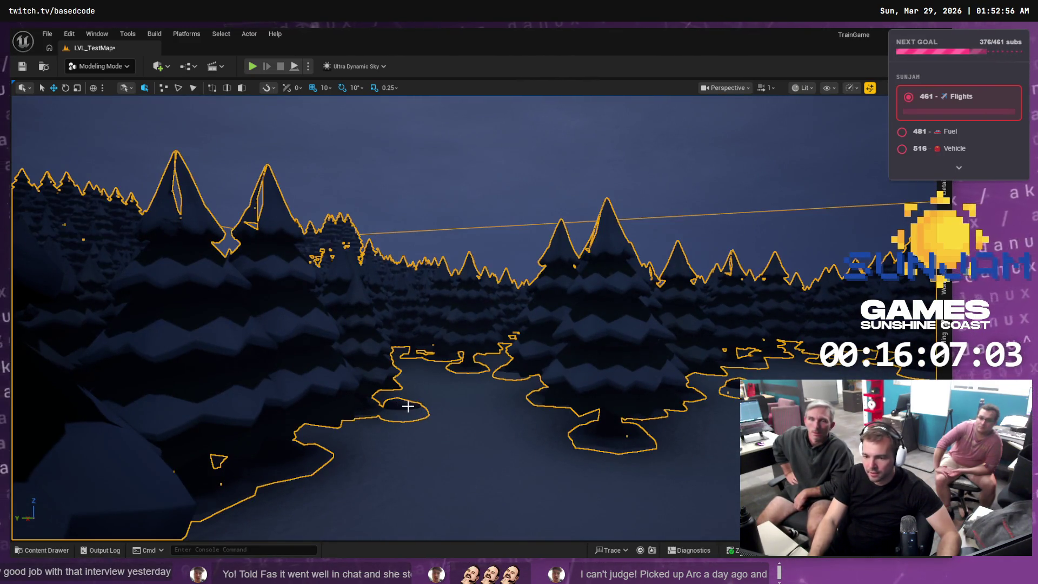
left_click(36, 551)
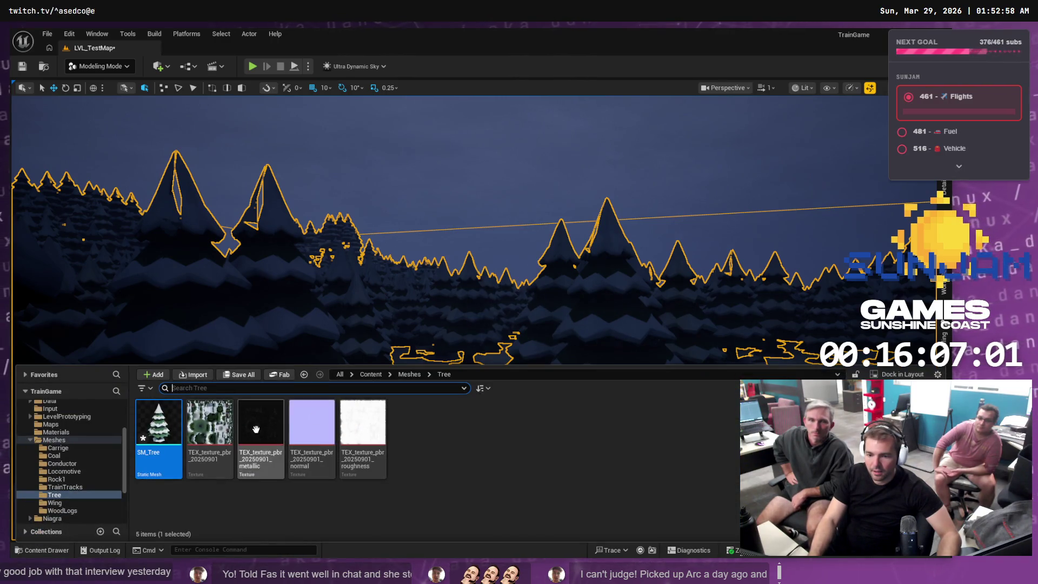
left_click(63, 458)
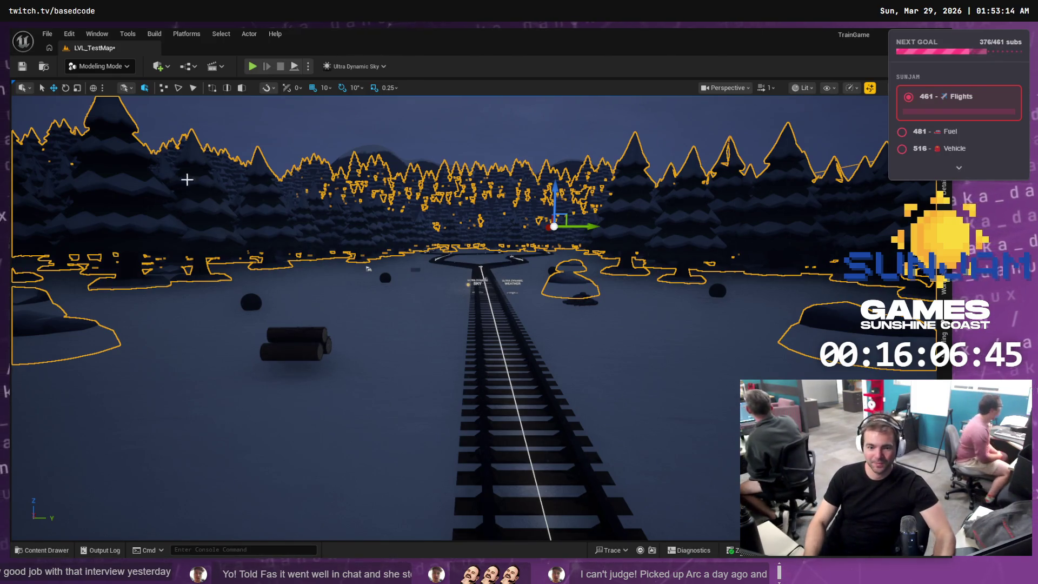
Place SA_Rock1 beside the woodlogs and lower its pivot to the rock's base
left_click(44, 550)
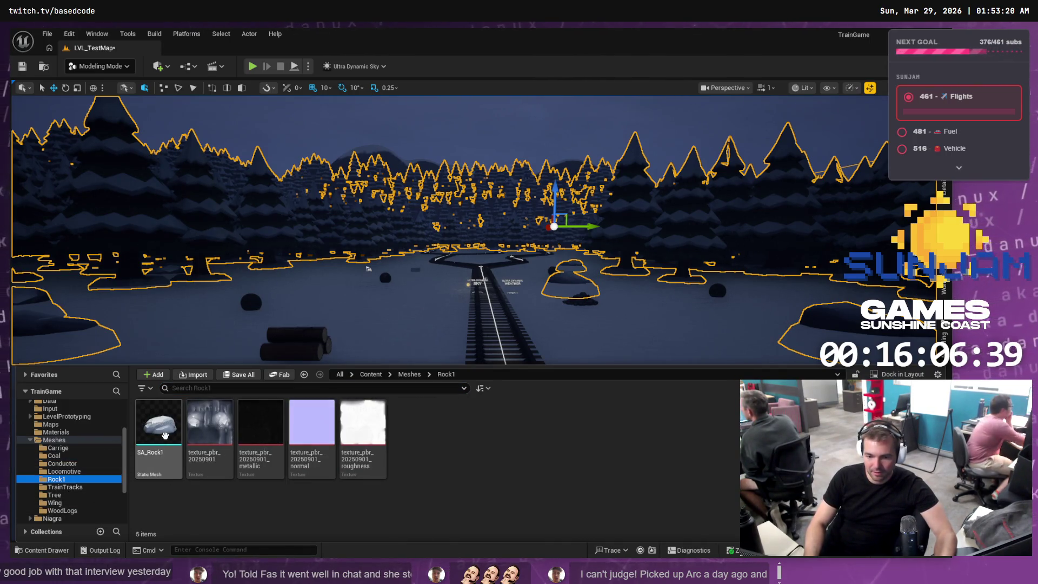
mouse_move(158, 424)
left_mouse_down()
mouse_move(366, 335)
mouse_move(394, 346)
left_mouse_up()
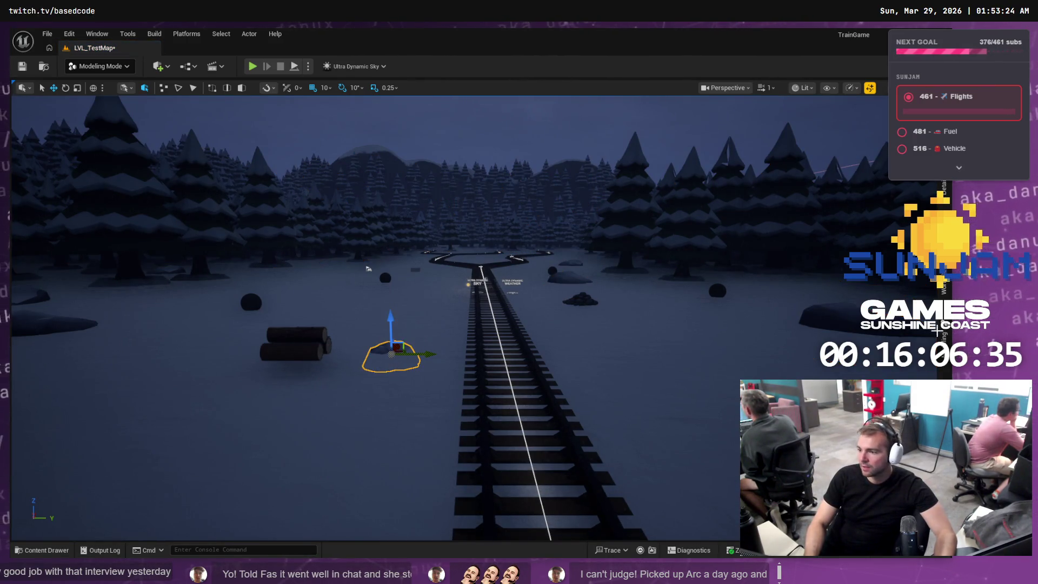
left_click(937, 331)
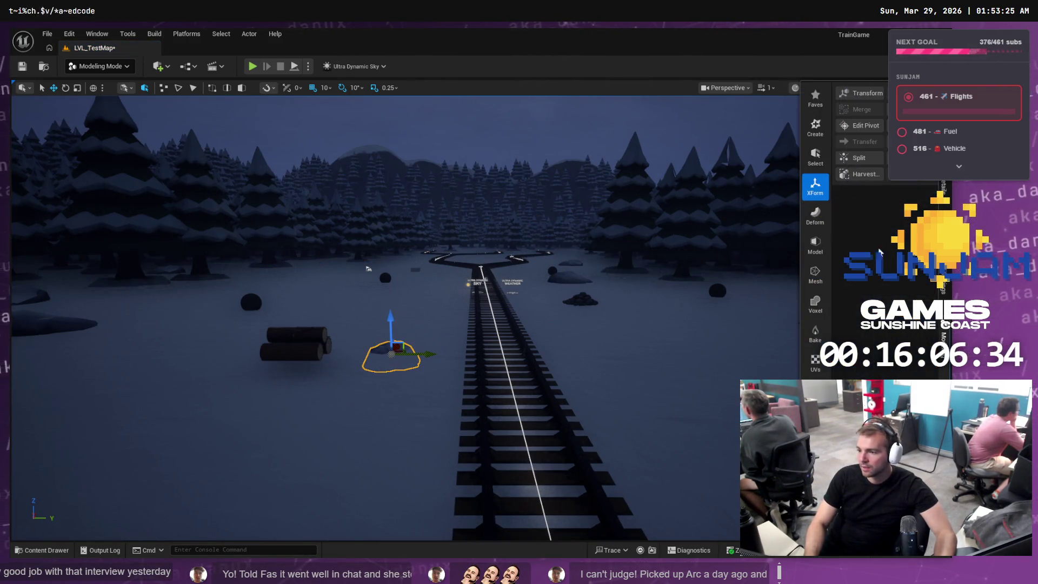
left_click(865, 125)
key("f")
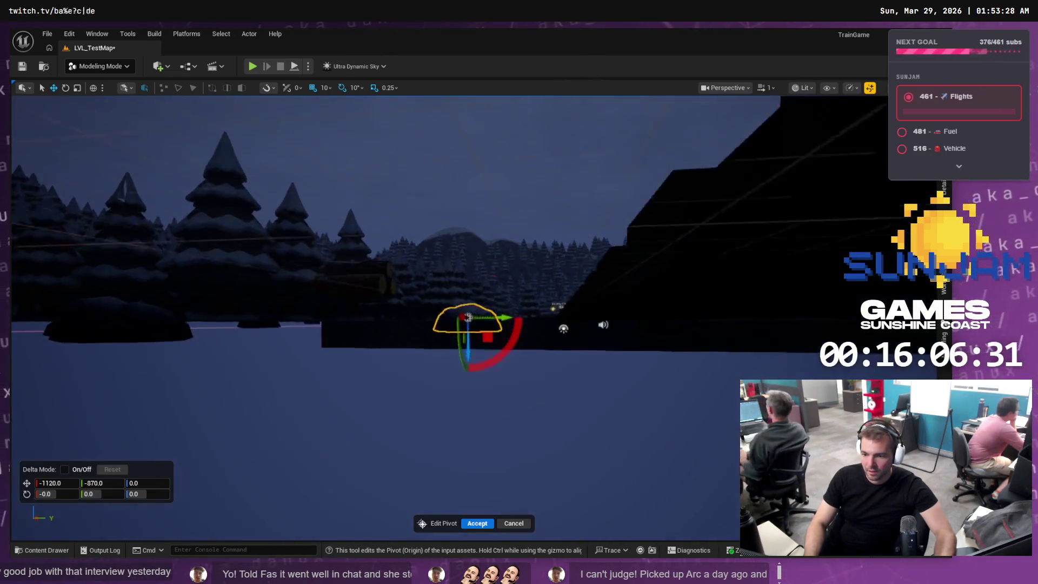
mouse_move(456, 298)
left_mouse_down()
mouse_move(443, 303)
mouse_move(465, 294)
mouse_move(451, 300)
mouse_move(464, 329)
left_mouse_up()
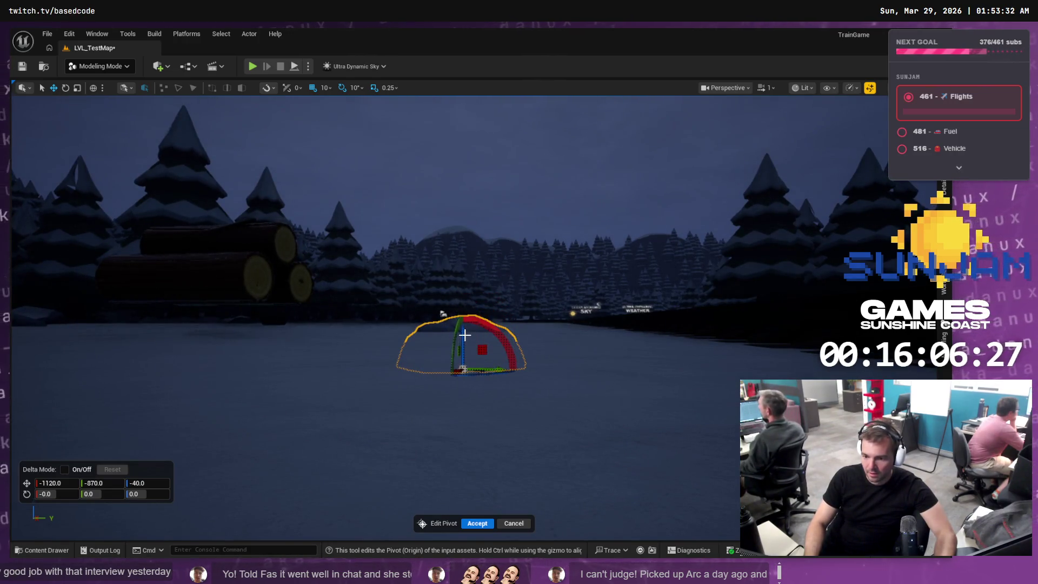
left_click(476, 523)
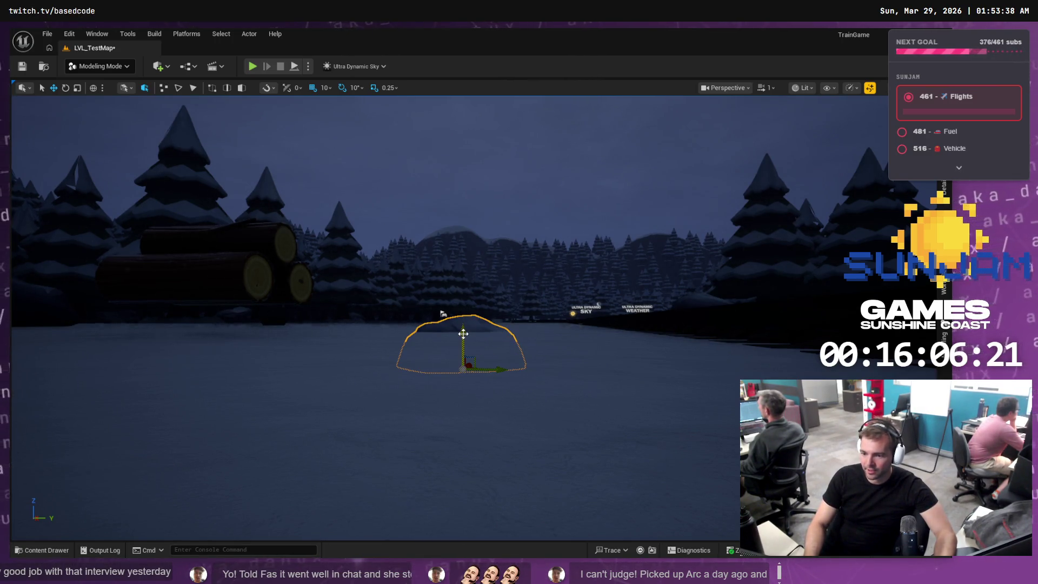
mouse_move(464, 334)
left_mouse_down()
mouse_move(400, 346)
mouse_move(367, 327)
mouse_move(395, 327)
mouse_move(280, 389)
mouse_move(473, 401)
mouse_move(470, 420)
mouse_move(675, 508)
mouse_move(621, 476)
left_mouse_up()
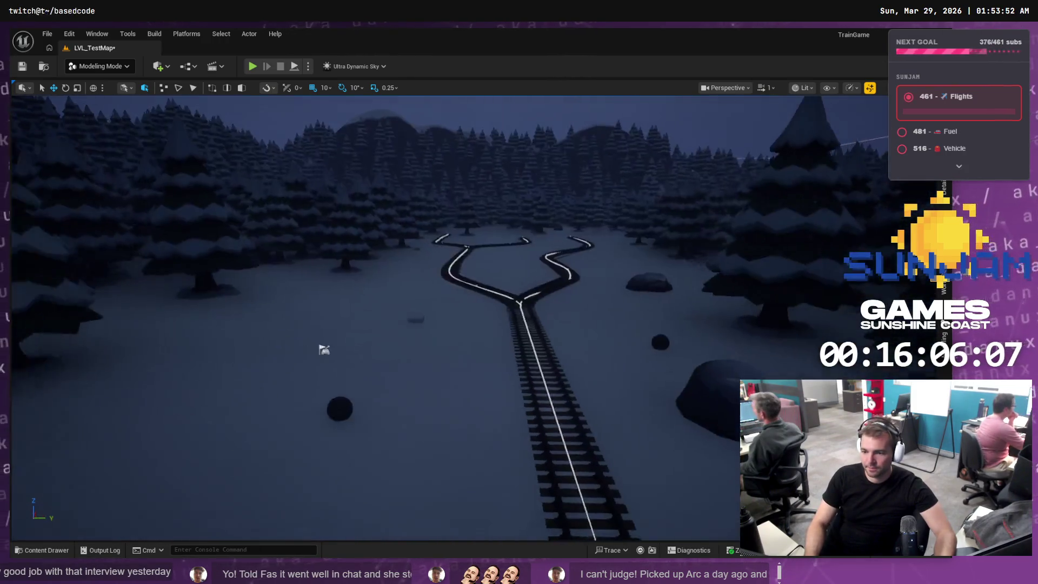
left_click_drag(175, 395, 175, 395)
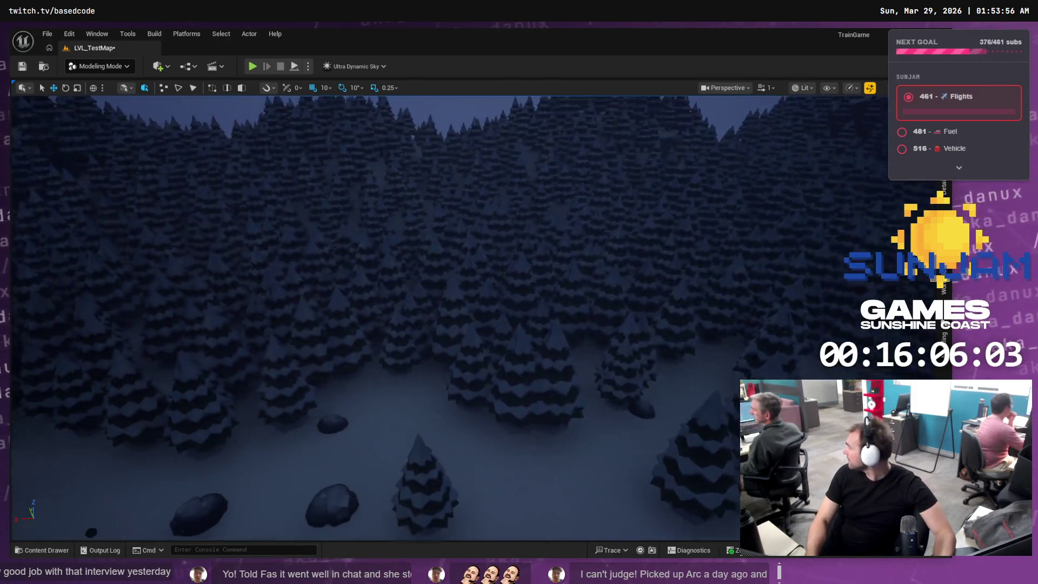
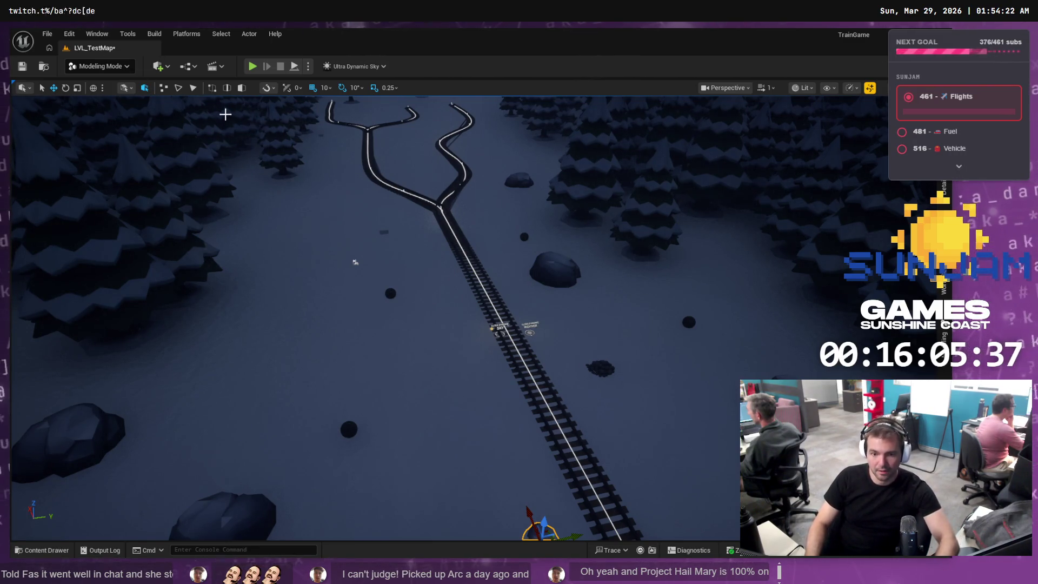
Play-test the level, flying the character over the snowy terrain and along the train tracks
key("alt+p")
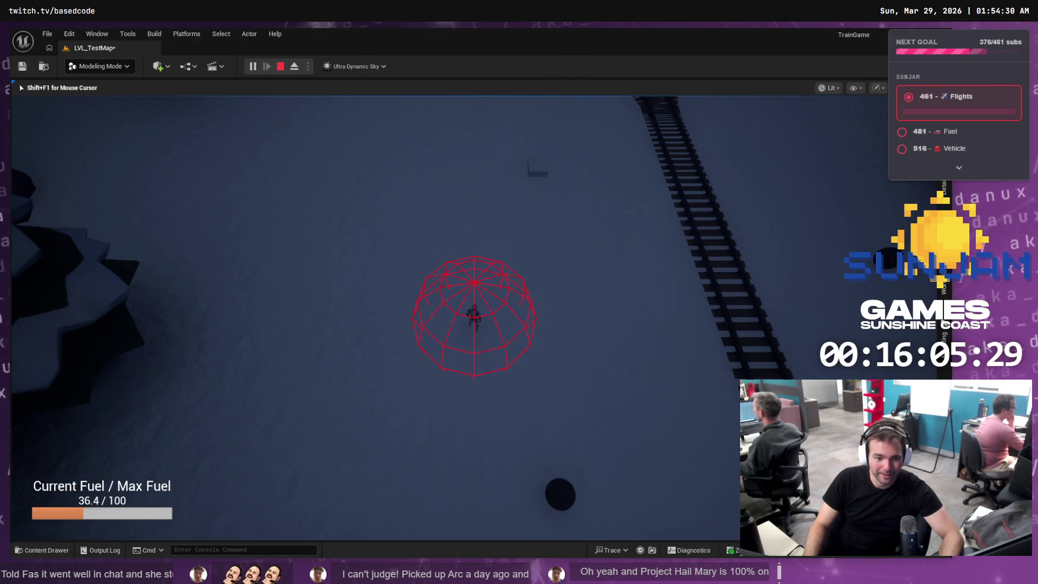
key("w")
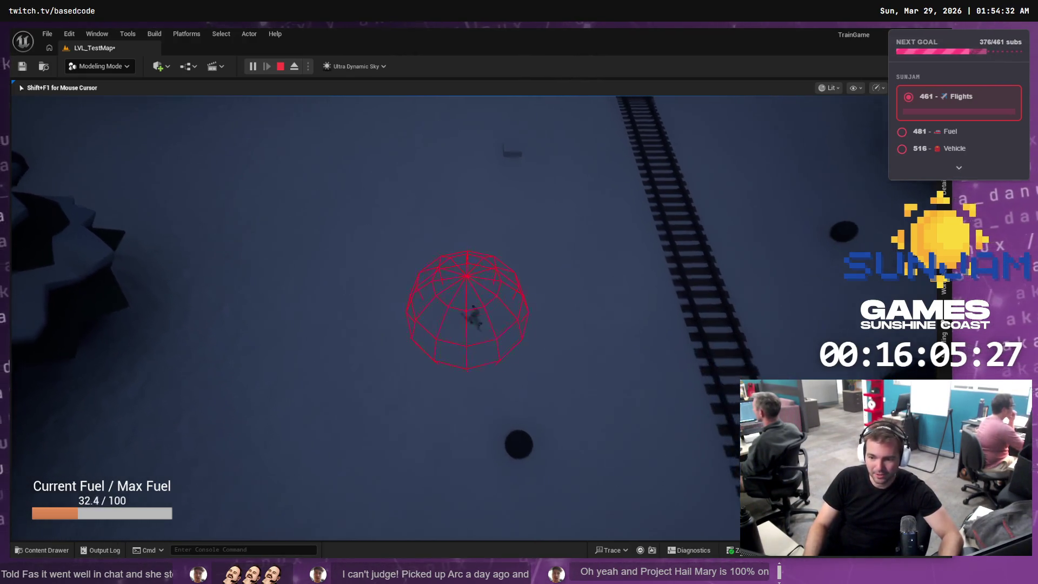
key("w")
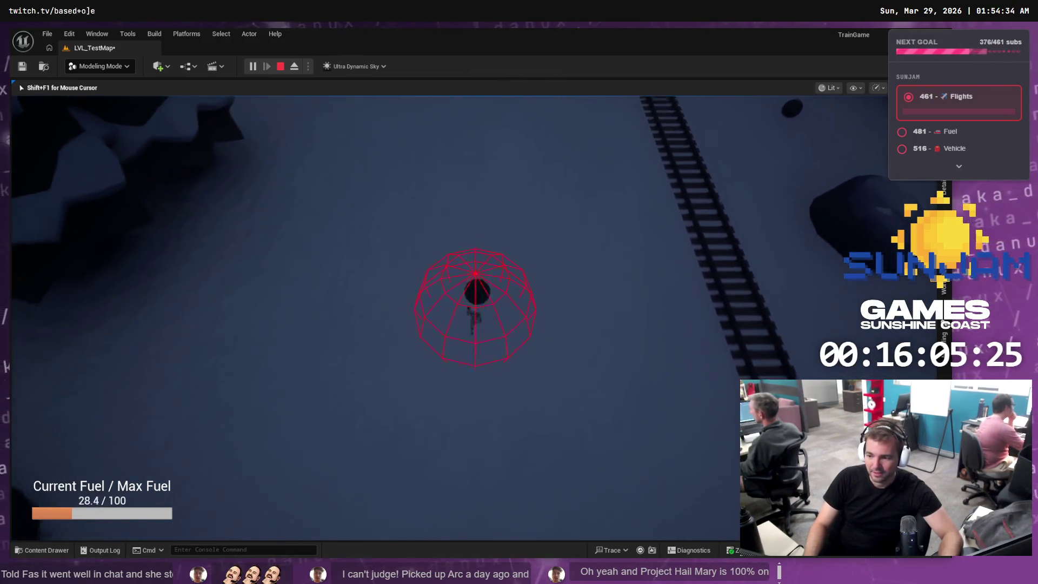
key("w")
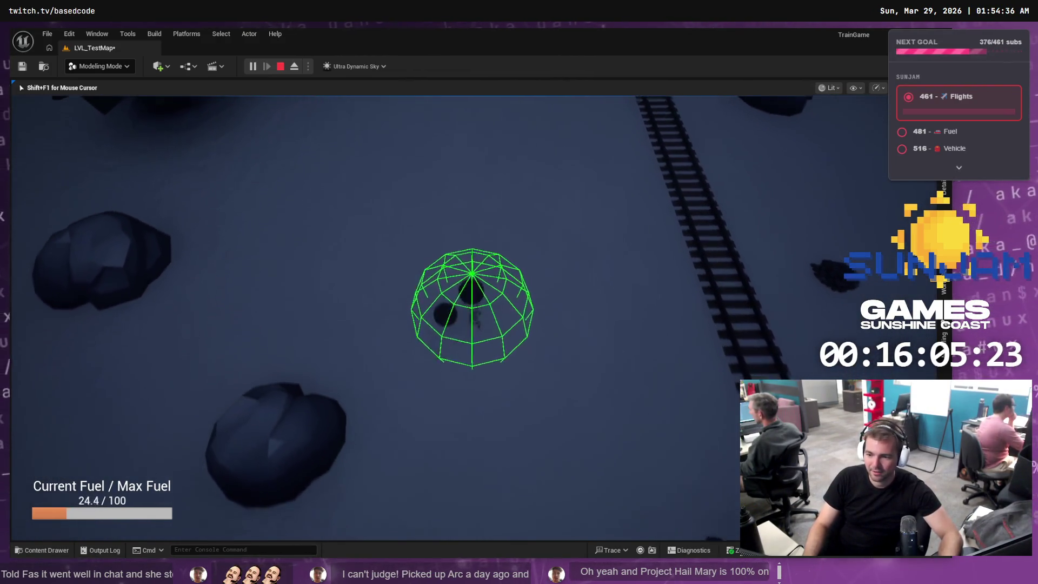
key("w")
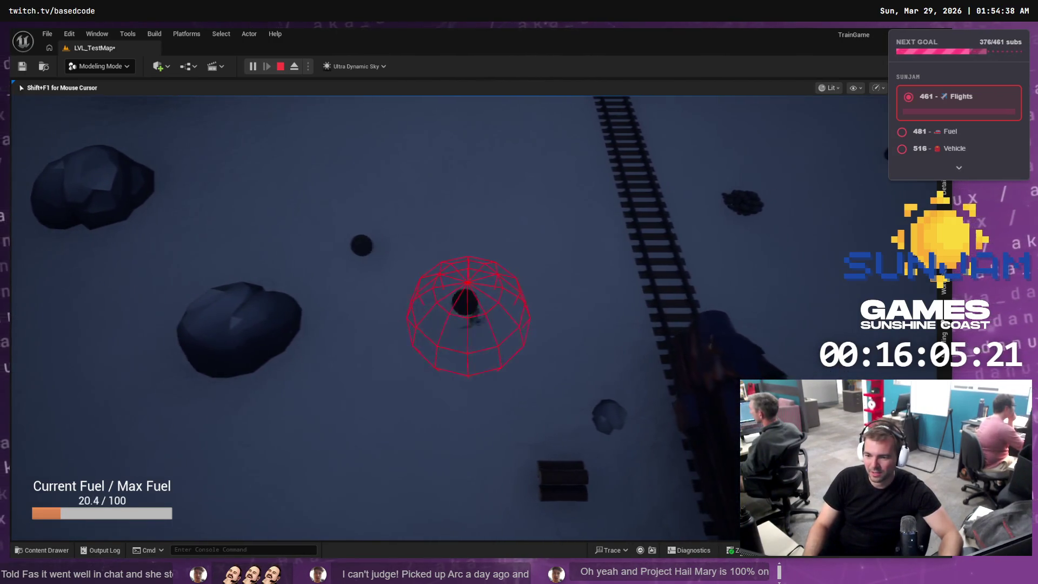
key("w")
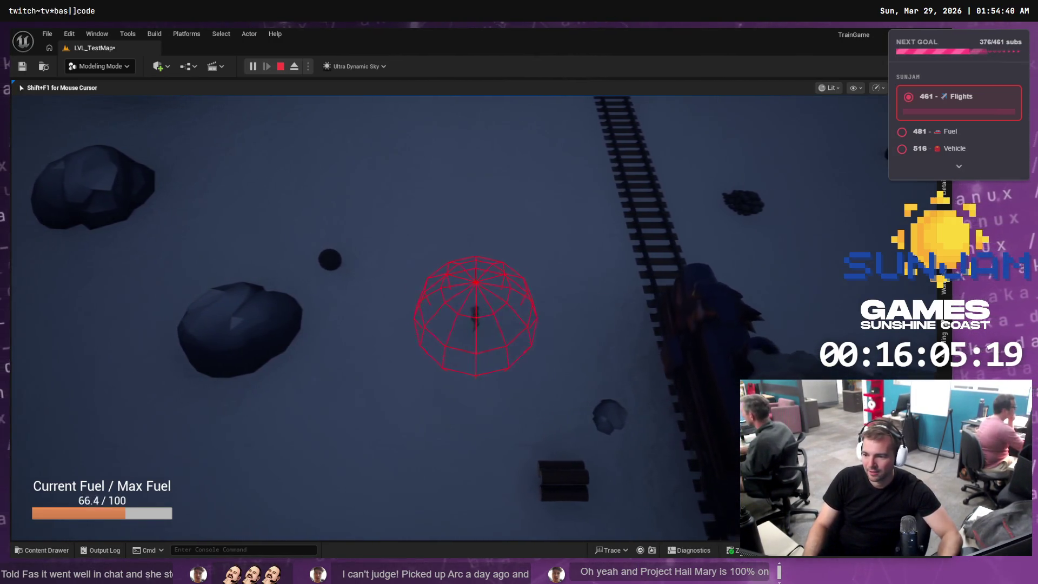
key("w")
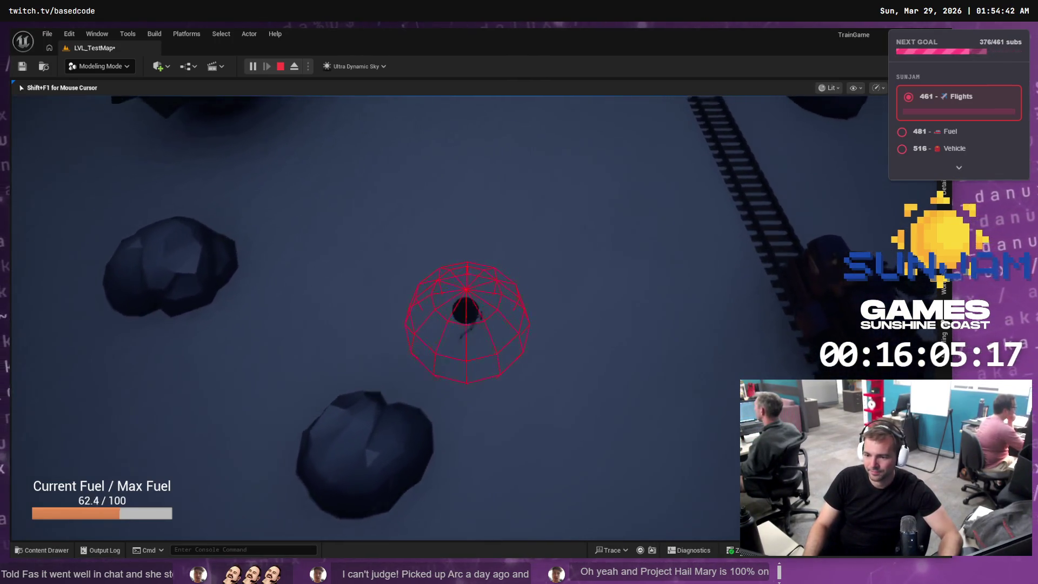
key("w")
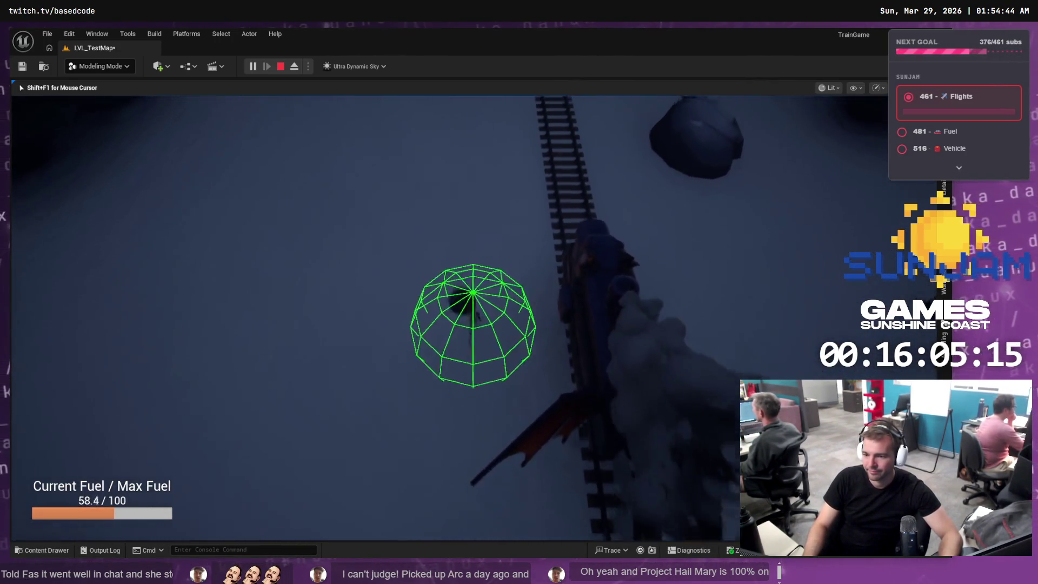
key("w")
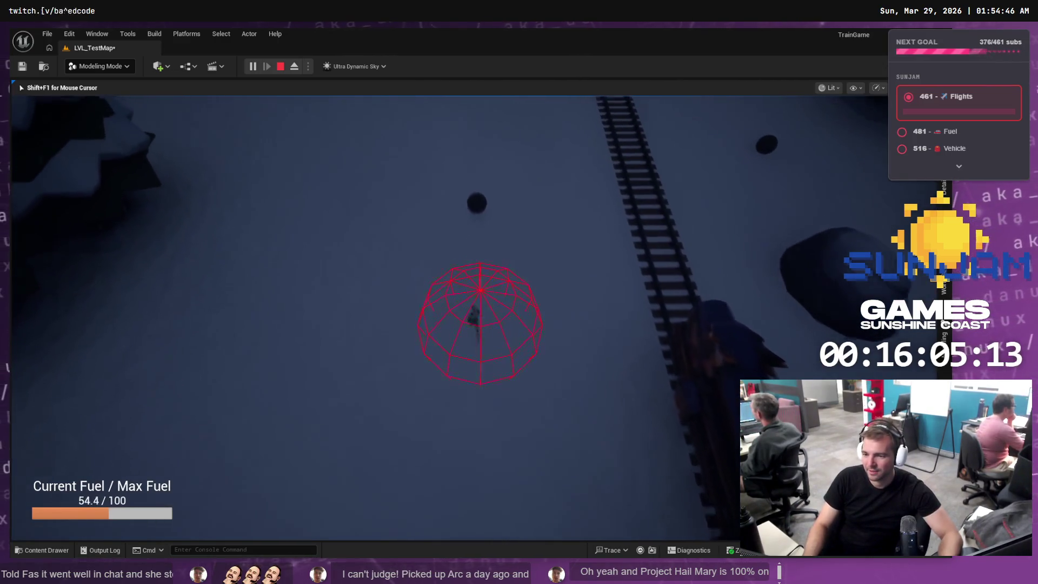
key("w")
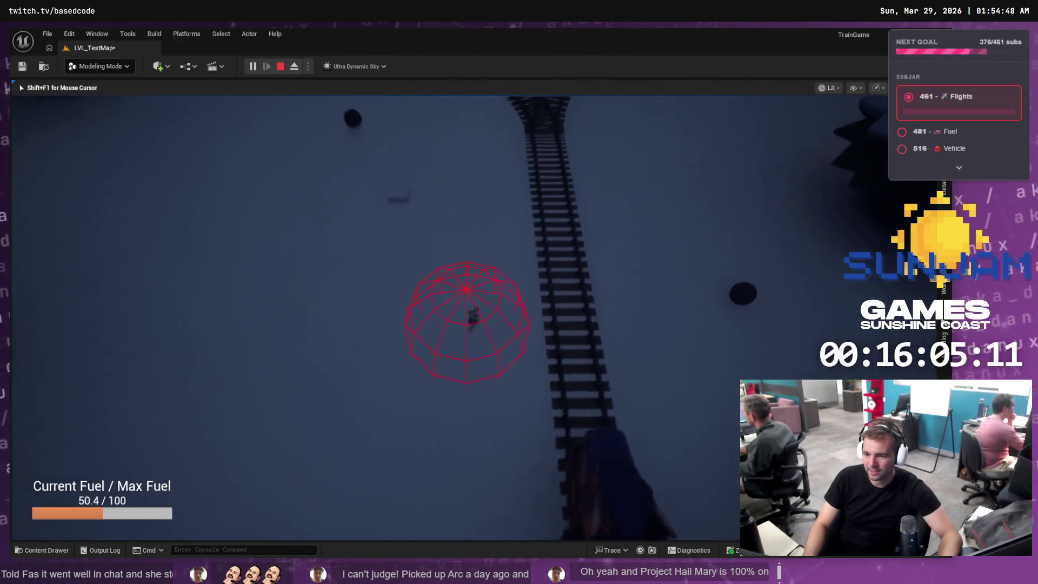
key("w")
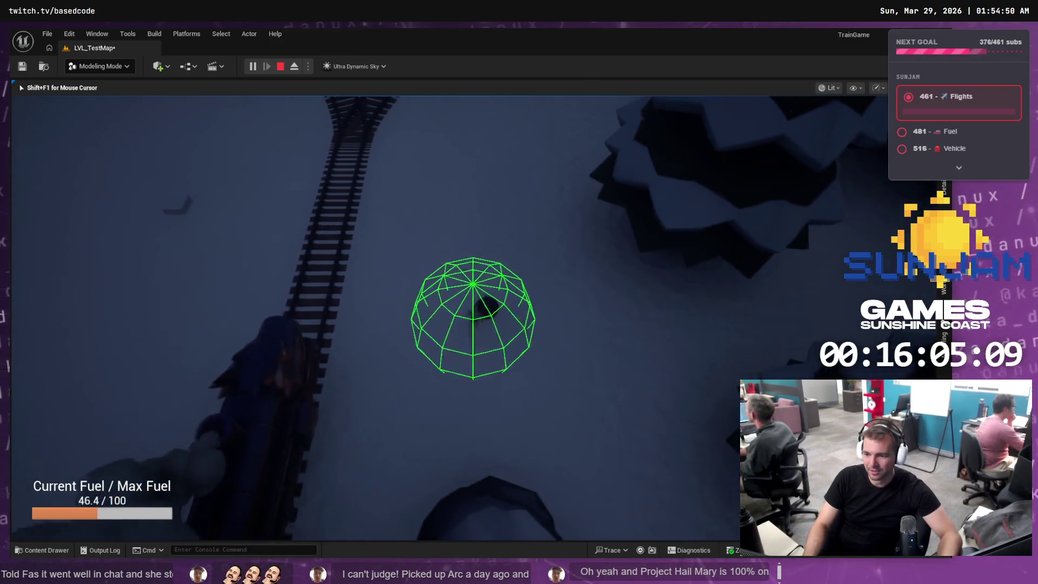
key("w")
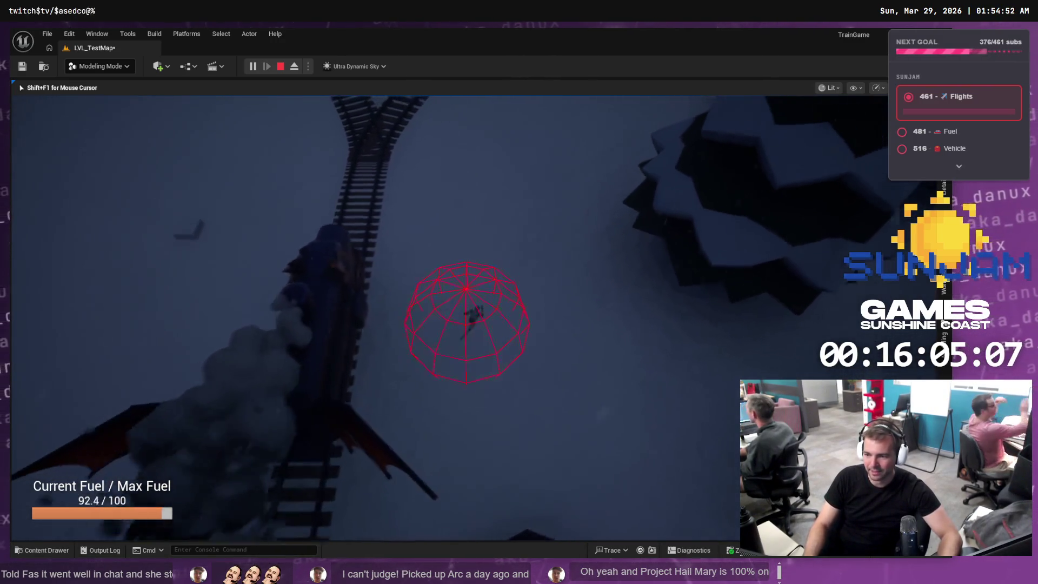
key("w")
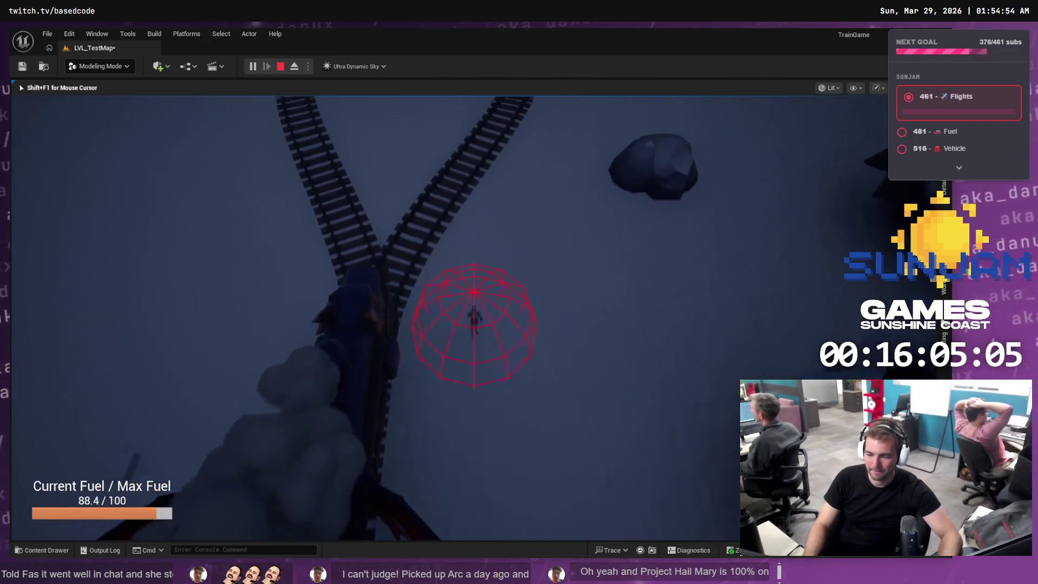
key("w")
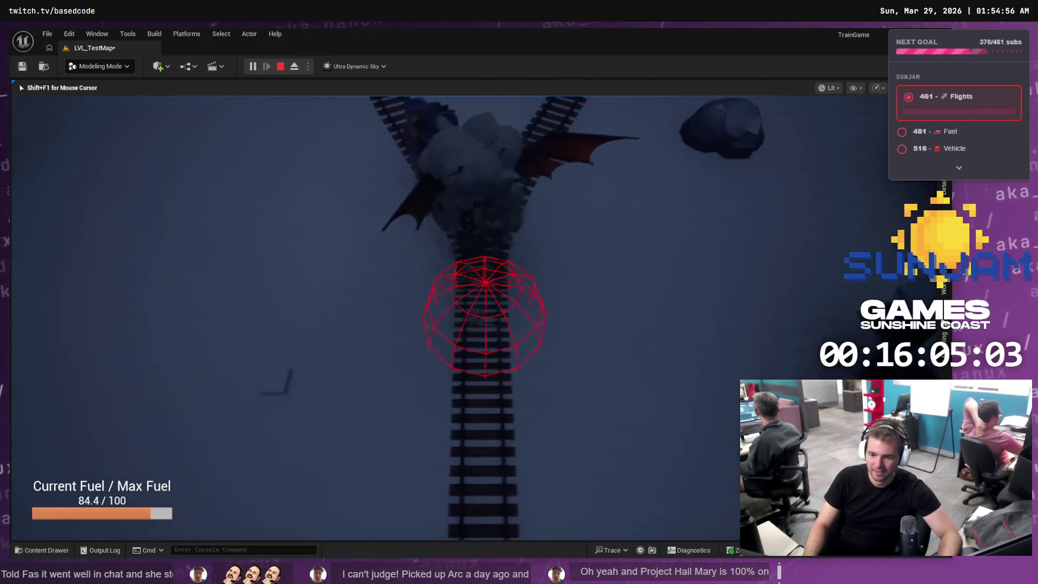
key("w")
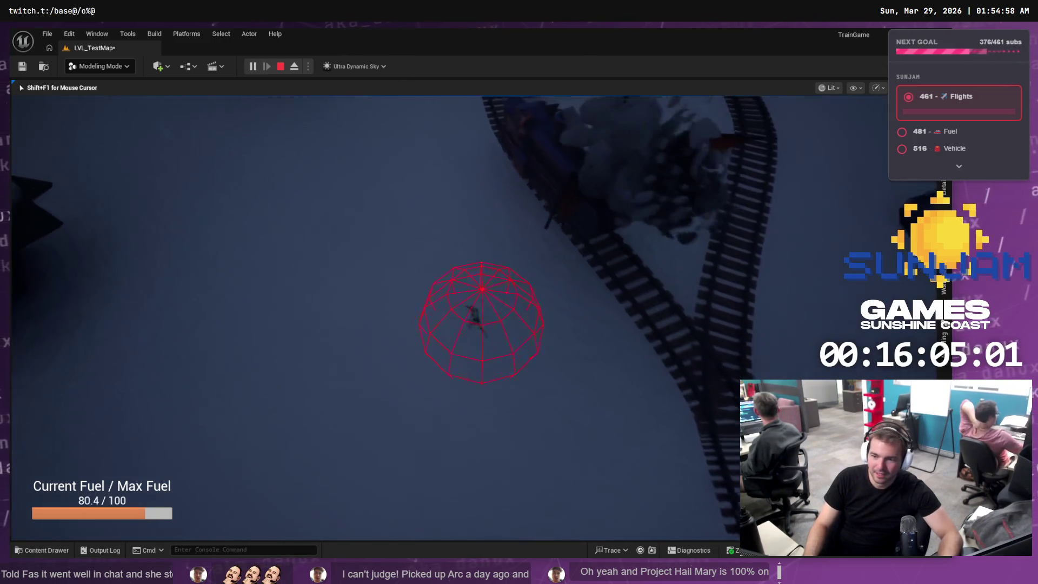
key("w")
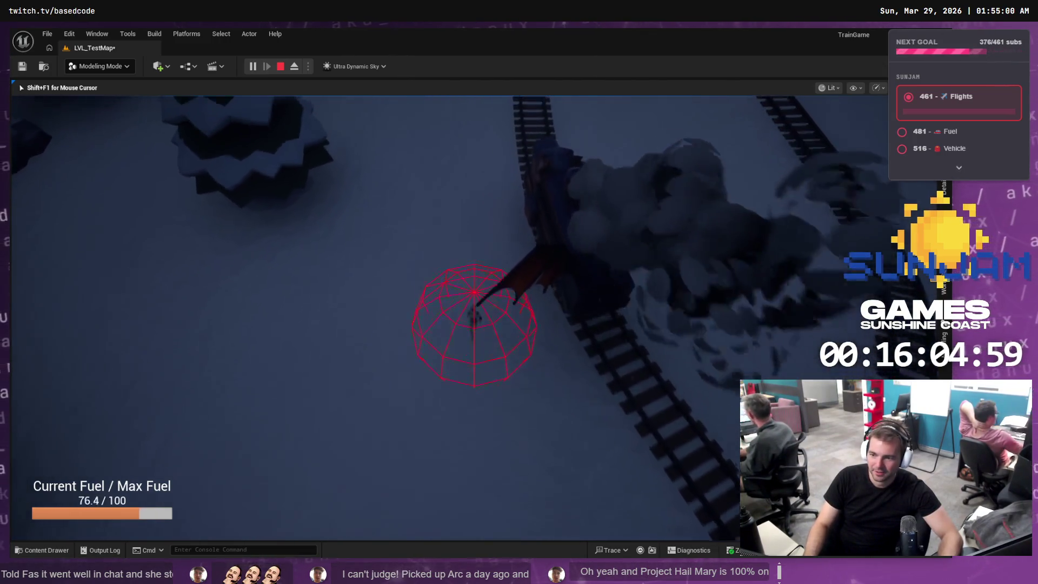
key("w")
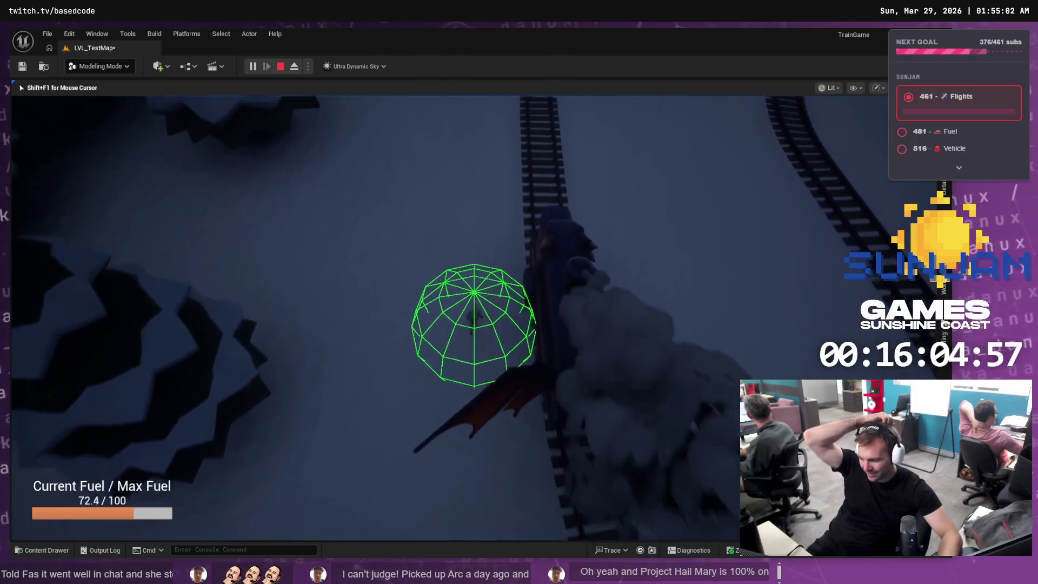
key("w")
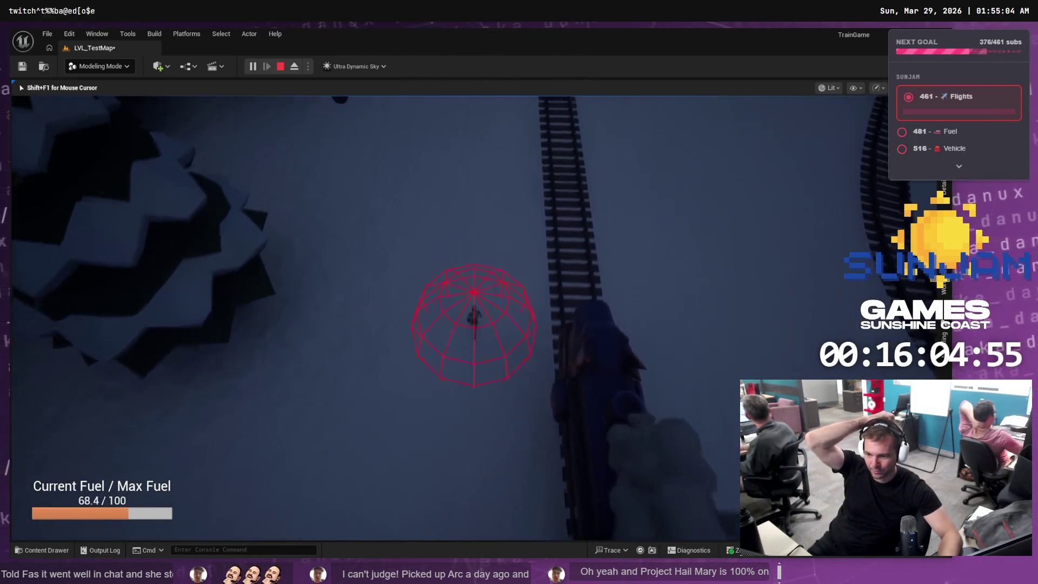
key("w")
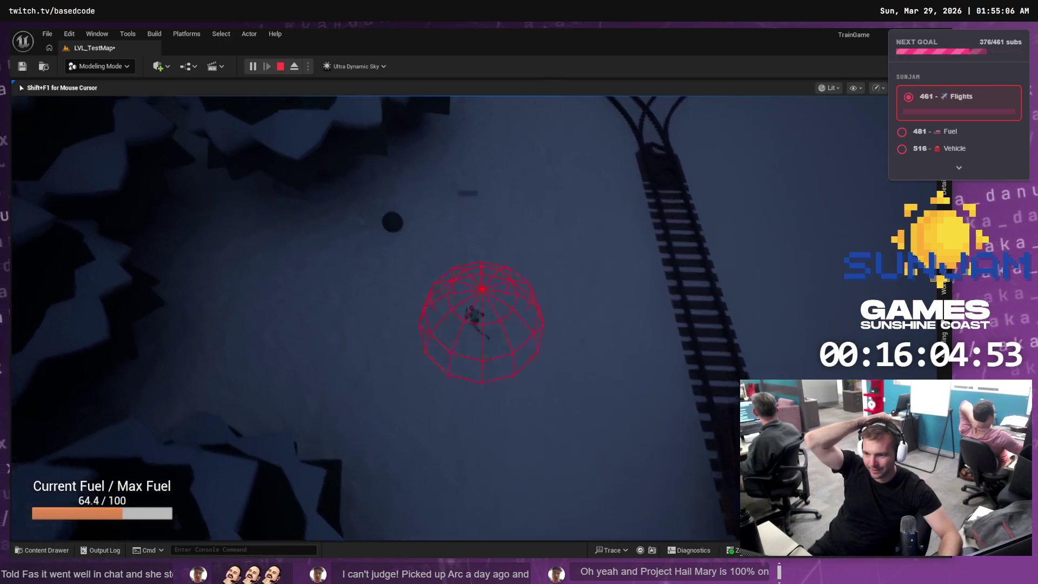
key("w")
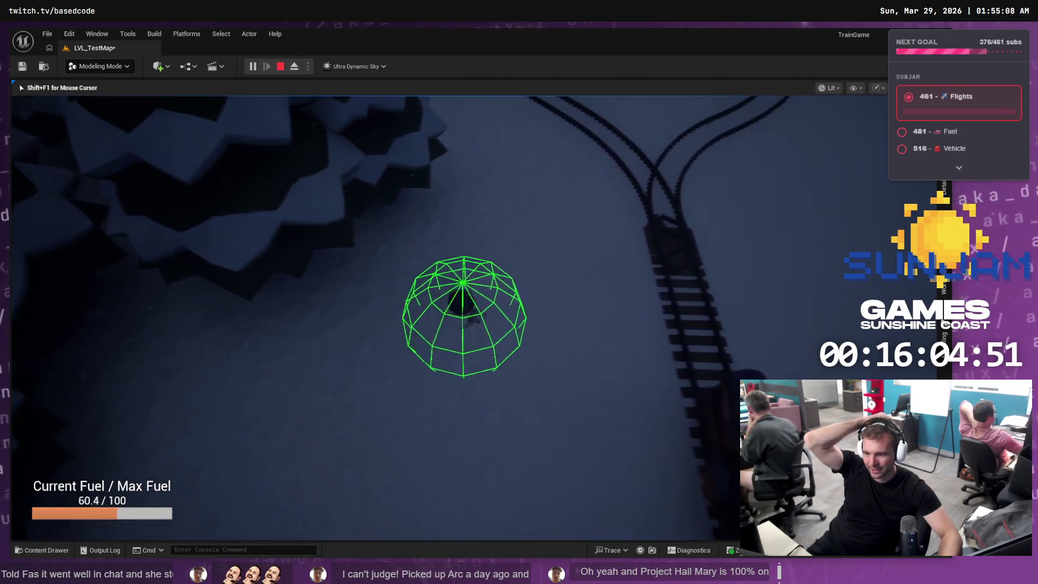
key("w")
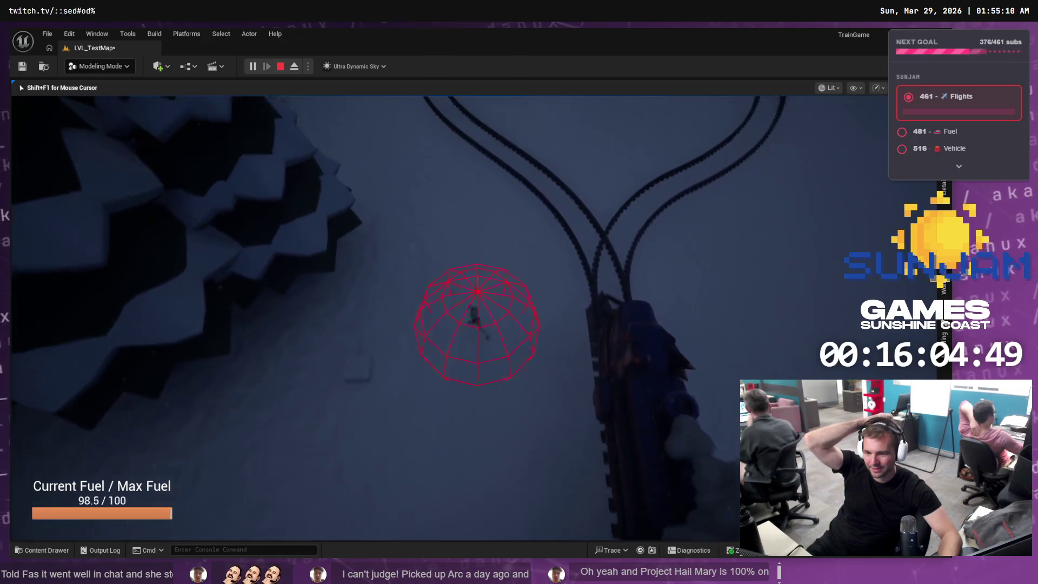
key("w")
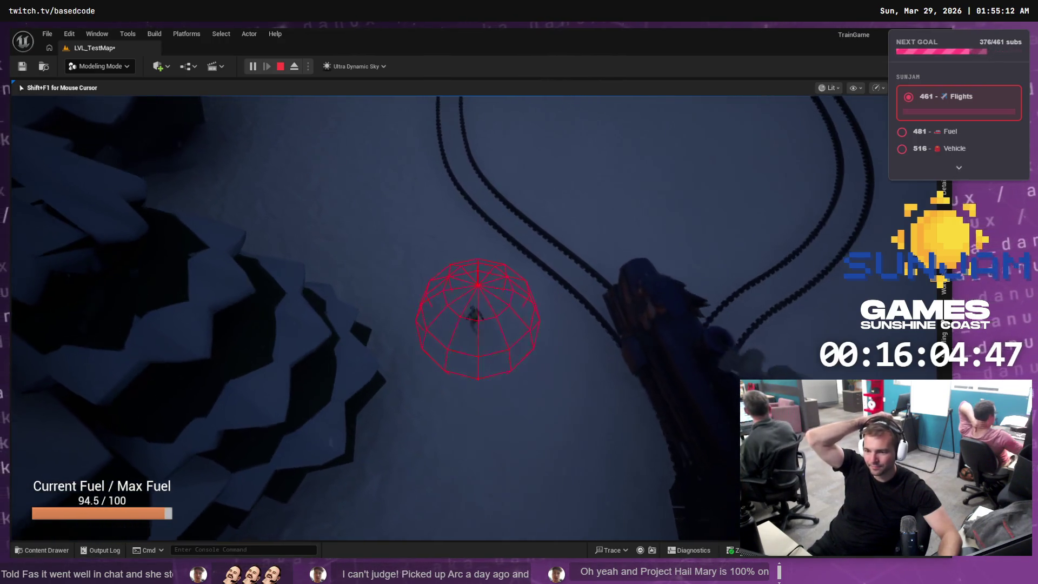
key("w")
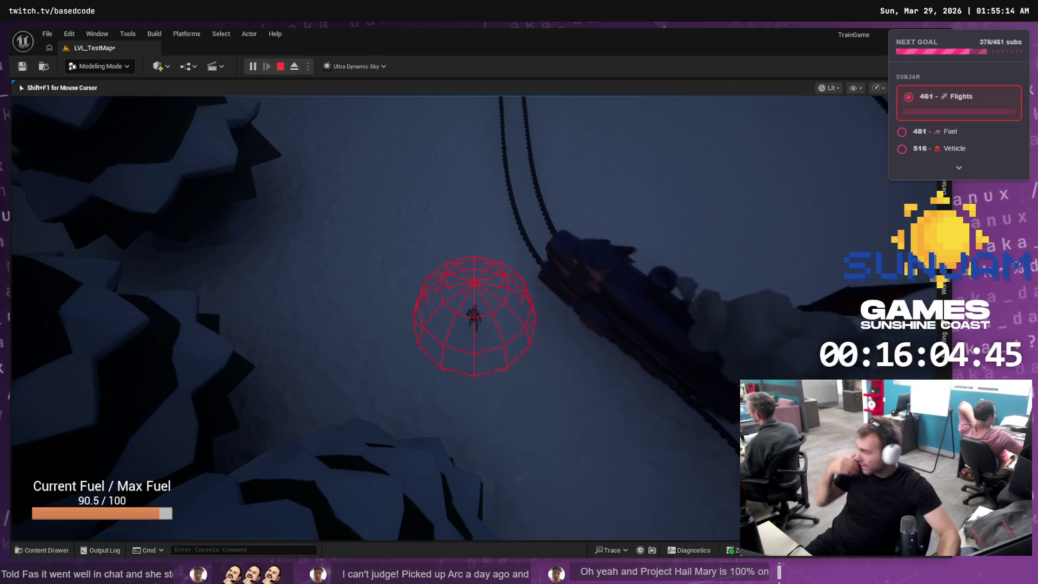
key("w")
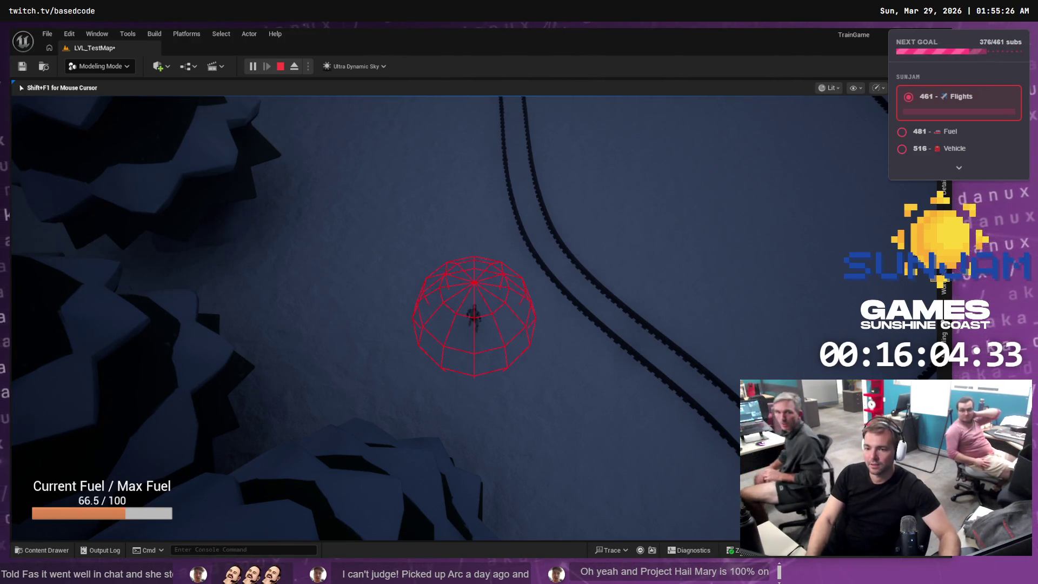
key("Escape")
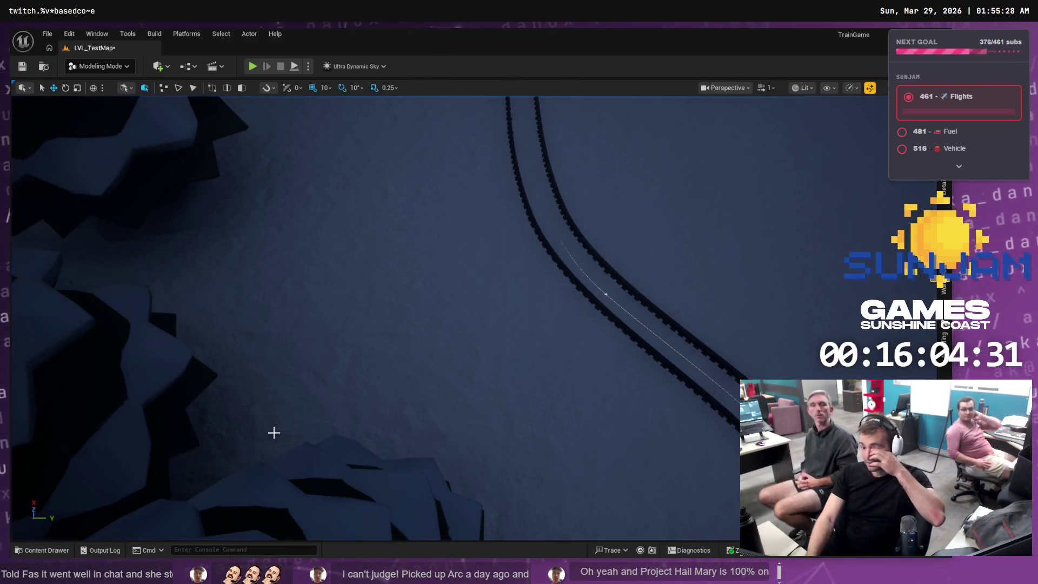
Open the PCG_SnowyForest graph from the PCG folder in the Content Drawer
left_click(69, 549)
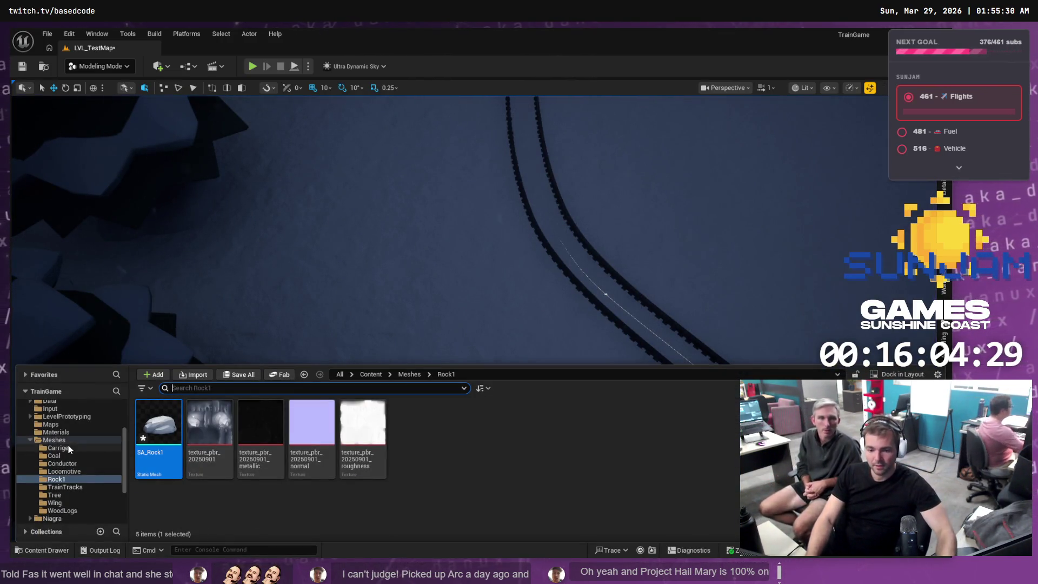
left_click(30, 441)
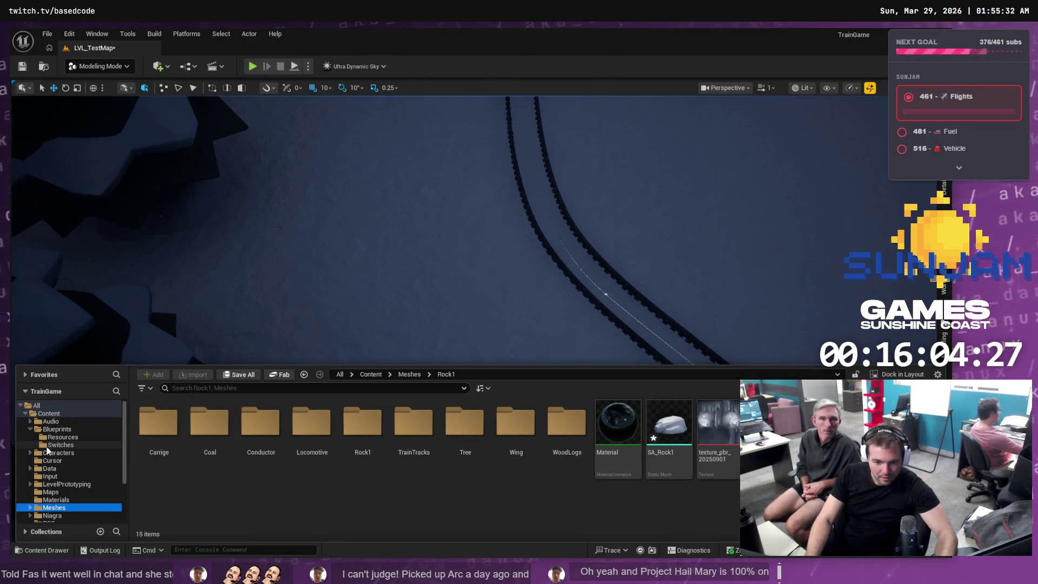
left_click(25, 429)
scroll(33, 441, "down", 2)
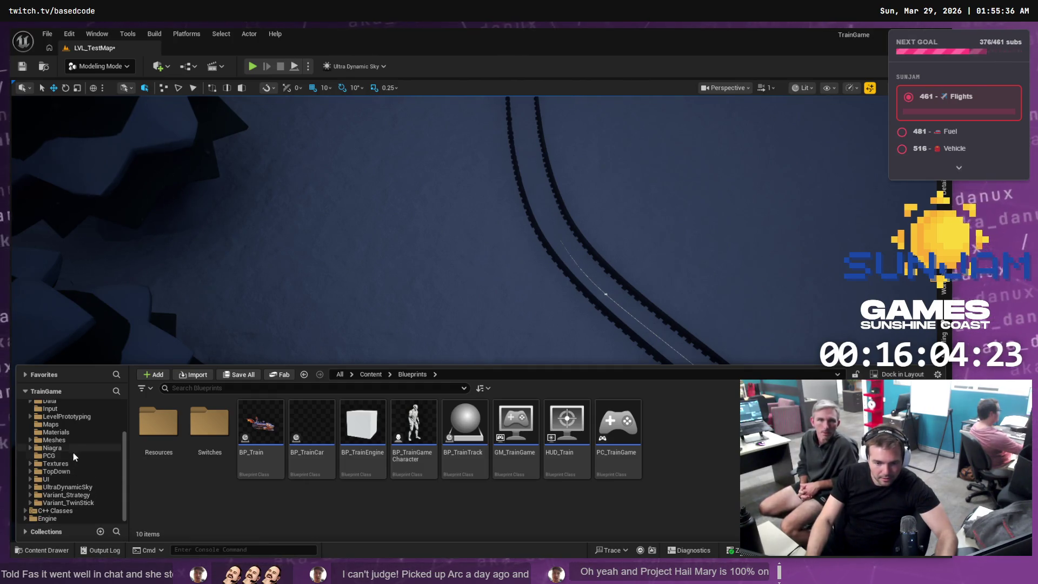
left_click(73, 454)
left_click(158, 416)
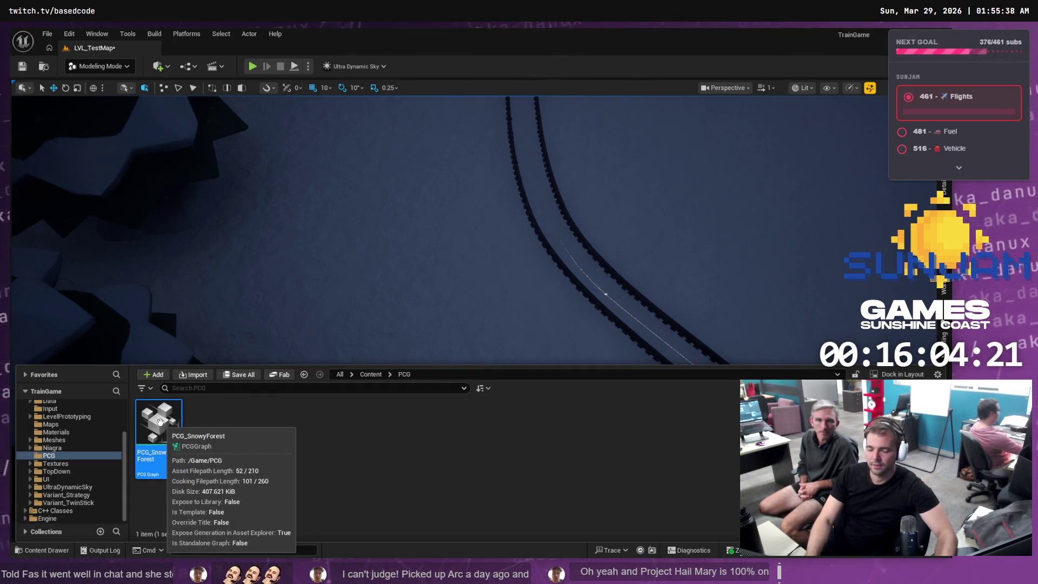
double_click(159, 422)
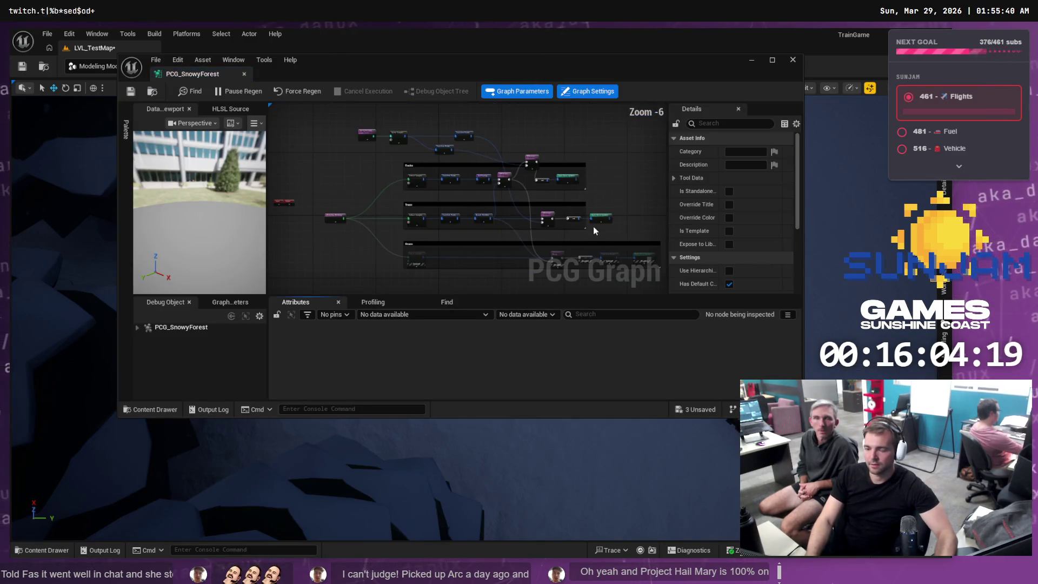
Set the Trees Transform Points node's Scale Min to 0.75 and Scale Max to 2.0
left_click(772, 60)
scroll(474, 179, "down", 5)
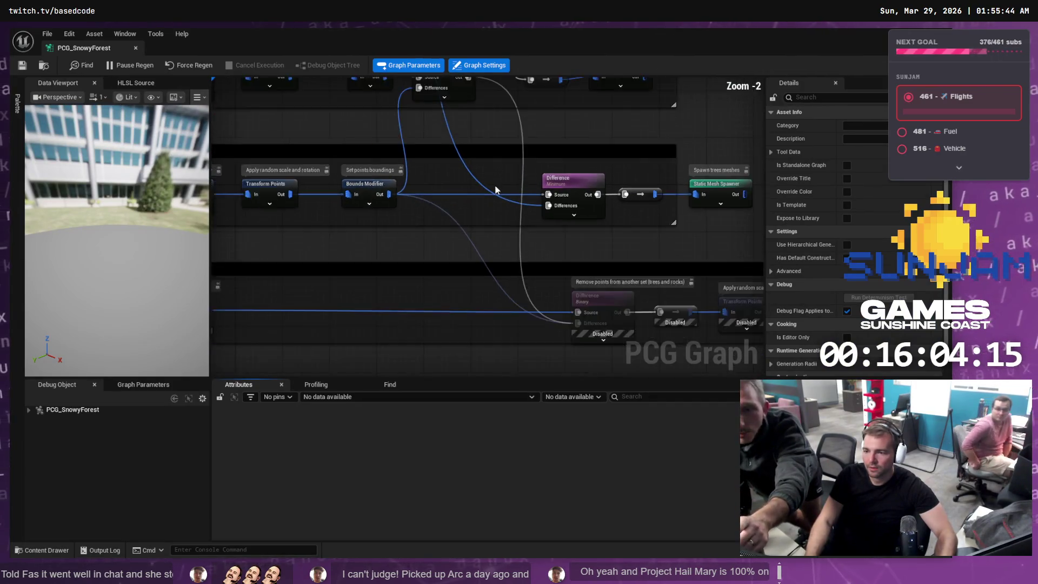
left_click(424, 240)
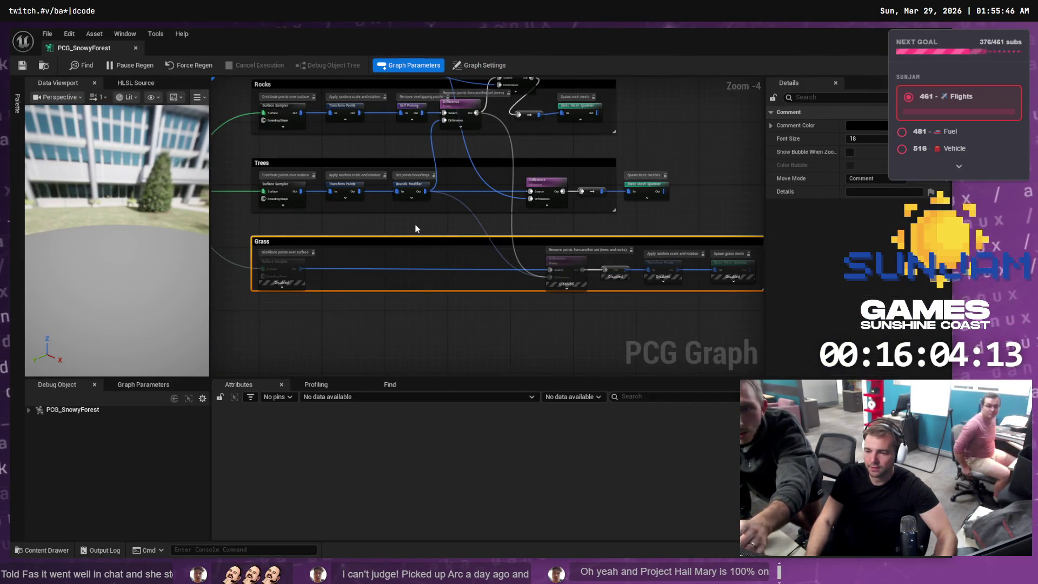
left_click(420, 231)
scroll(594, 210, "up", 1)
scroll(686, 221, "up", 1)
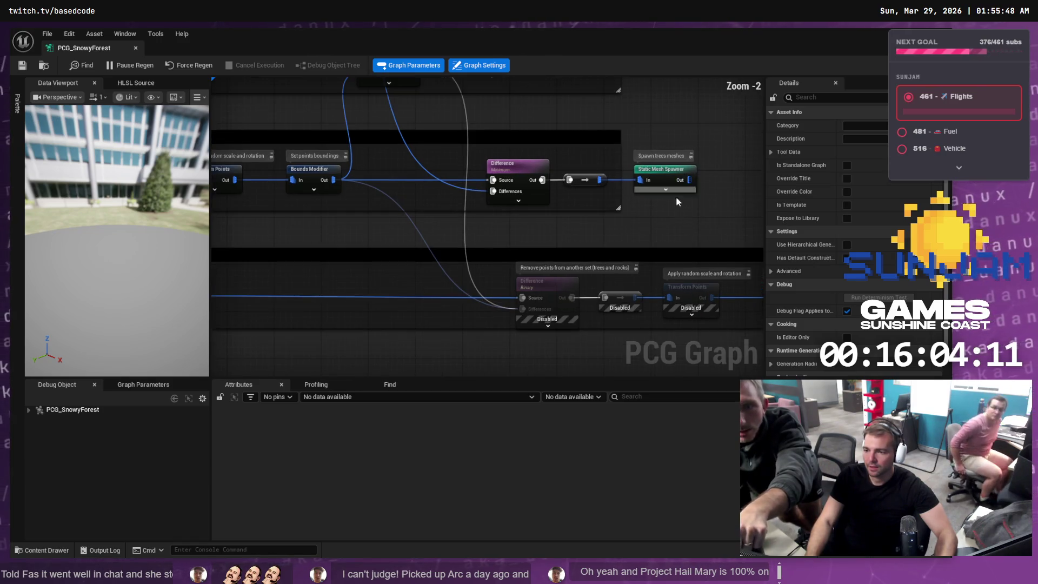
left_click_drag(672, 221, 710, 242)
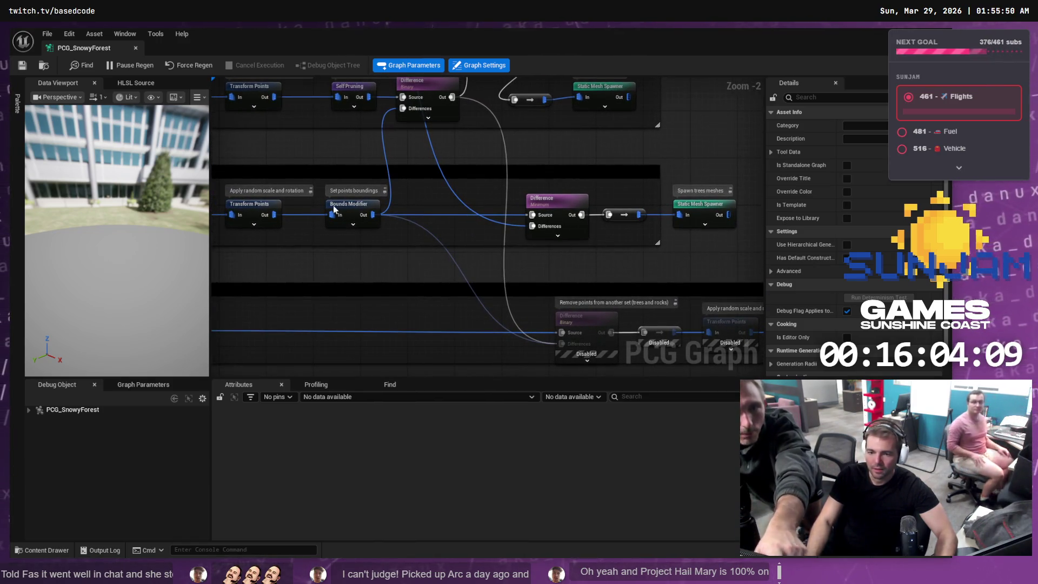
left_click_drag(274, 244, 414, 248)
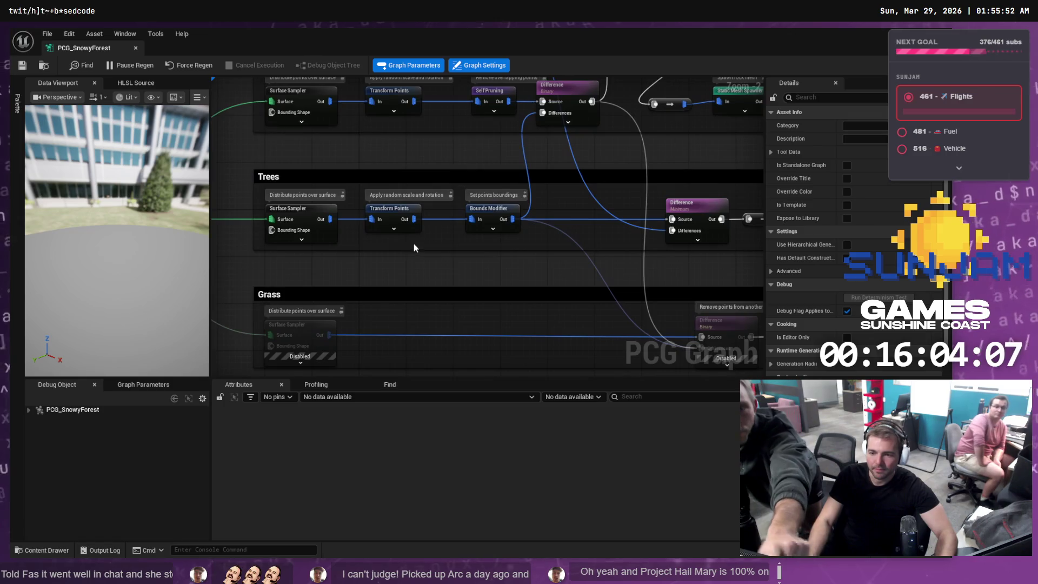
left_click(403, 212)
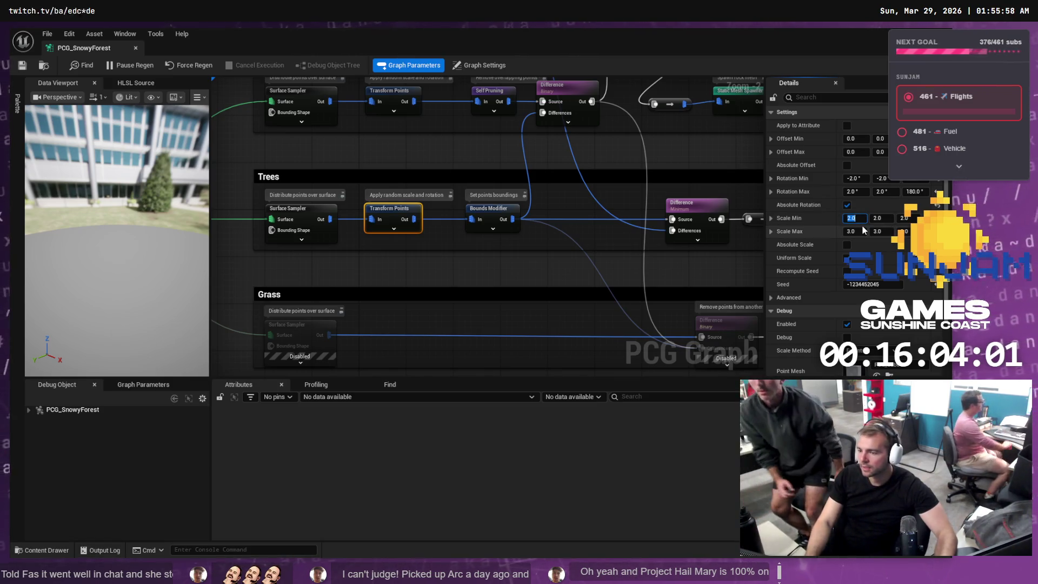
key("BackSpace")
type("0.75")
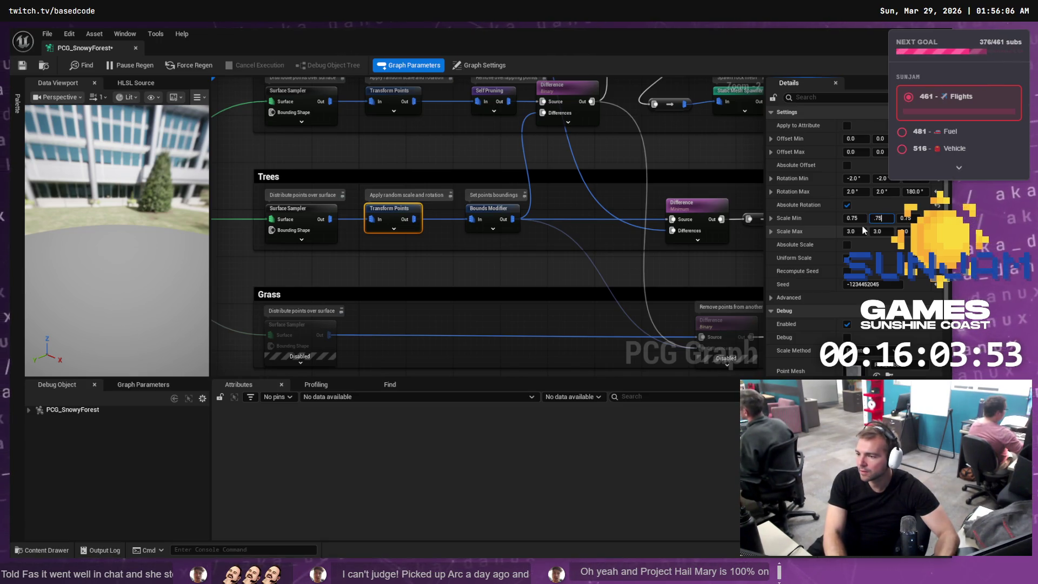
left_click(863, 231)
type("2")
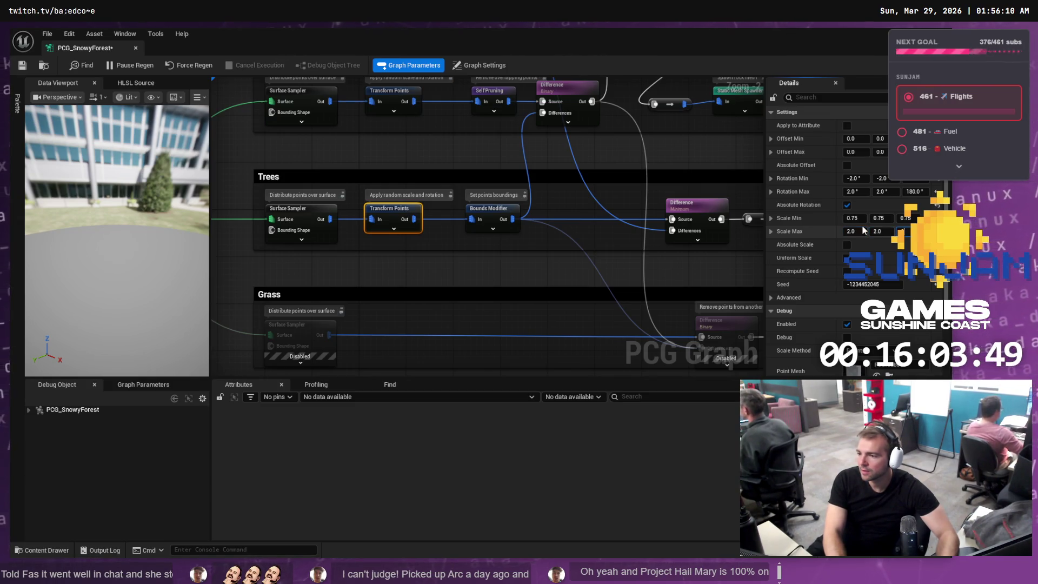
key("Return")
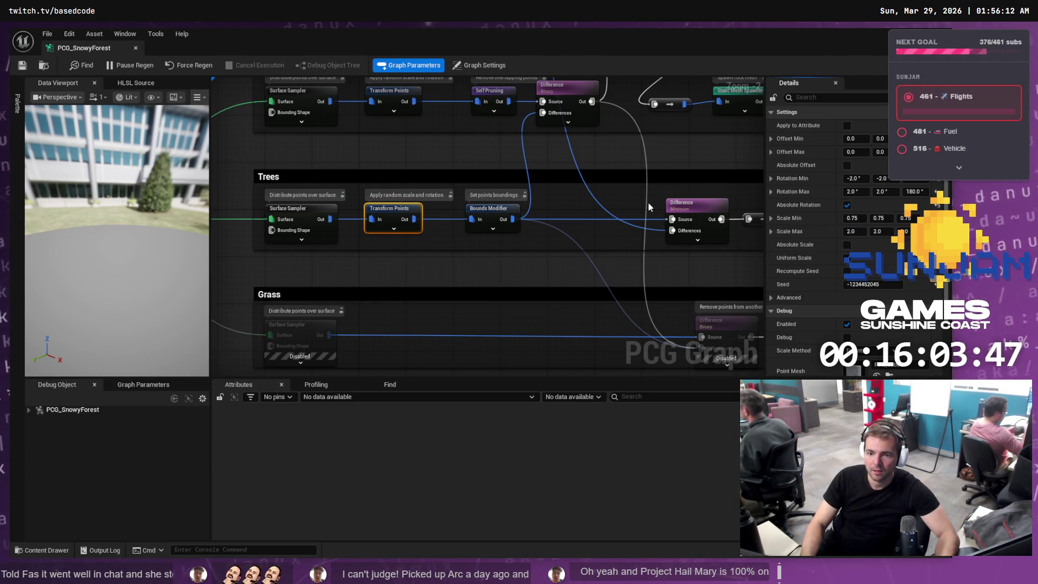
mouse_move(504, 31)
left_mouse_down()
mouse_move(216, 206)
mouse_move(0, 227)
left_mouse_up()
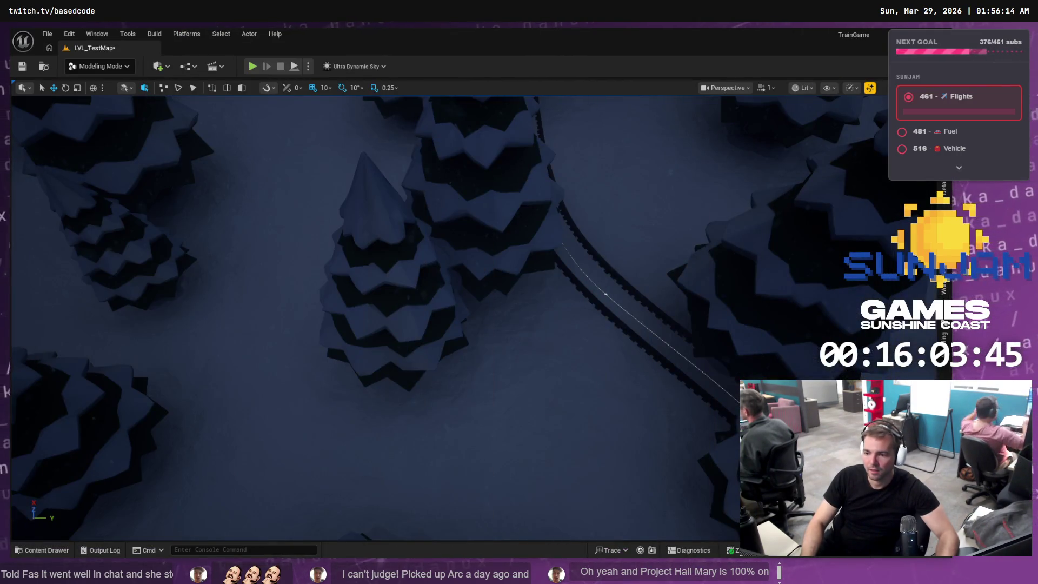
mouse_move(271, 187)
left_mouse_down()
mouse_move(271, 135)
mouse_move(292, 135)
mouse_move(310, 158)
left_mouse_up()
left_click_drag(497, 256, 499, 257)
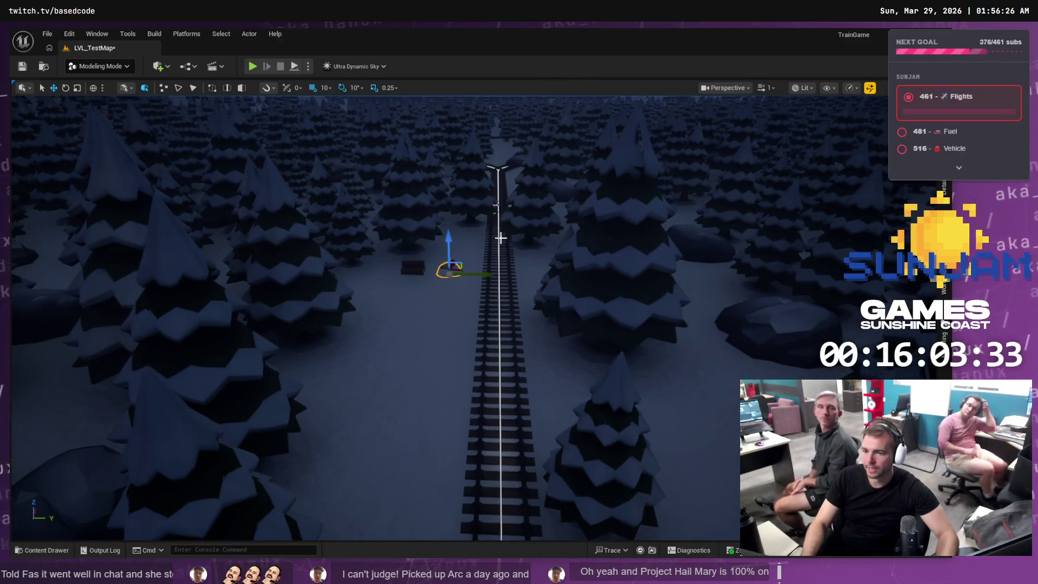
key("alt+Tab")
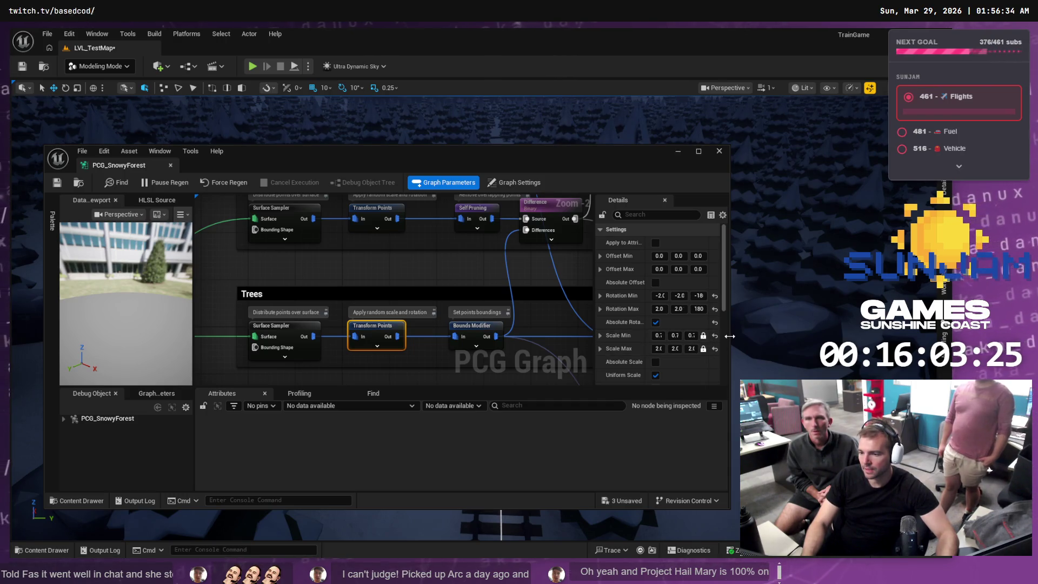
left_click_drag(729, 335, 835, 336)
left_click_drag(670, 146, 394, 294)
left_click_drag(326, 291, 670, 172)
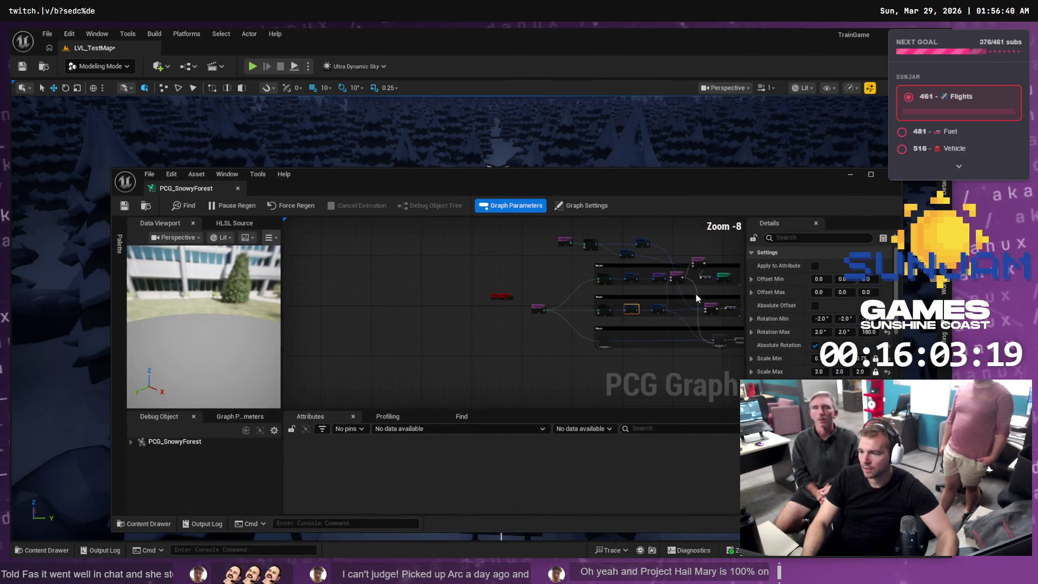
scroll(695, 293, "up", 1)
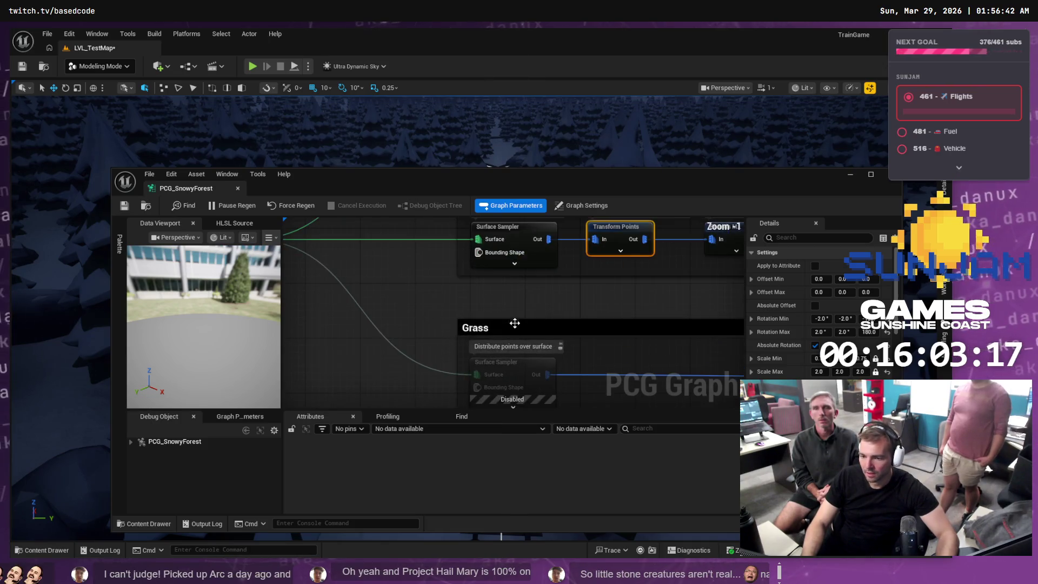
scroll(516, 314, "down", 4)
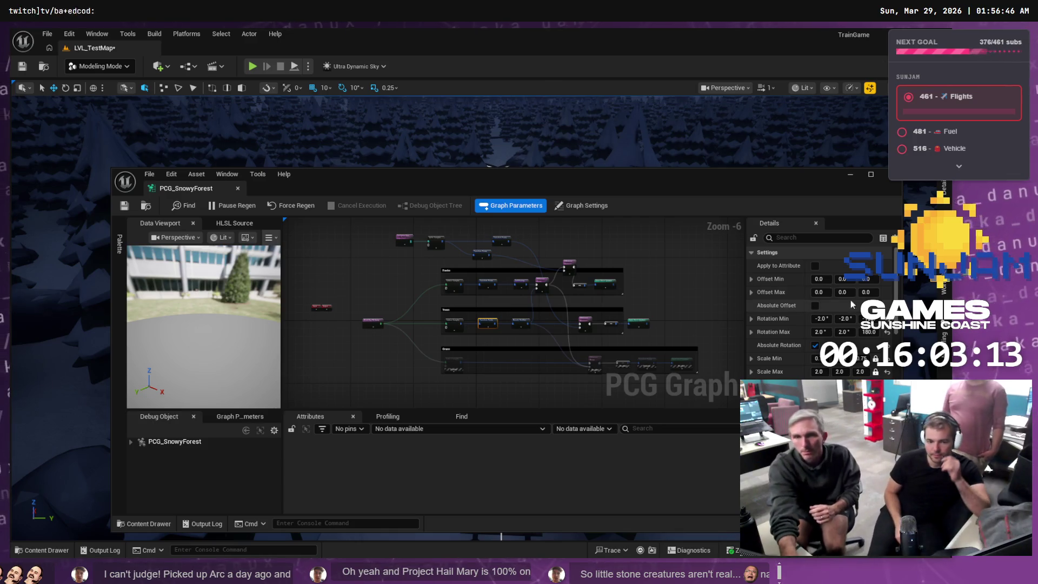
scroll(492, 306, "up", 3)
left_click_drag(491, 305, 524, 287)
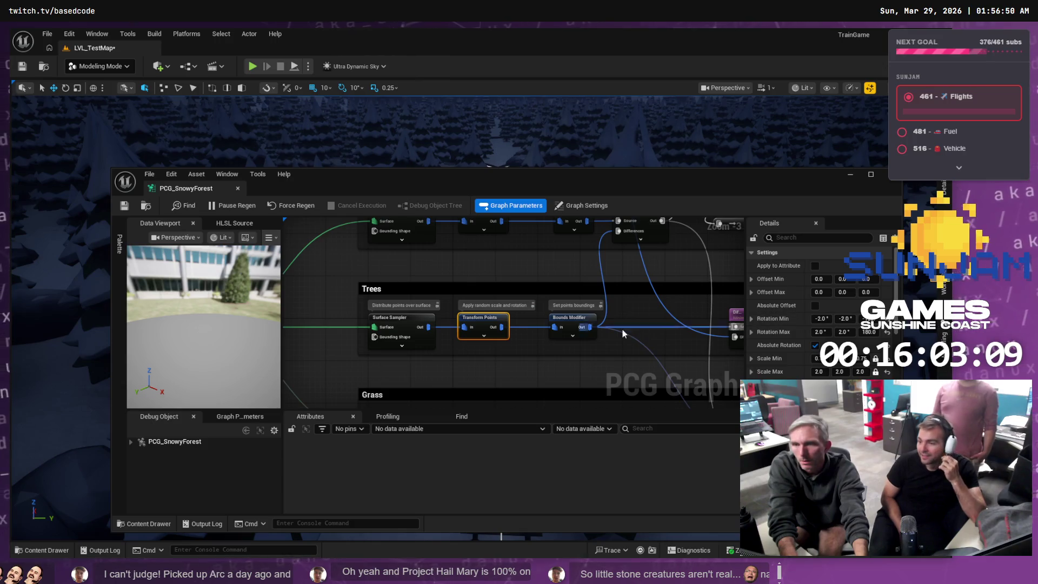
mouse_move(623, 333)
left_mouse_down()
mouse_move(551, 292)
mouse_move(552, 319)
mouse_move(531, 336)
mouse_move(527, 309)
left_mouse_up()
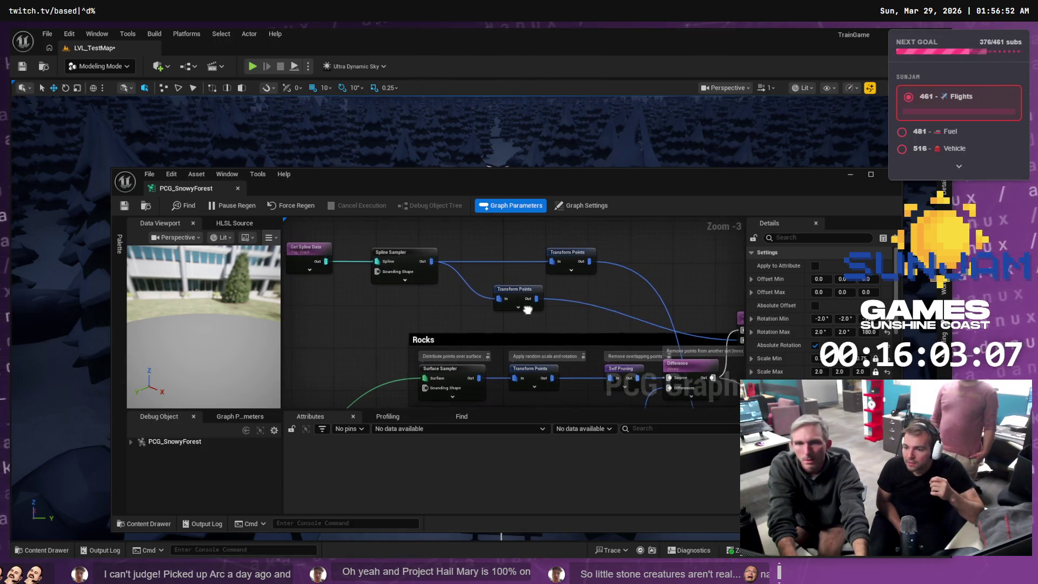
left_click(577, 260)
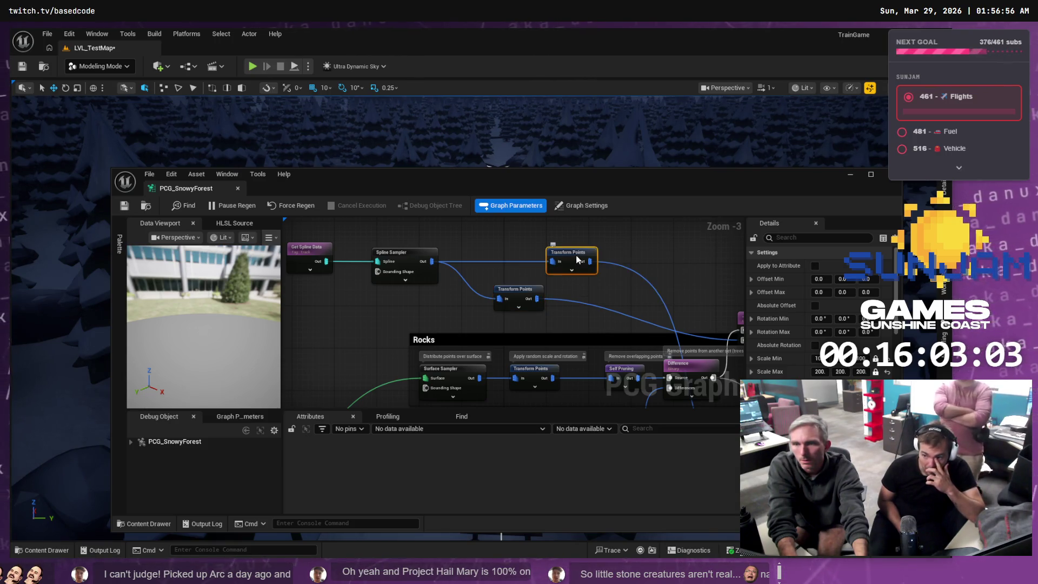
left_click_drag(641, 310, 543, 280)
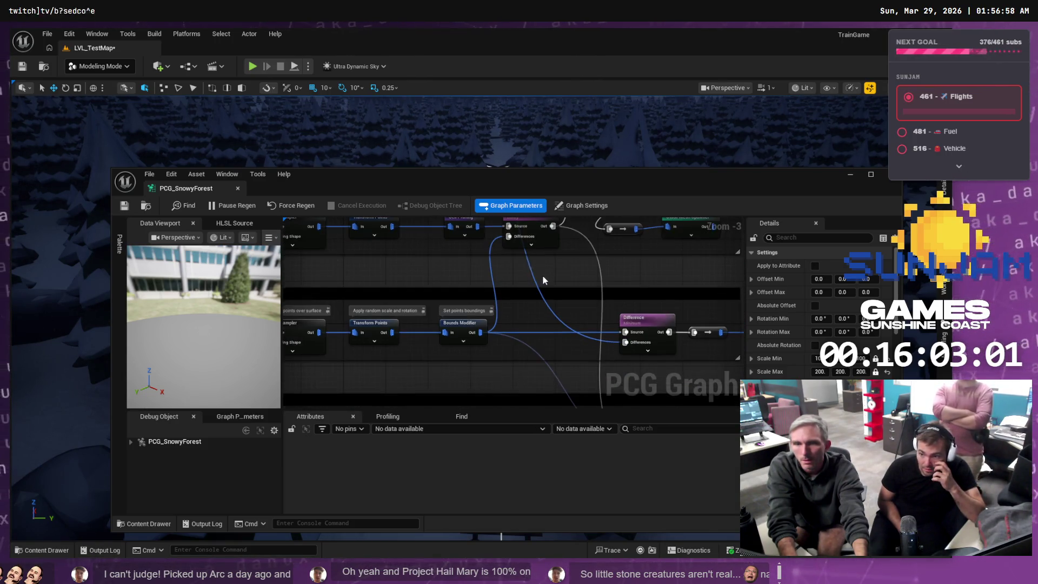
left_click(661, 326)
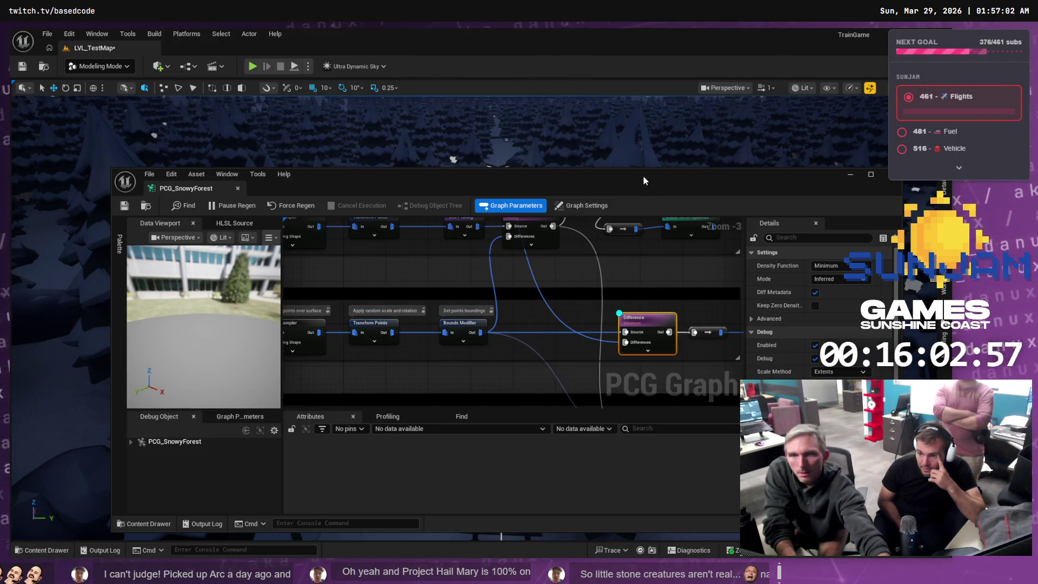
mouse_move(643, 176)
left_mouse_down()
mouse_move(648, 403)
mouse_move(647, 186)
left_mouse_up()
mouse_move(587, 343)
left_mouse_down()
mouse_move(569, 320)
mouse_move(583, 314)
left_mouse_up()
left_click(500, 291)
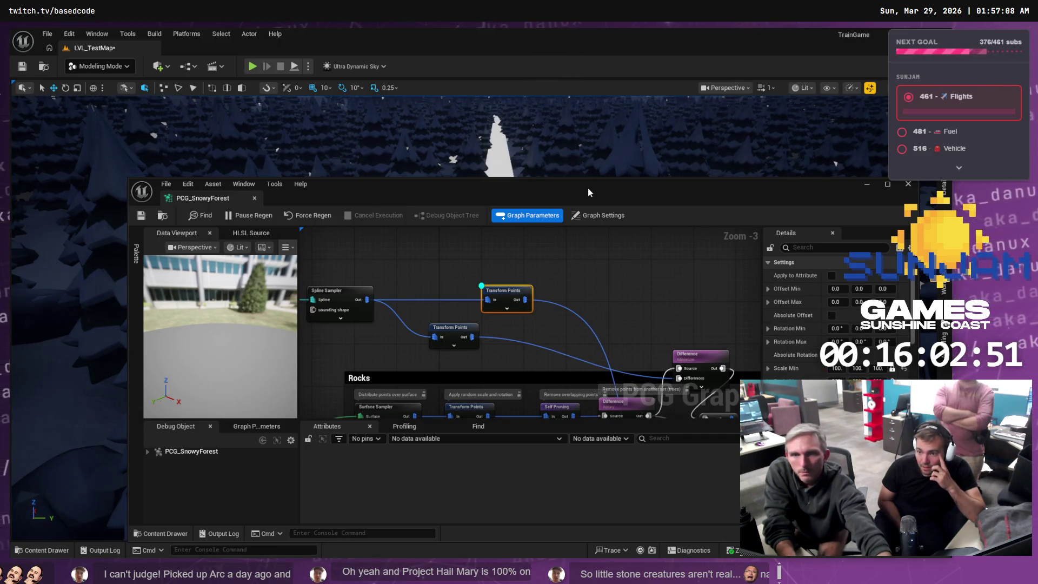
mouse_move(588, 187)
left_mouse_down()
mouse_move(614, 362)
mouse_move(608, 264)
left_mouse_up()
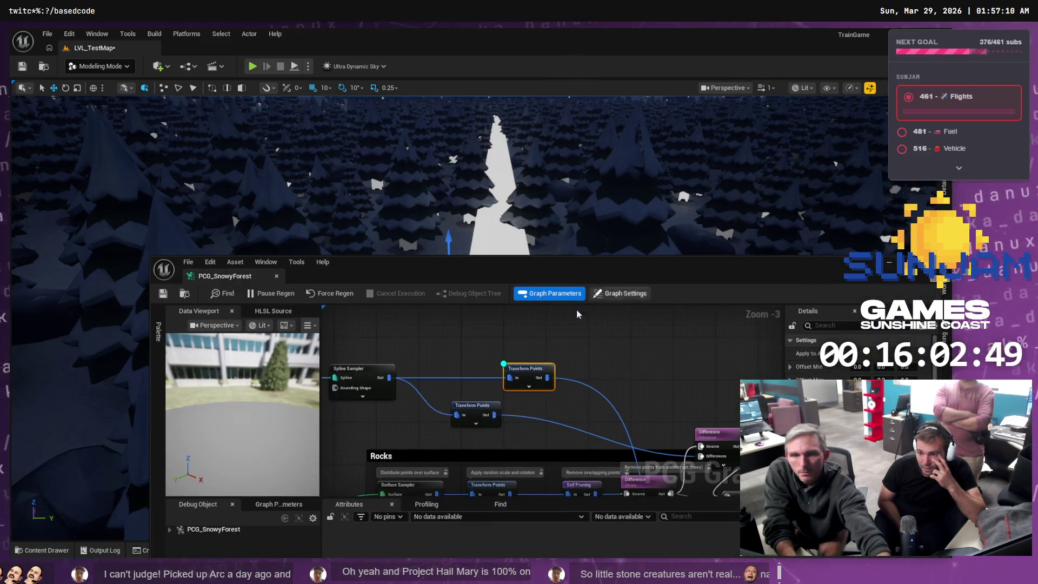
left_click(486, 409)
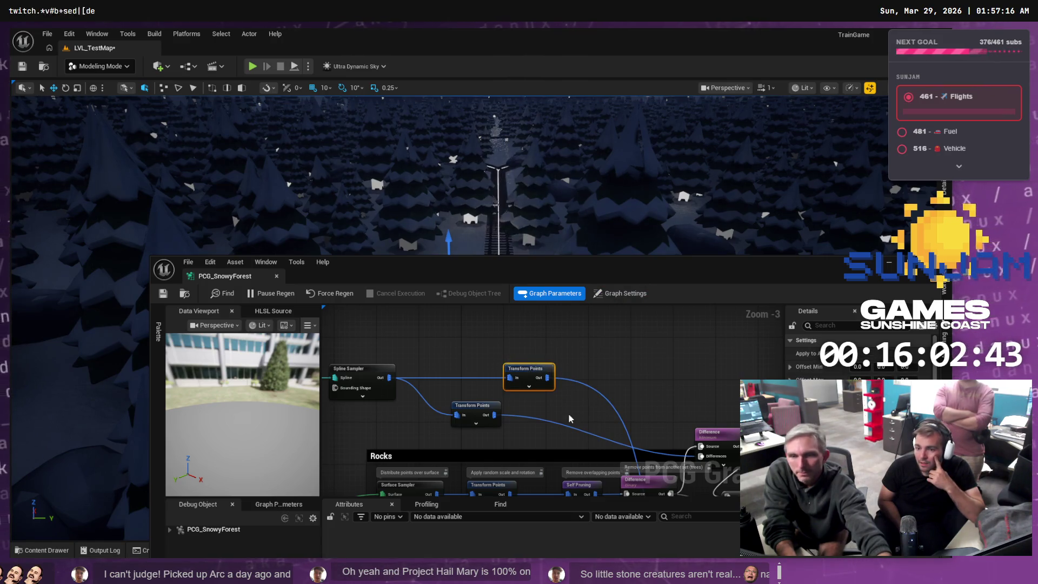
mouse_move(543, 369)
left_mouse_down()
mouse_move(535, 352)
mouse_move(557, 373)
mouse_move(613, 382)
left_mouse_up()
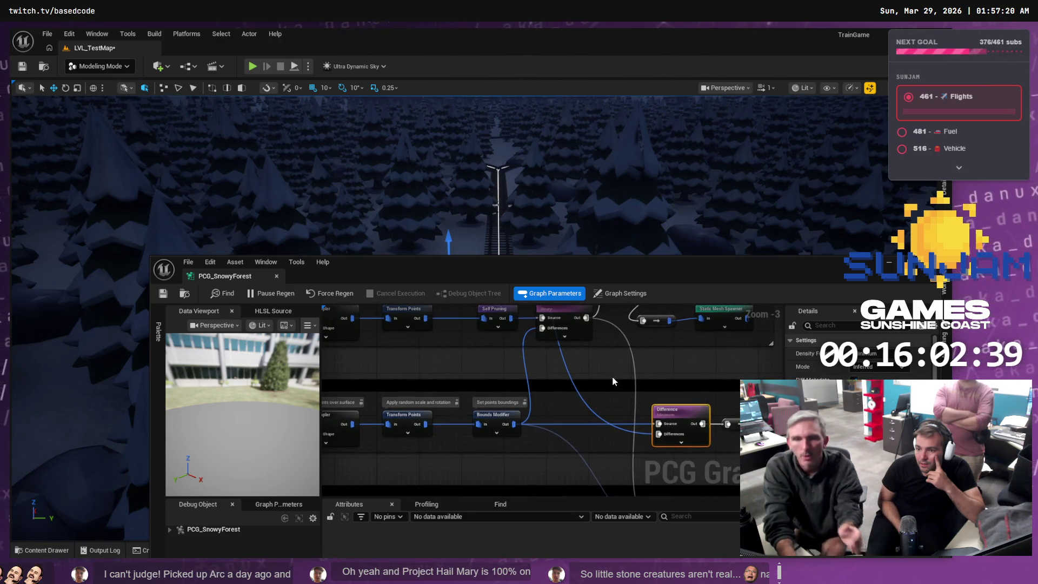
scroll(605, 354, "down", 2)
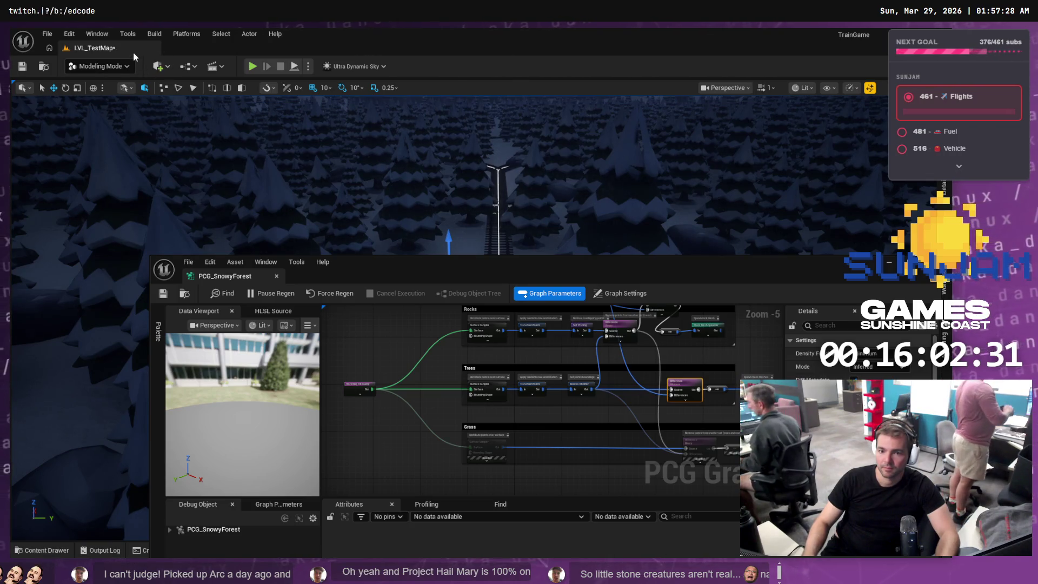
Close the PCG graph editor and browse the Content Drawer to the Content folder
left_click(95, 47)
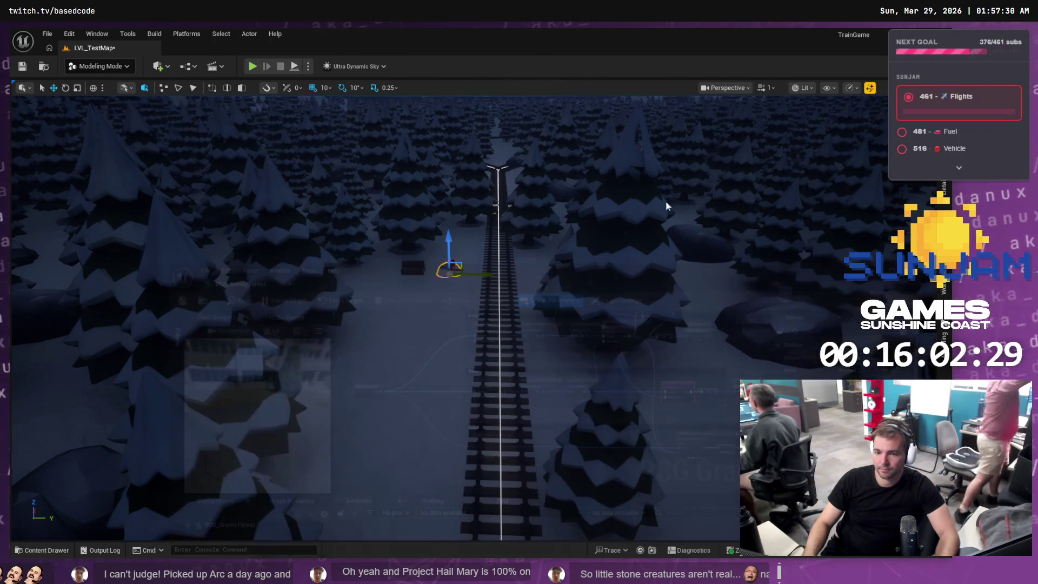
left_click(68, 548)
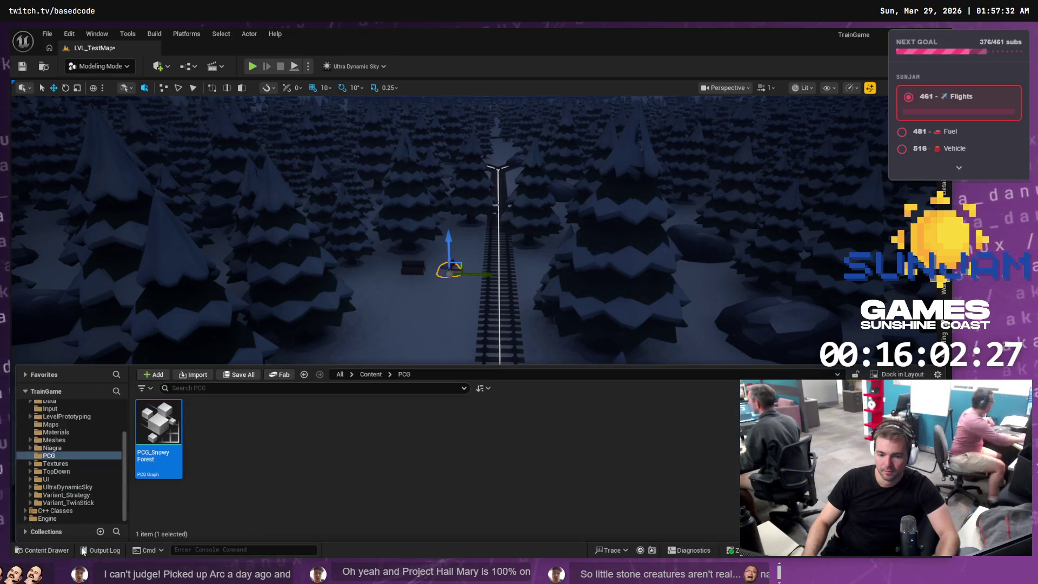
right_click(86, 49)
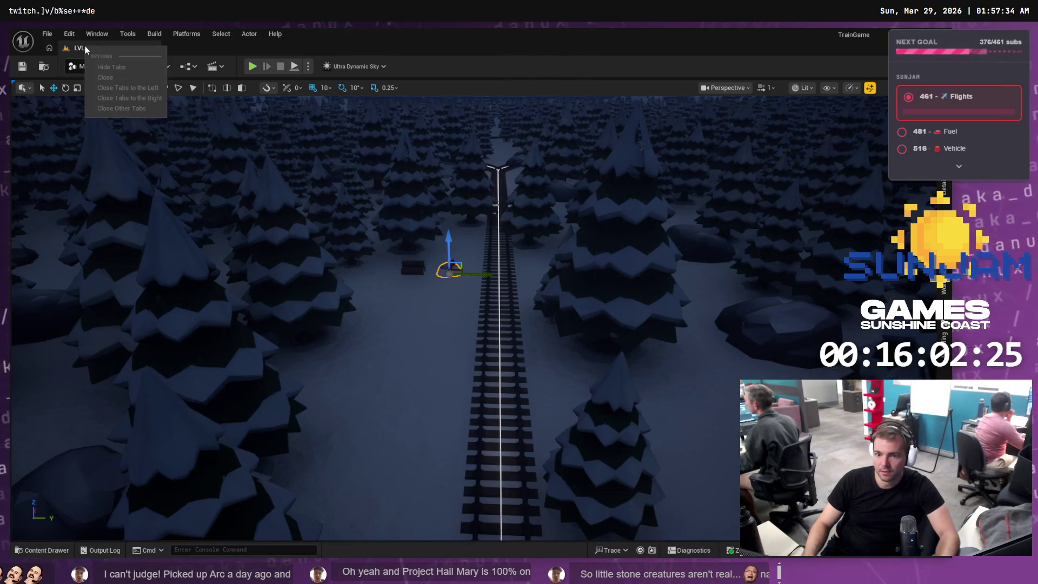
left_click(49, 551)
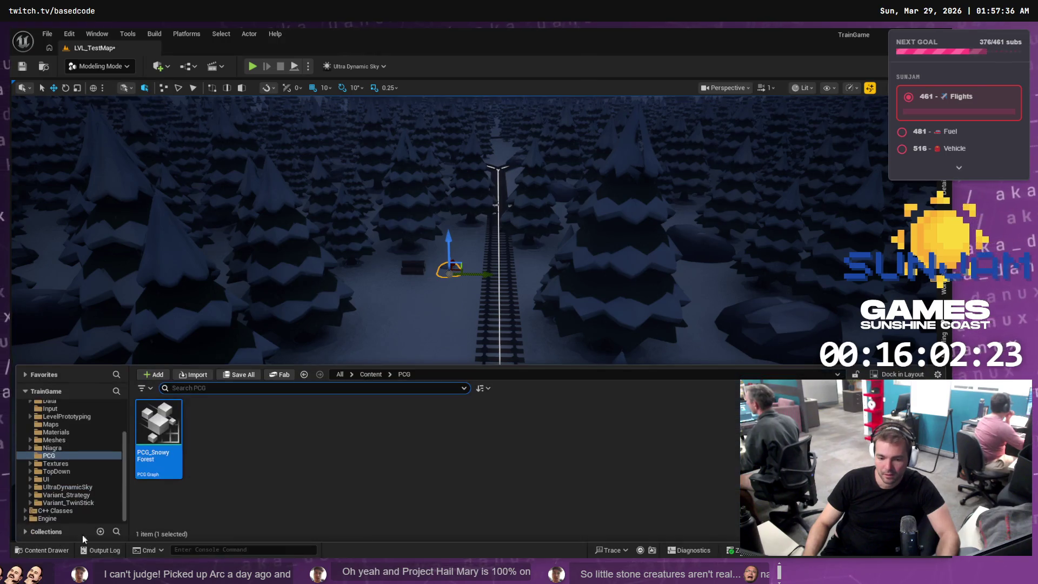
scroll(62, 476, "up", 3)
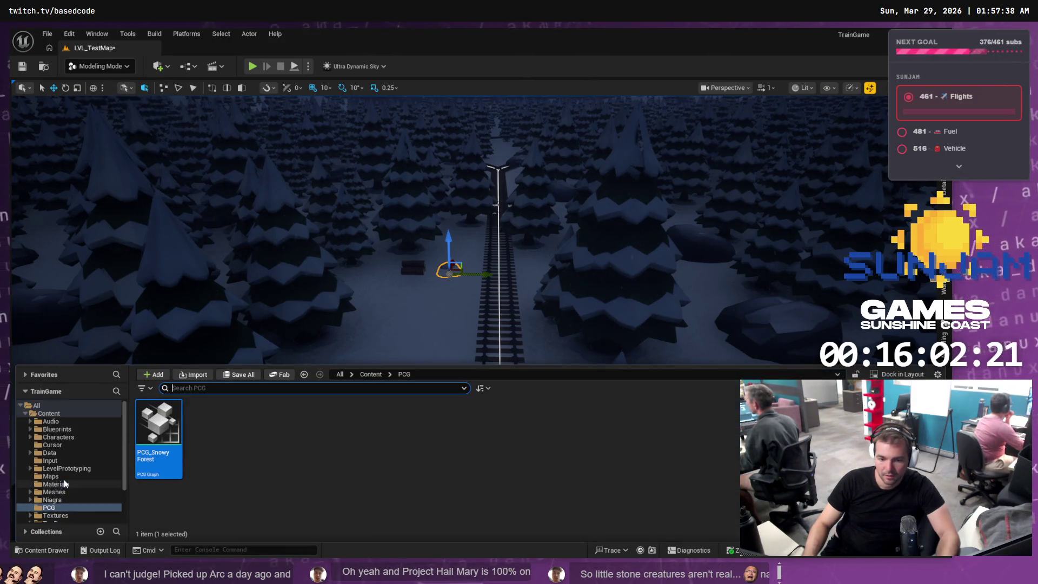
left_click(51, 413)
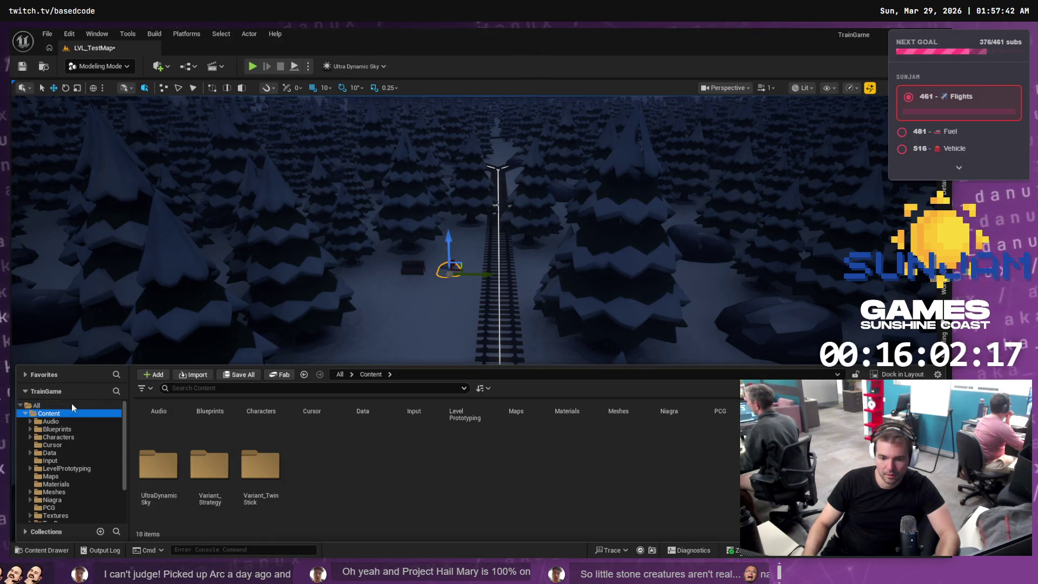
Search 'L' to find LVL_TestMap and save it with SA_Rock1 and SM_Tree via Save Selected
left_click(113, 393)
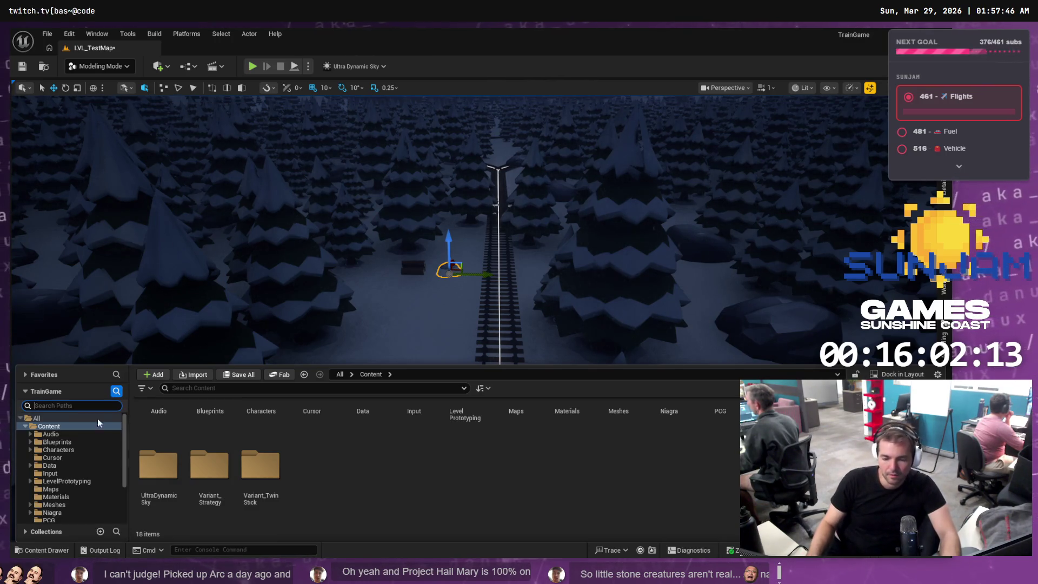
left_click(36, 418)
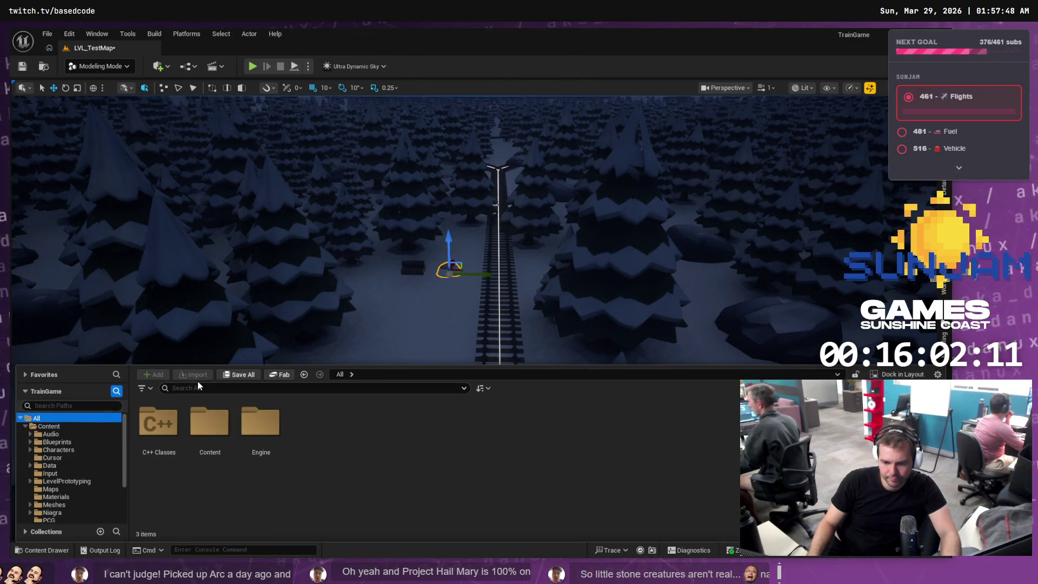
left_click(201, 389)
type("LVL_")
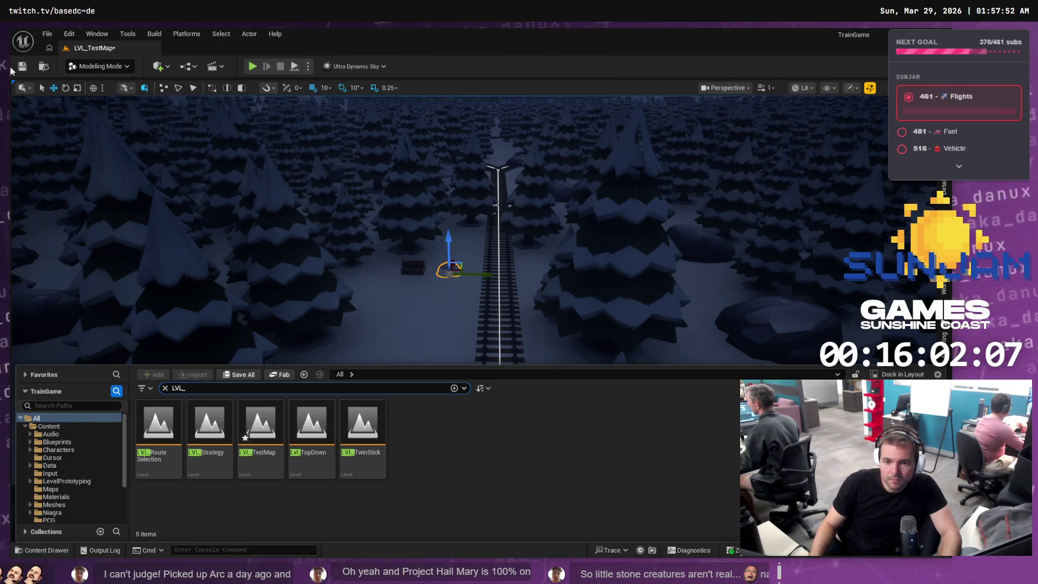
double_click(262, 432)
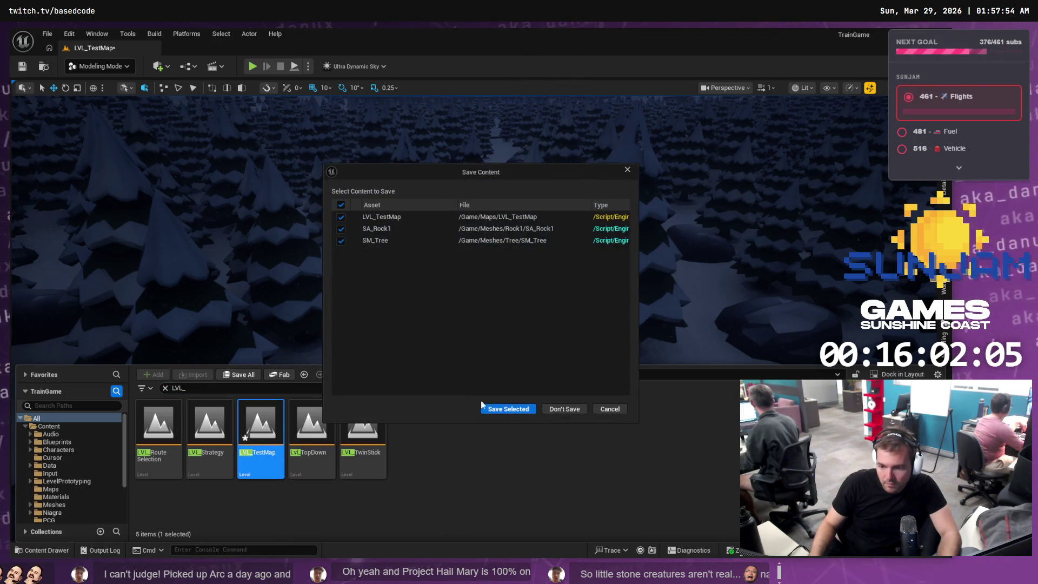
left_click(506, 411)
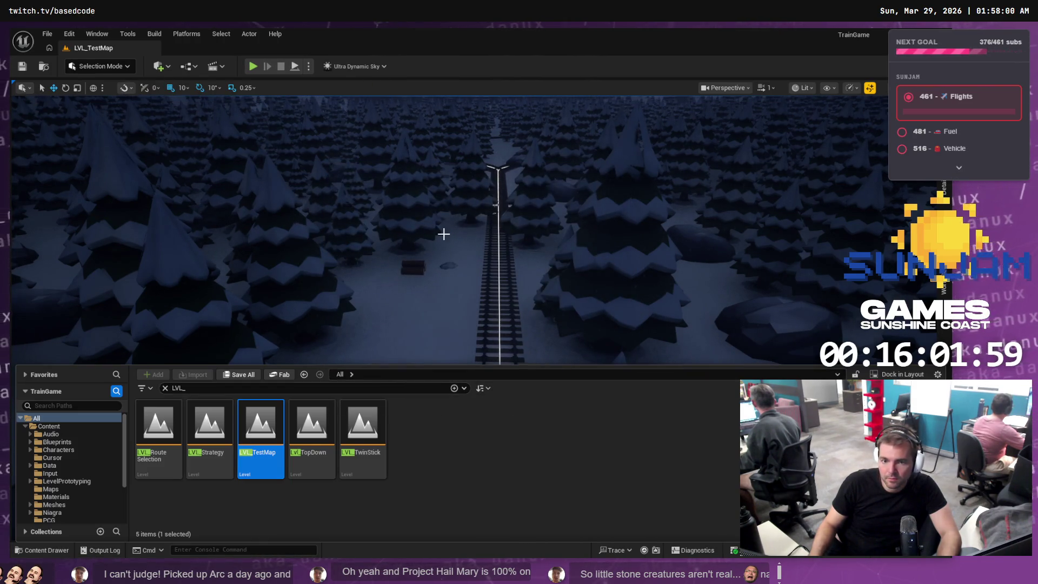
mouse_move(443, 233)
left_mouse_down()
mouse_move(405, 219)
mouse_move(416, 191)
left_mouse_up()
Play the level, drive the train through the forest with W/A/D, then open File Explorer
left_click(253, 65)
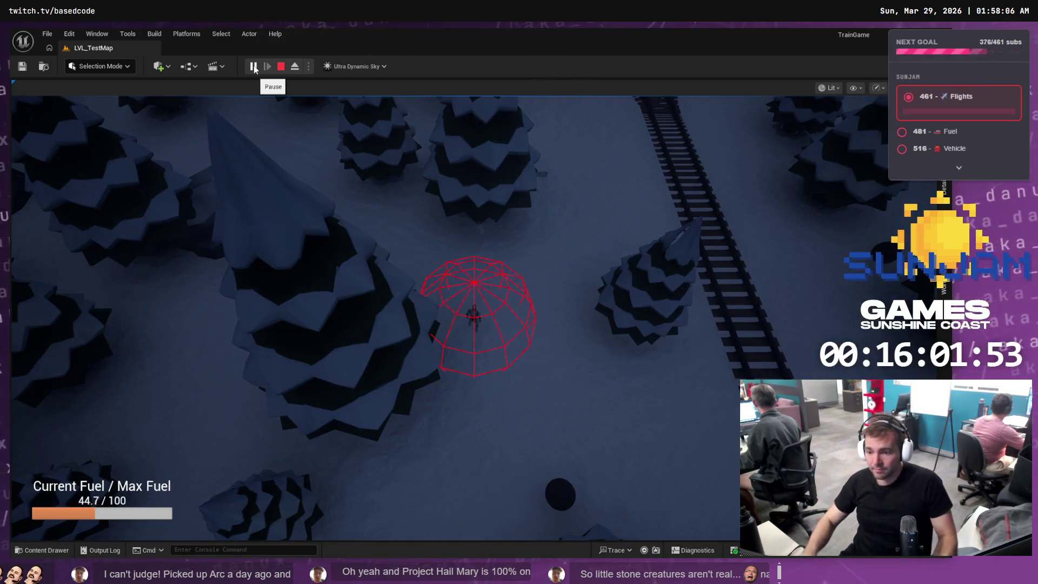
key("w")
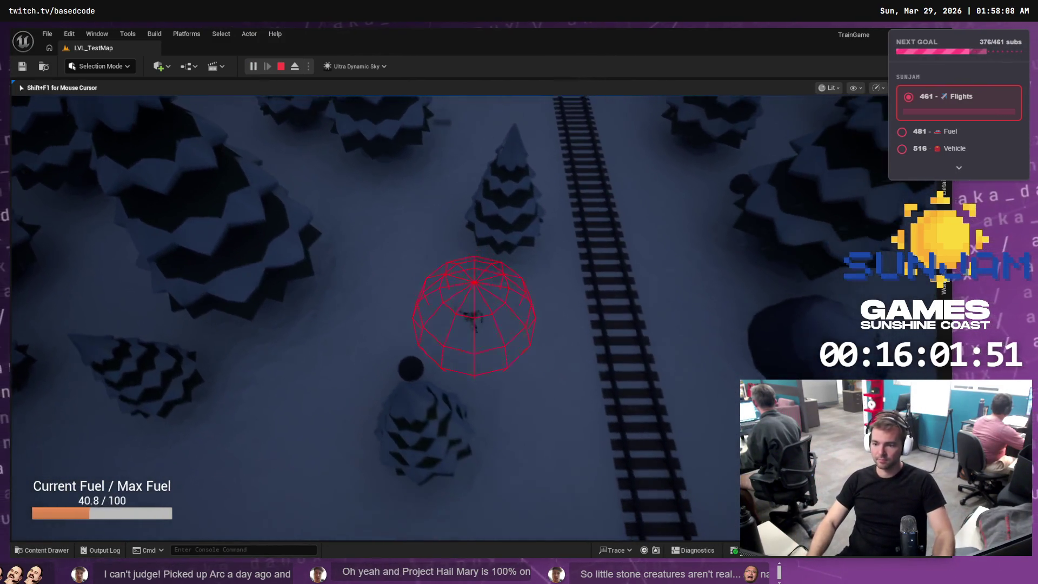
key("d")
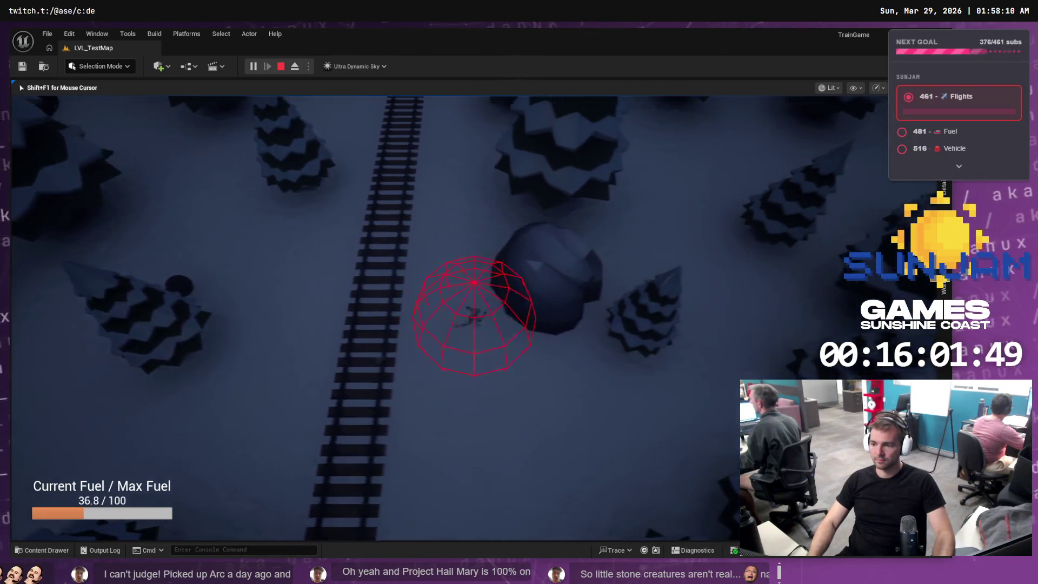
key("d")
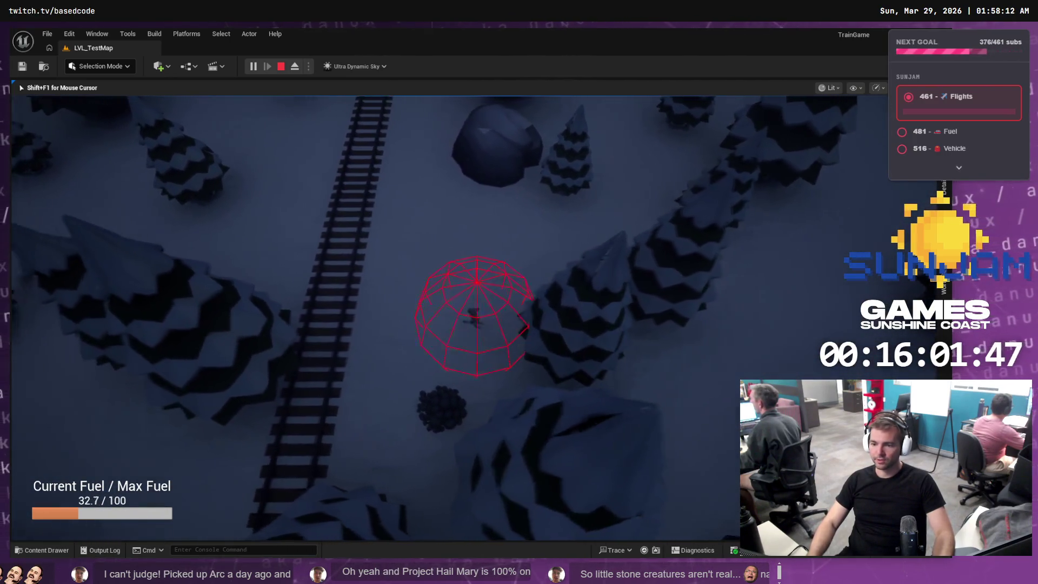
key("a")
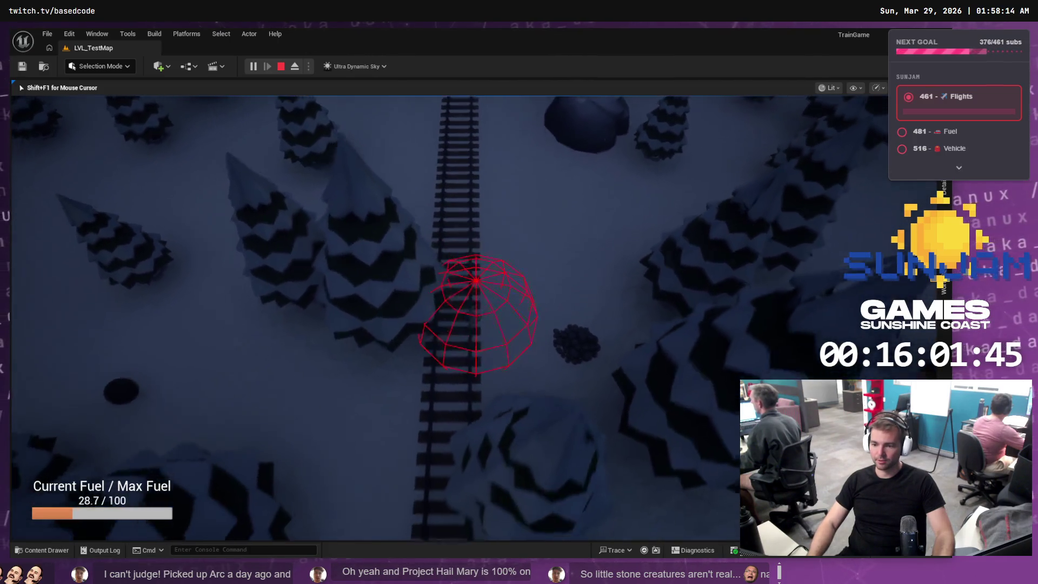
key("a")
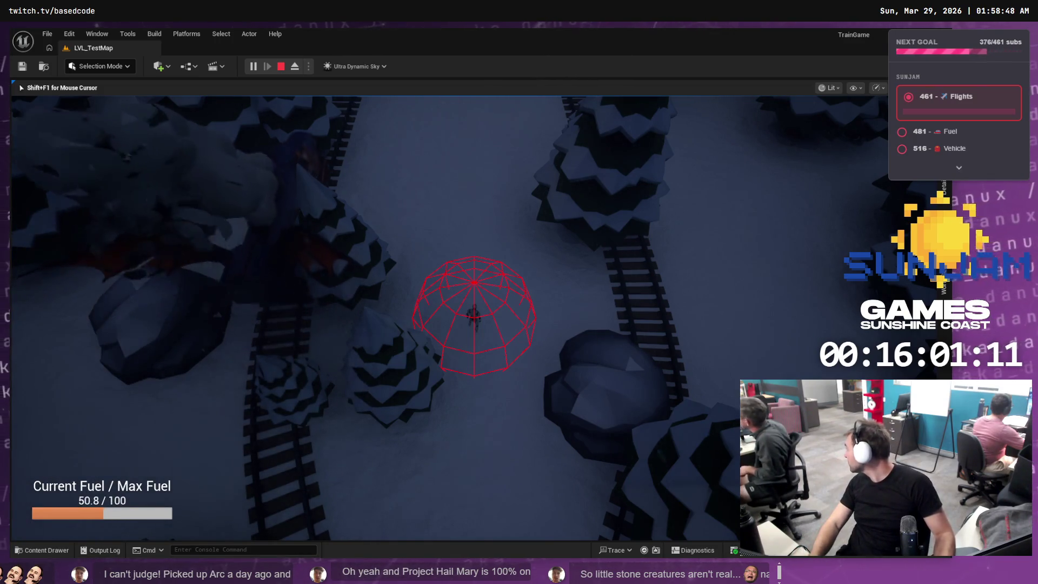
key("shift+F1")
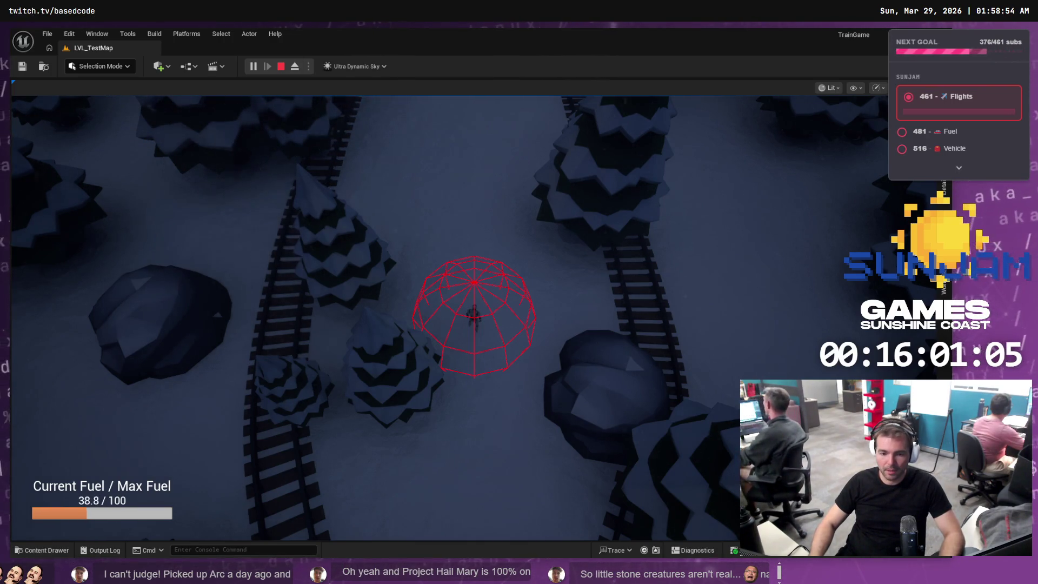
key("super+e")
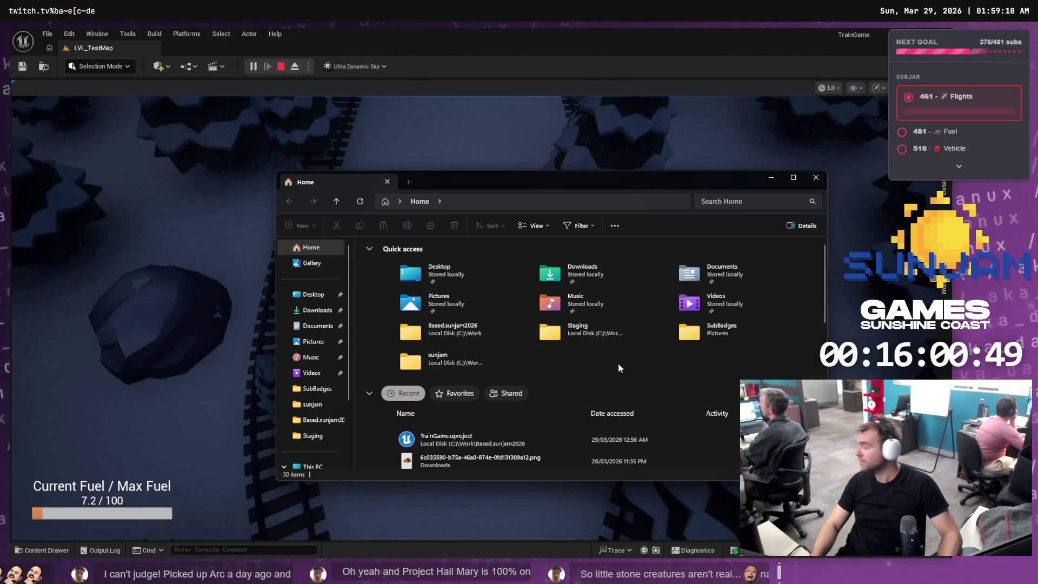
Dismiss File Explorer and switch to Blender 5.0.1's splash over an unsaved default scene
key("alt+Tab")
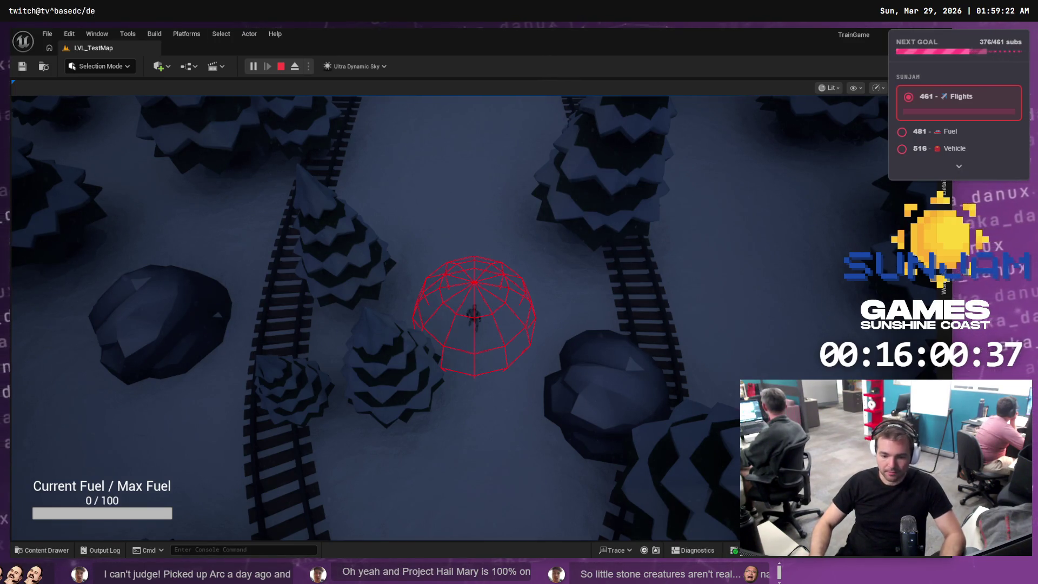
key("super+e")
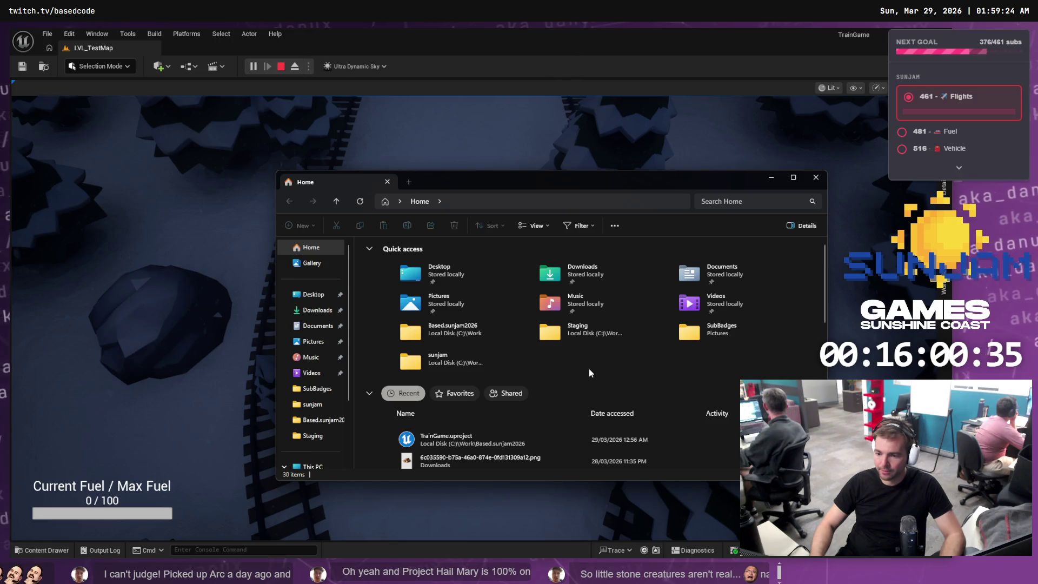
key("alt+Tab")
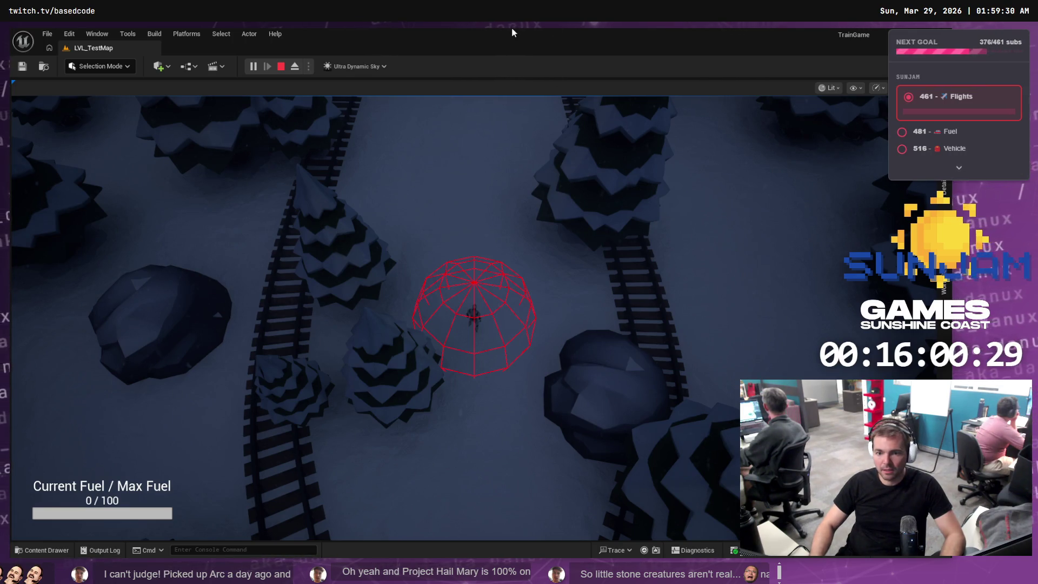
key("alt+Tab")
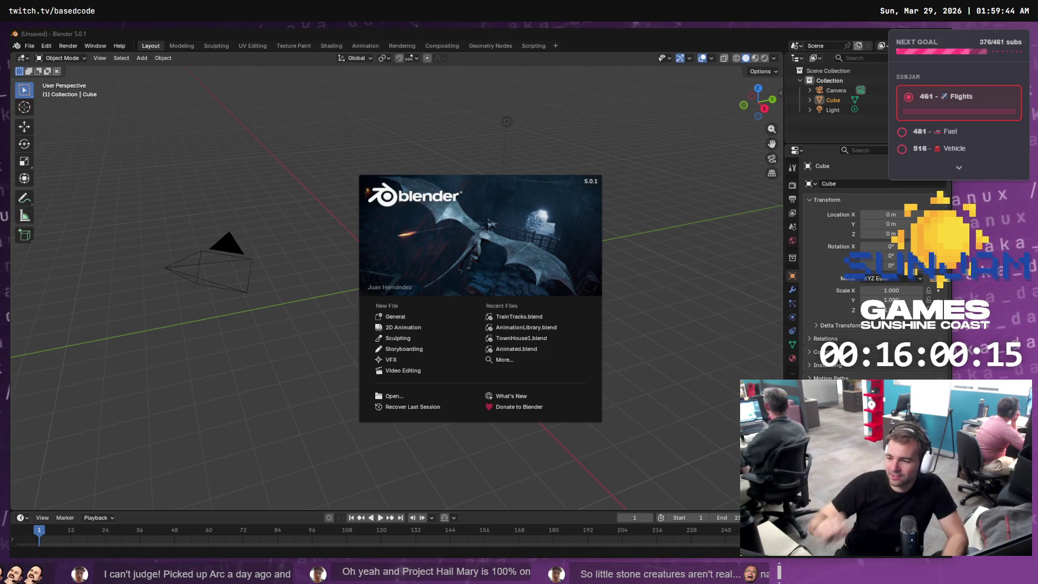
Open TrainGame.uproject's file location, go into Staging\Conductor, and select Conductor.fbx
key("super+e")
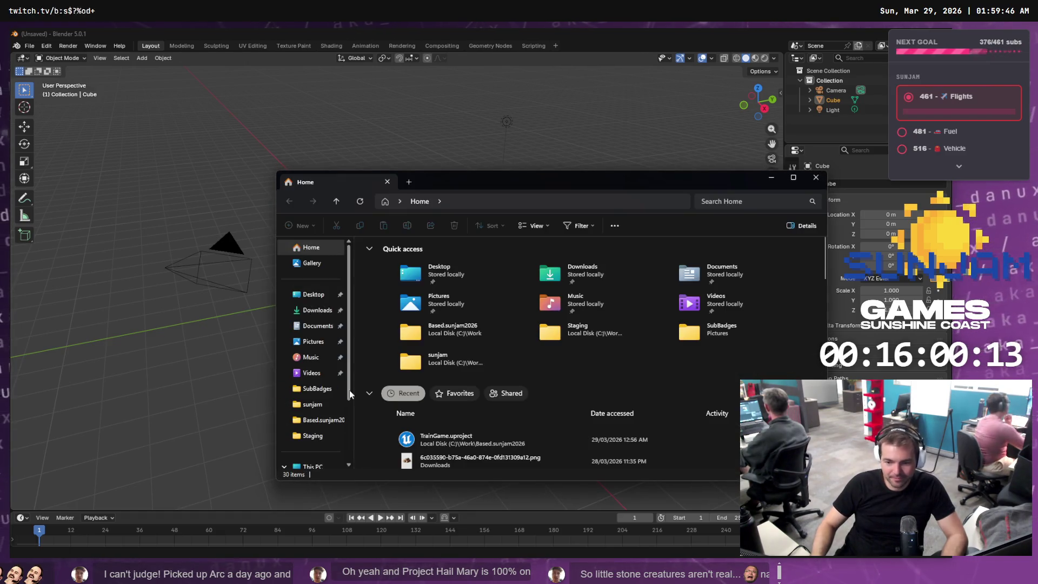
left_click(438, 435)
right_click(438, 435)
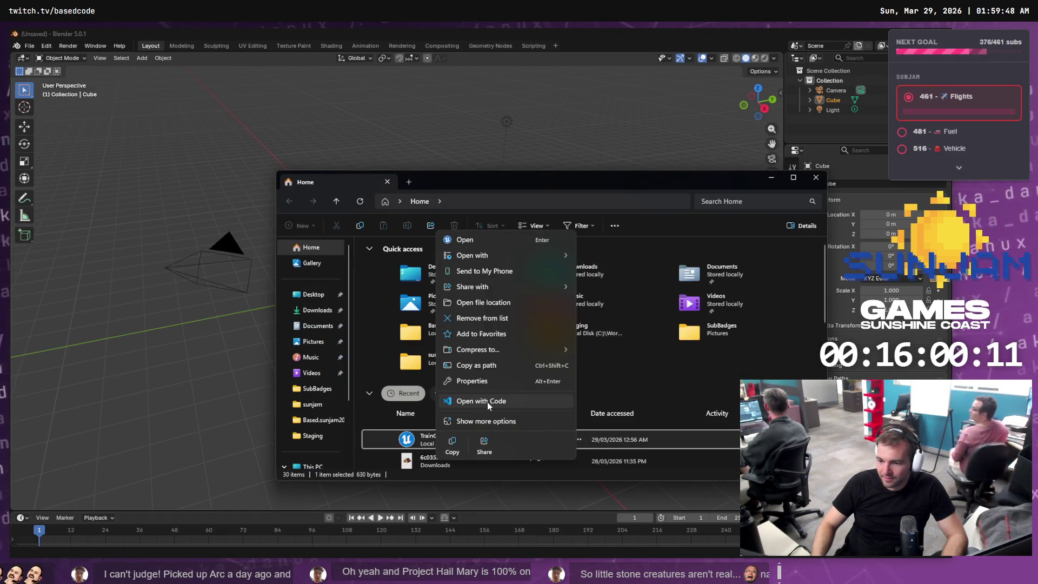
left_click(483, 302)
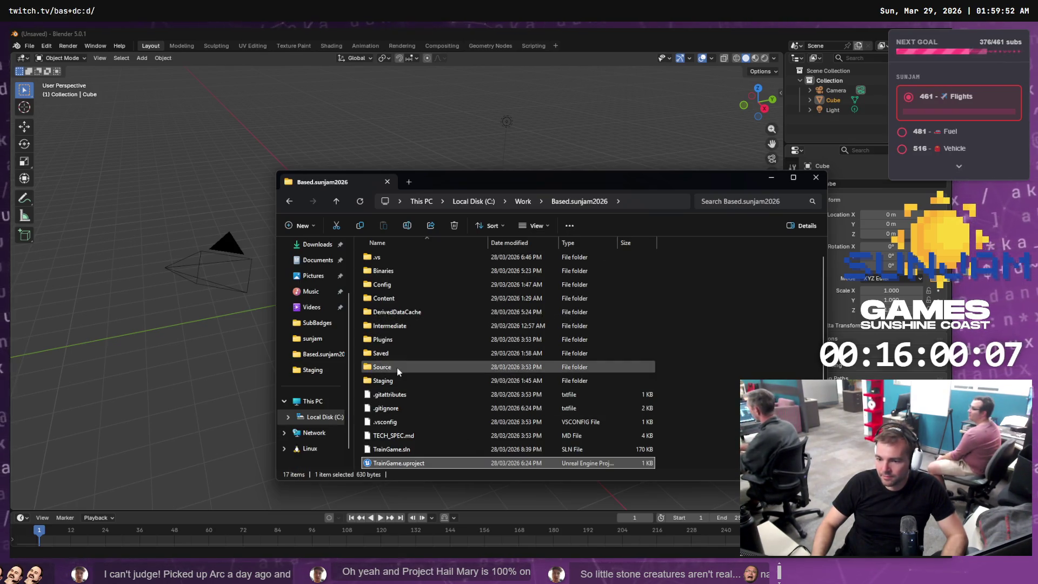
left_click(394, 381)
double_click(393, 381)
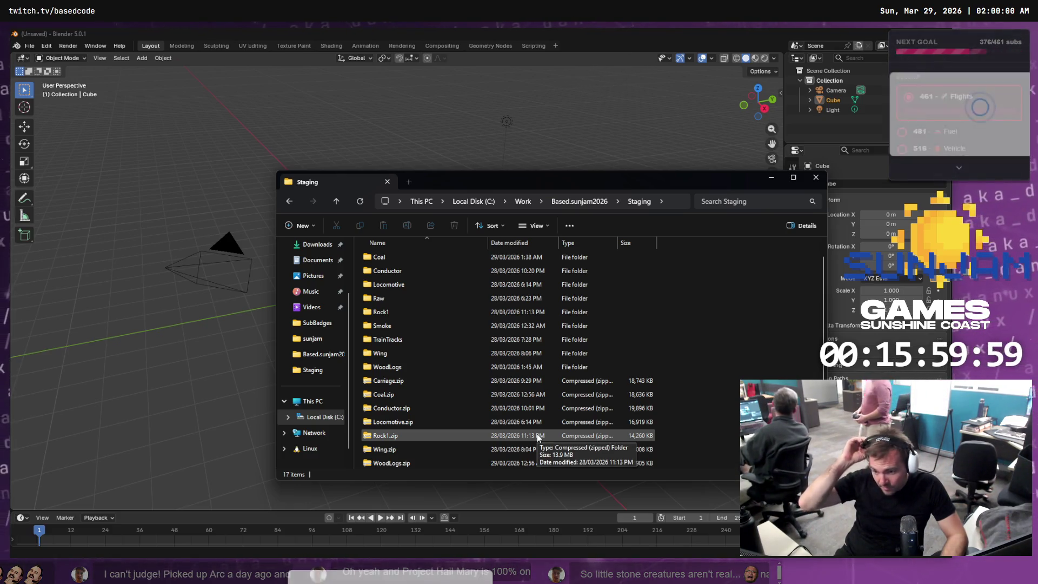
double_click(406, 271)
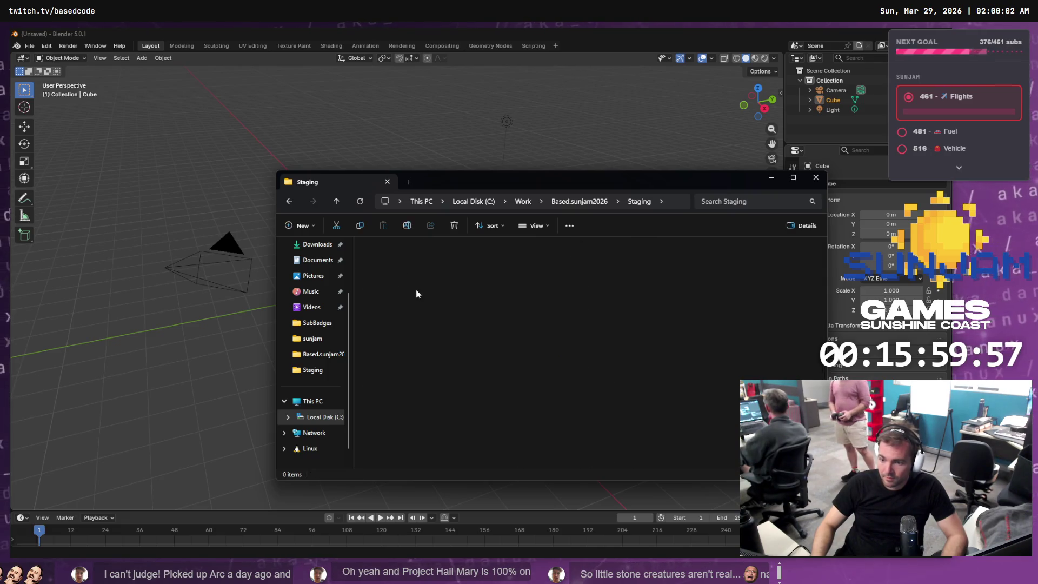
left_click(405, 295)
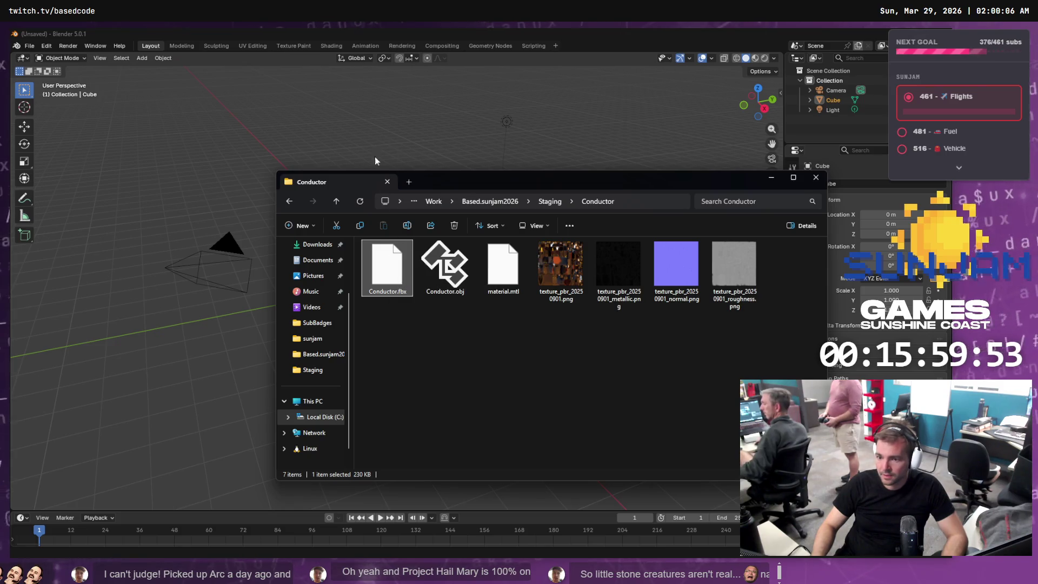
Drag Conductor.fbx into Blender and import it with default settings
left_click_drag(376, 141, 376, 141)
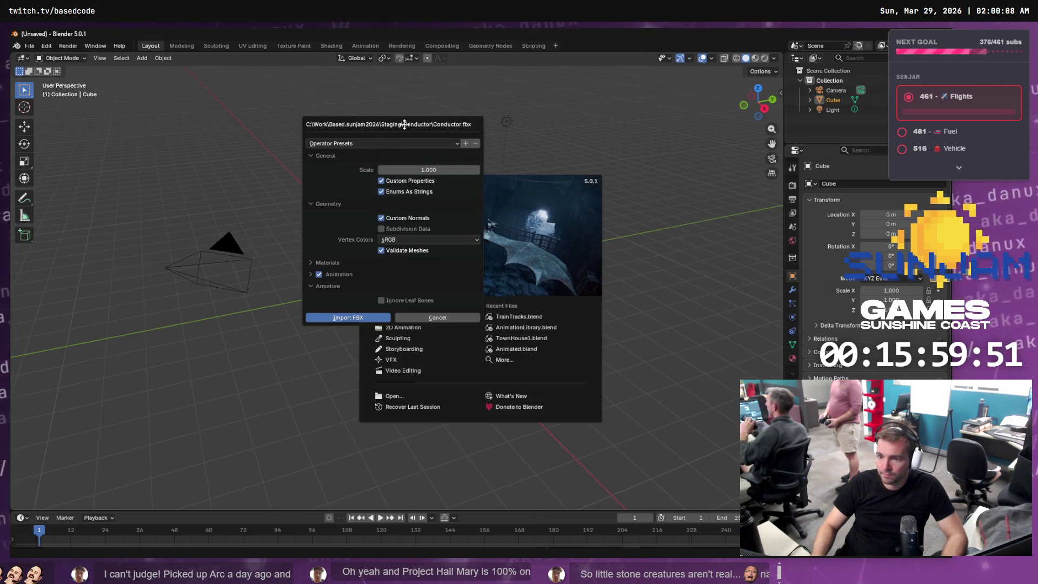
left_click(335, 319)
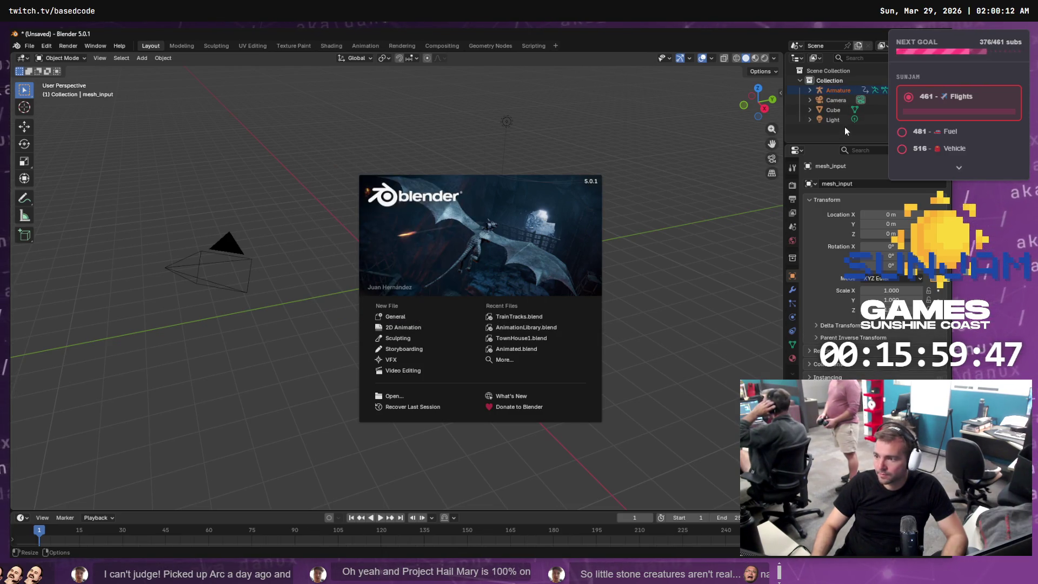
left_click(833, 102)
Delete the default Camera, Cube and Light, undoing an accidental Armature deletion
left_click(835, 100)
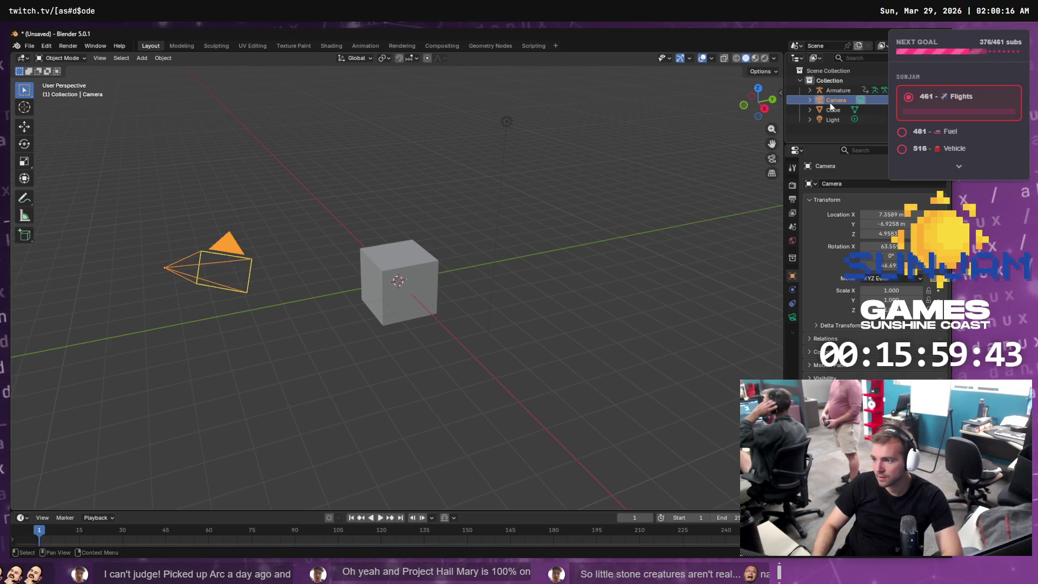
key("Delete")
left_click(835, 101)
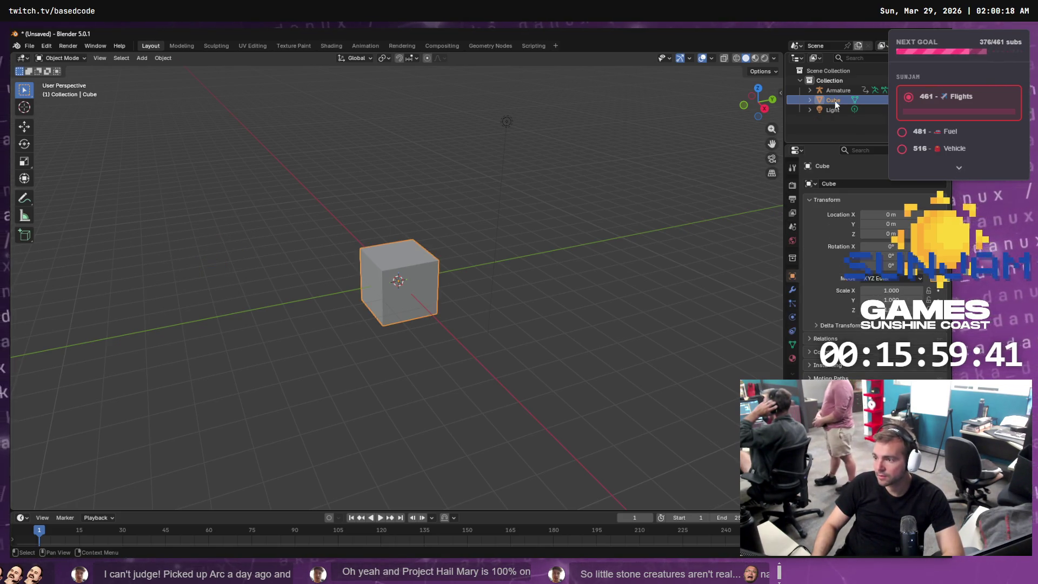
key("Delete")
left_click(834, 101)
key("Delete")
left_click(836, 92)
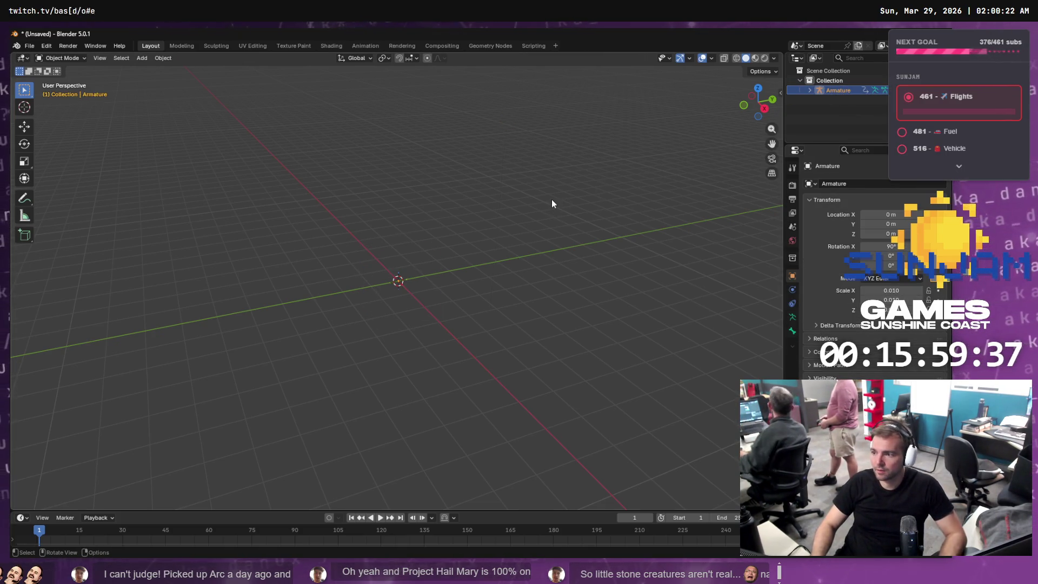
key("Delete")
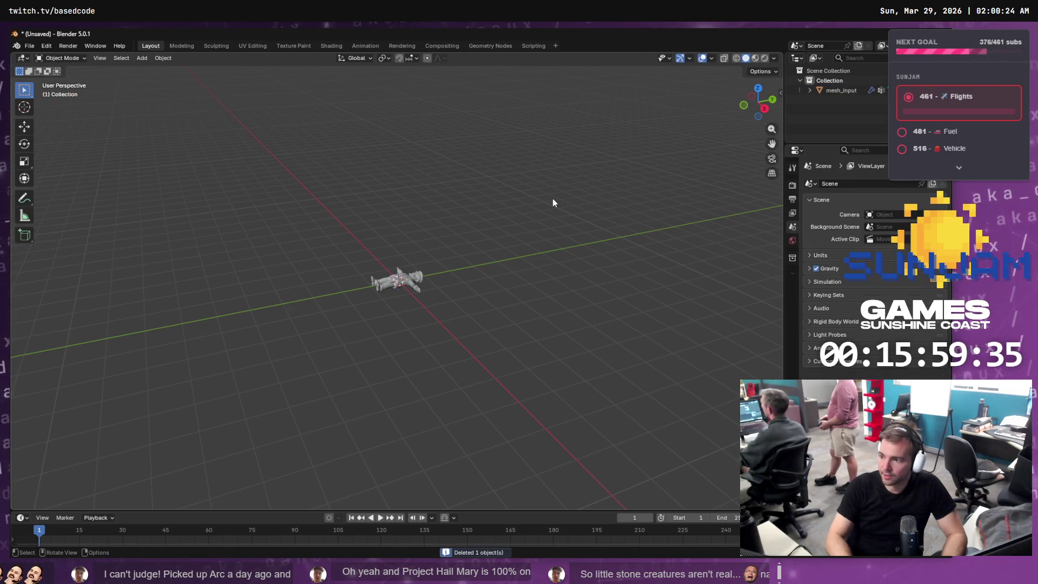
key("ctrl+z")
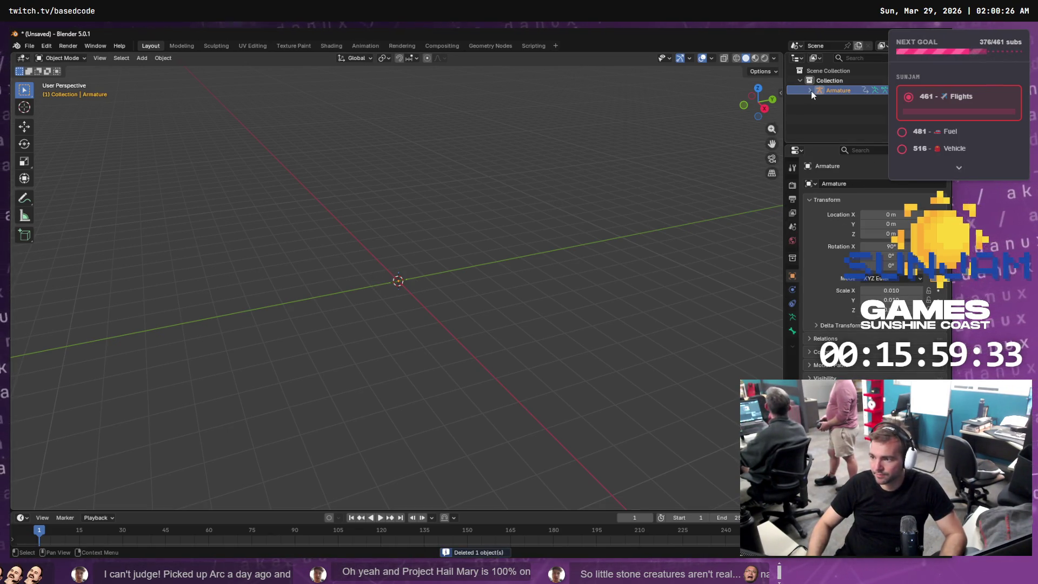
left_click(844, 128, "shift")
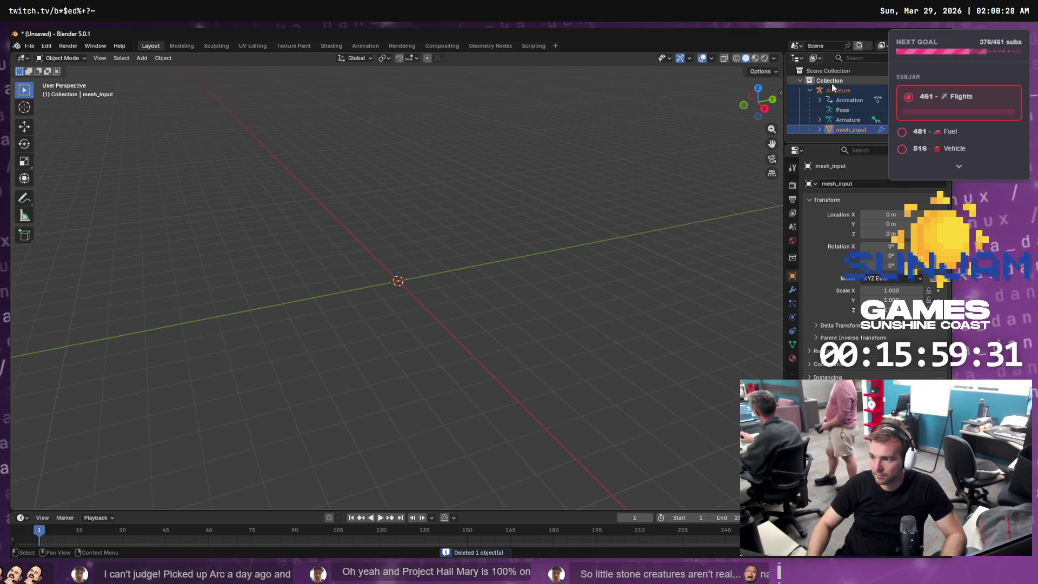
Start a new General file without saving and delete its default camera, cube and light
left_click(29, 45)
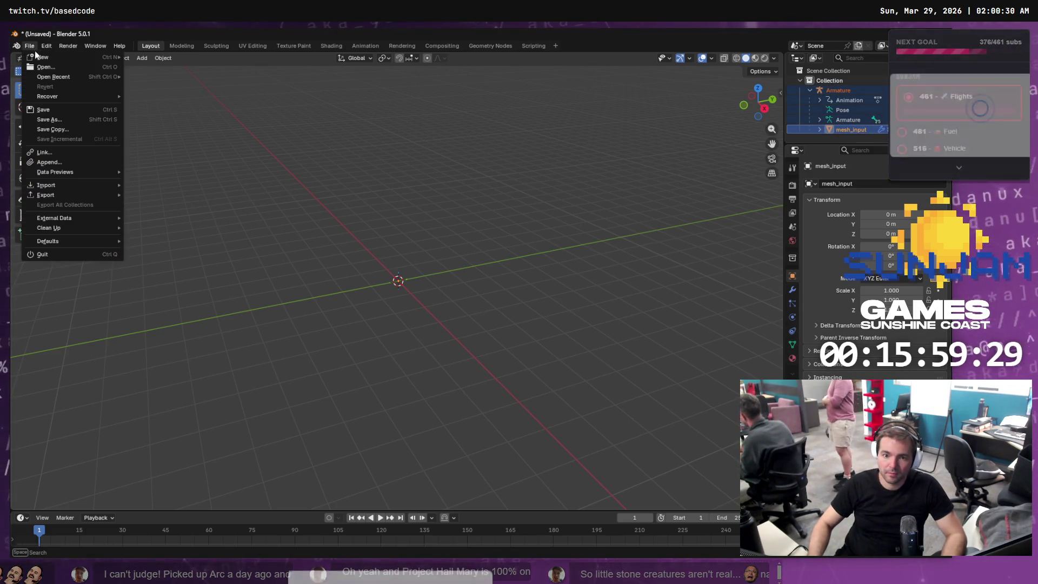
mouse_move(44, 56)
left_click(156, 57)
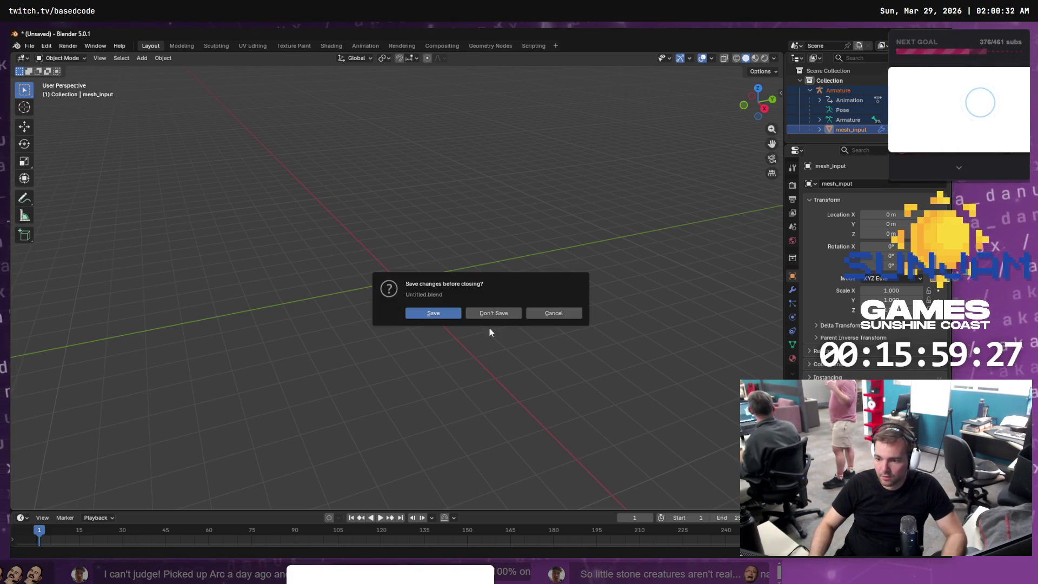
left_click(491, 313)
key("alt+Tab")
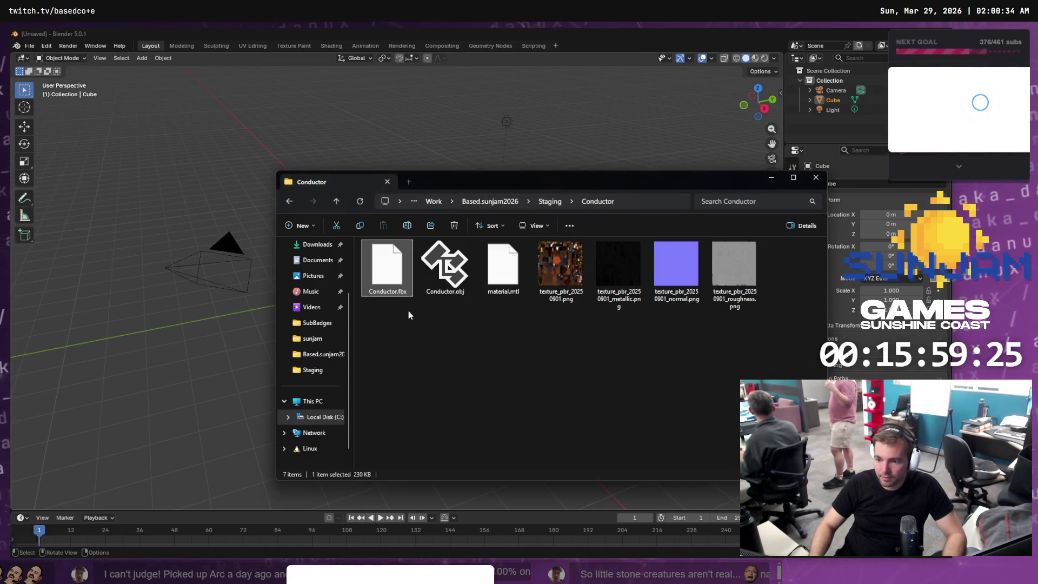
key("alt+Tab")
left_click(831, 89)
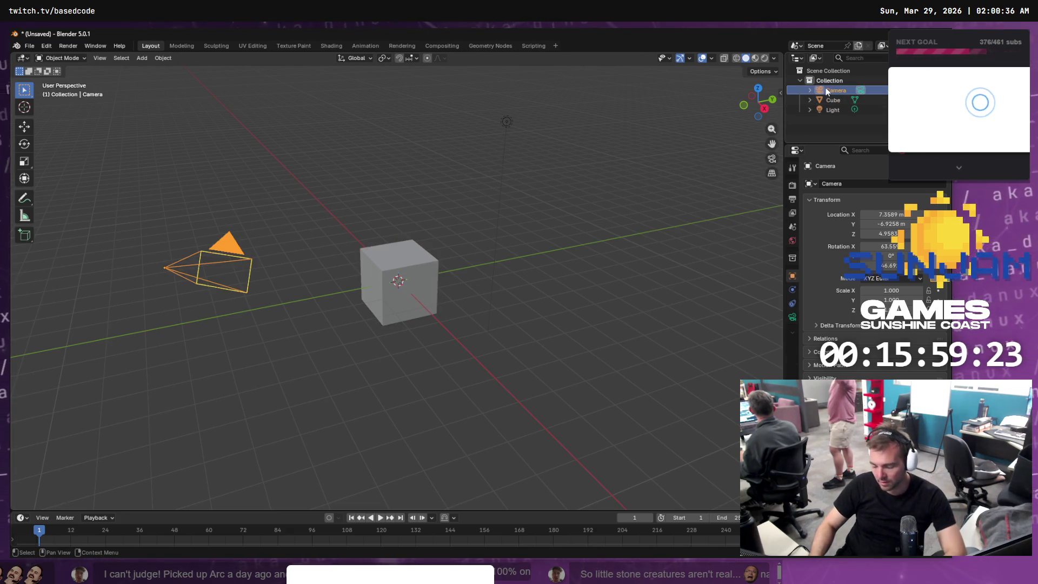
key("Delete")
key("Delete")
key("Delete")
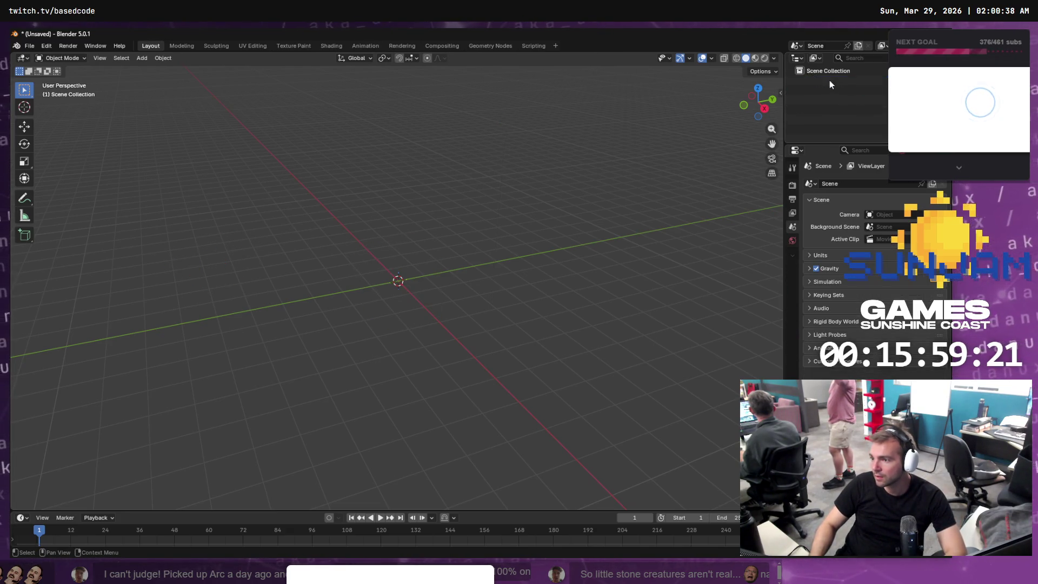
Import Conductor.fbx, undo the default-scale import, and re-import it at scale 100
key("alt+Tab")
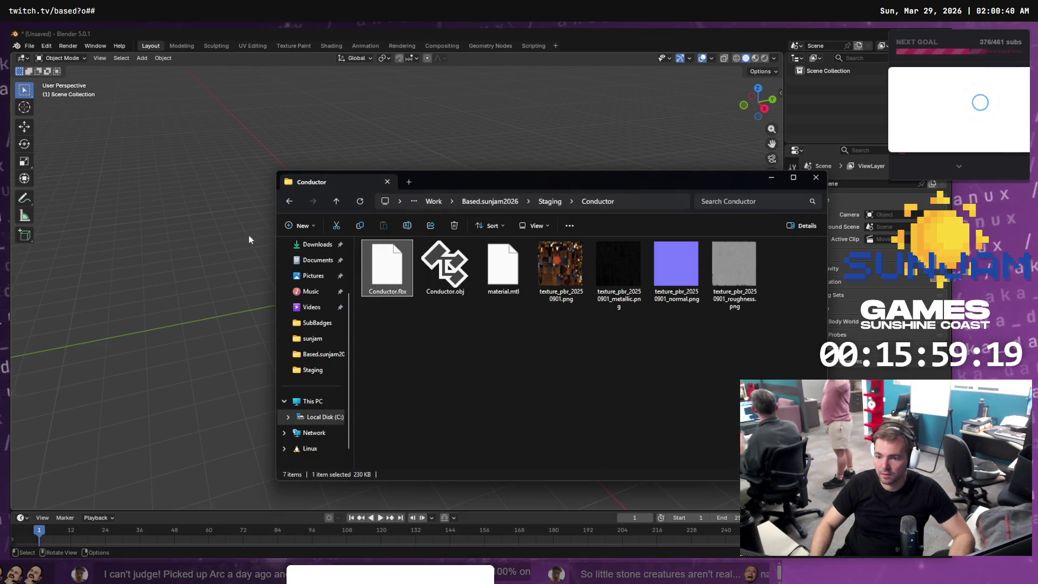
left_click_drag(249, 239, 238, 278)
left_click(188, 410)
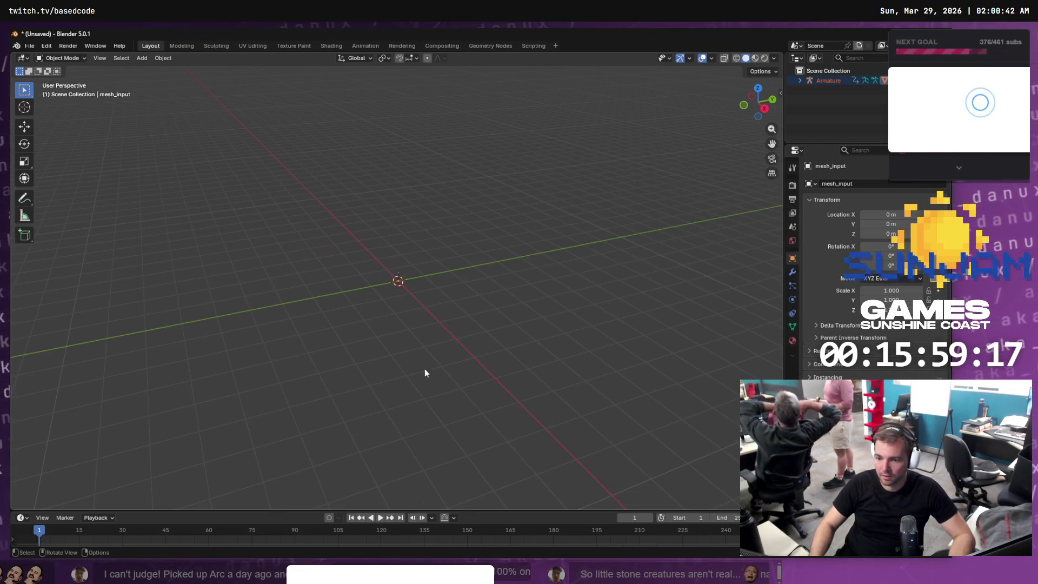
key("ctrl+z")
key("alt+Tab")
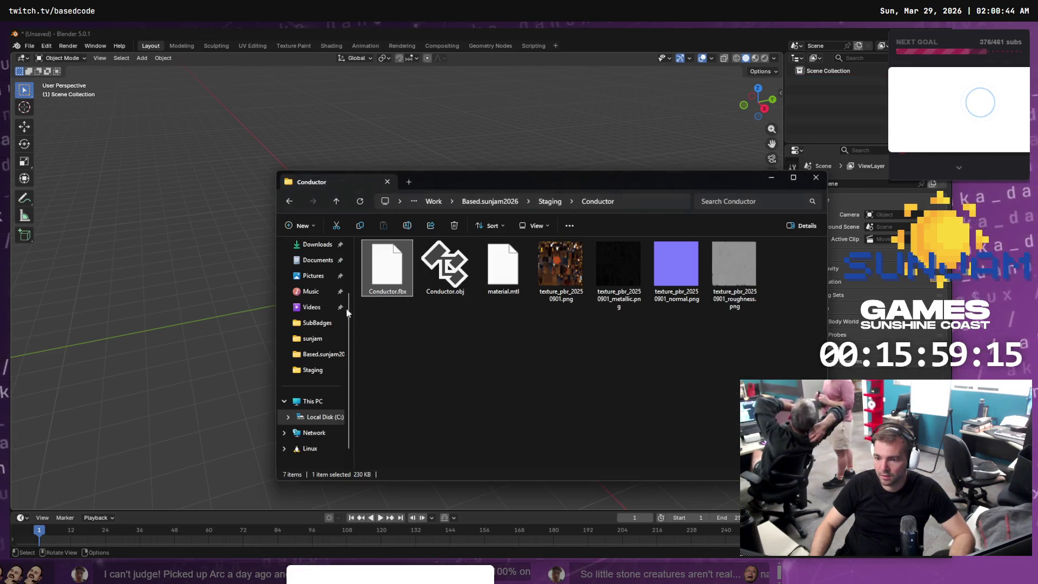
left_click_drag(374, 278, 205, 243)
left_click(230, 275)
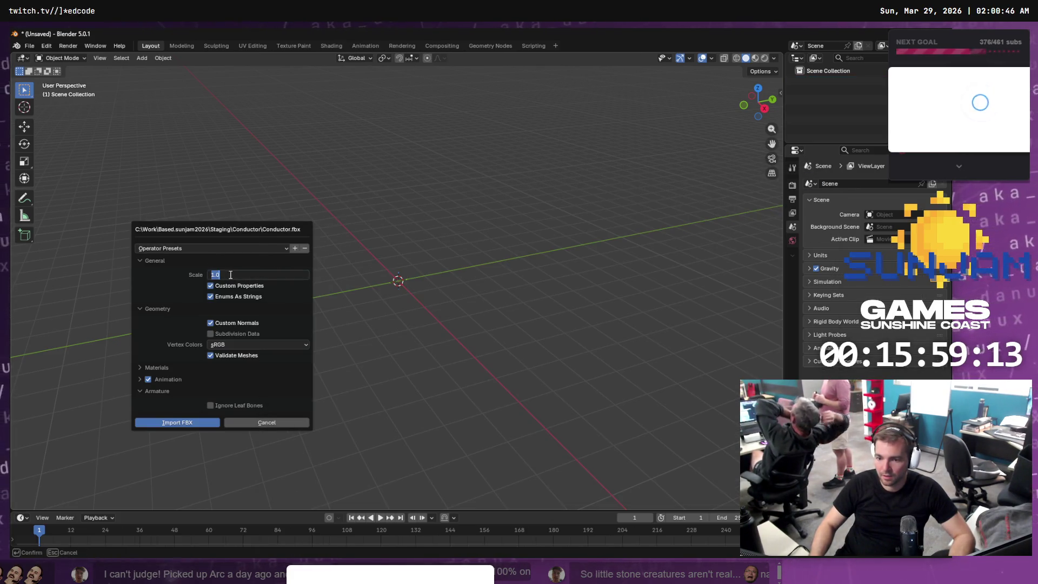
type("100")
key("Return")
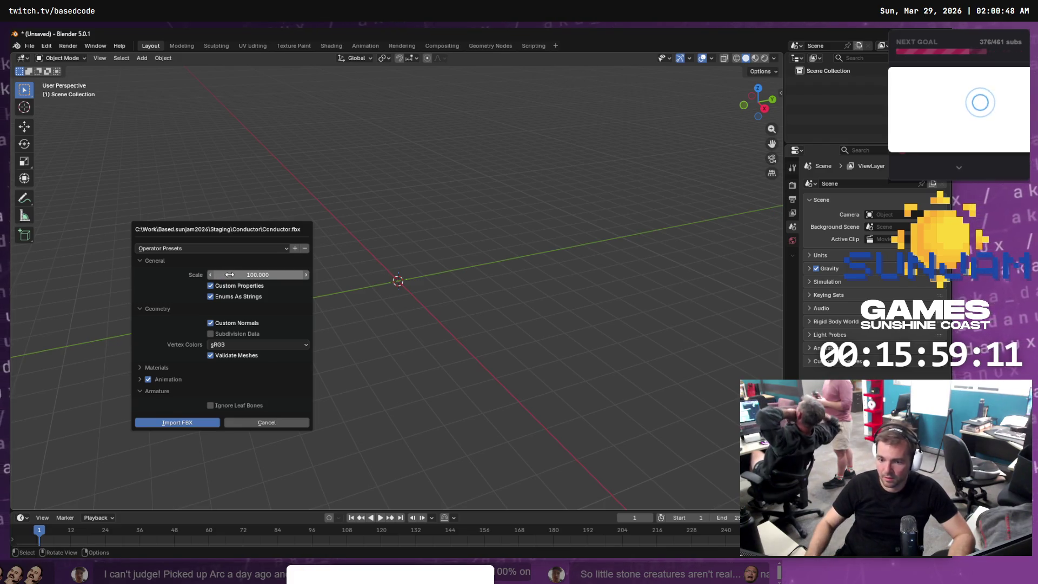
left_click(186, 427)
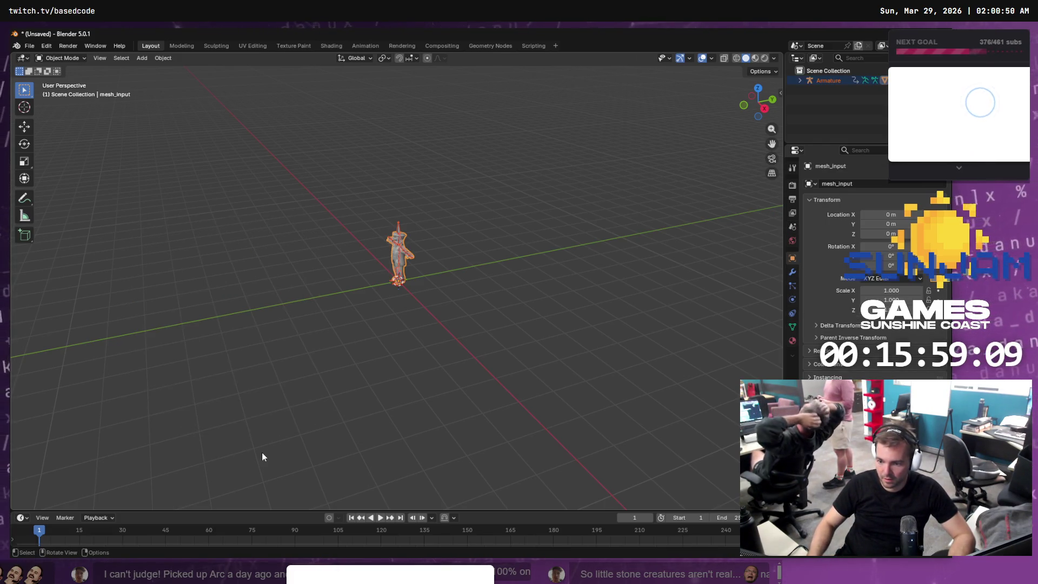
Bring up the character's context menu and orbit the view to face it front-on
right_click(427, 292)
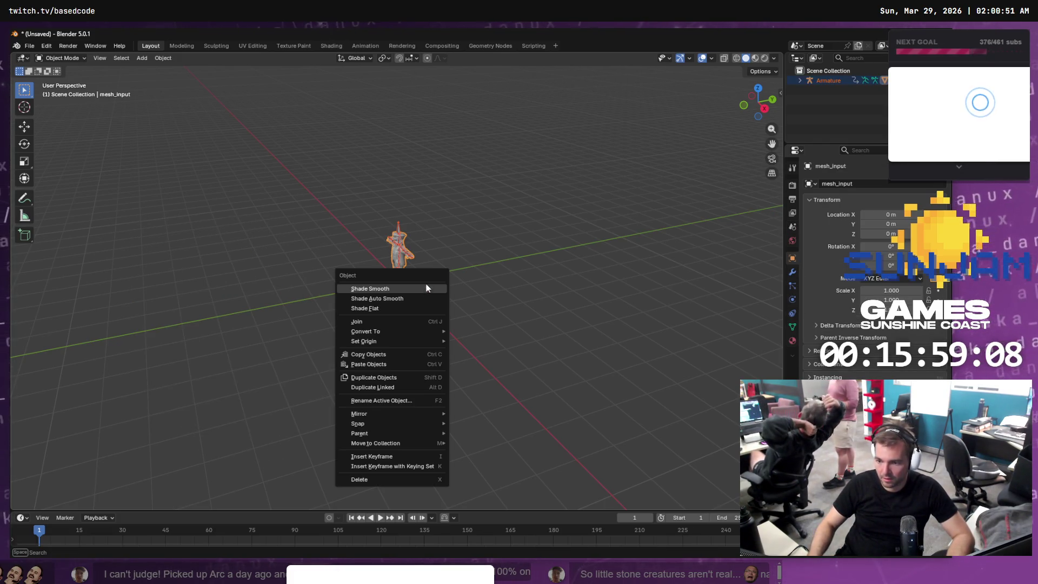
right_click(493, 242)
left_click(480, 238)
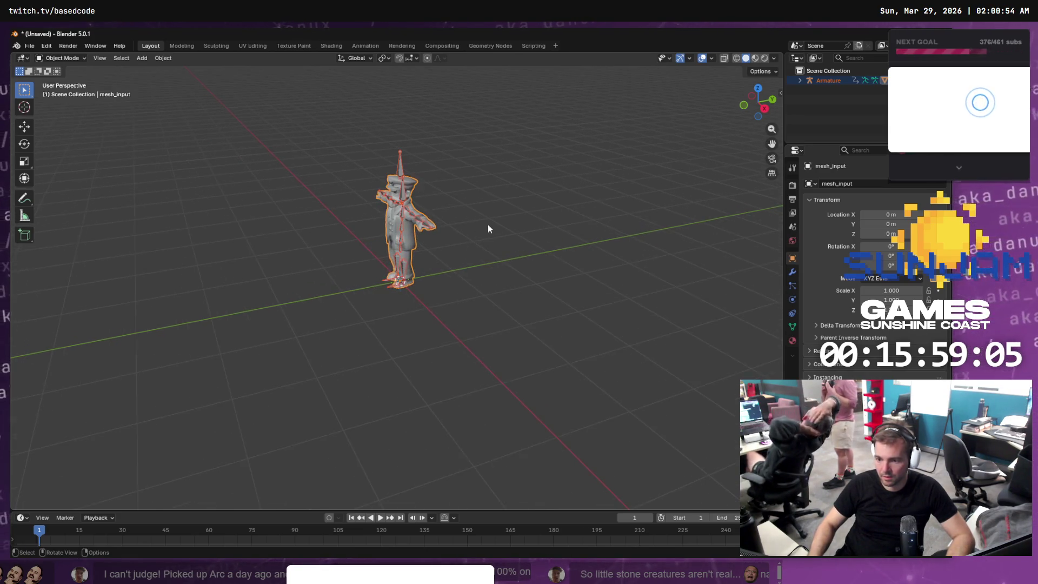
mouse_move(488, 224)
left_mouse_down()
mouse_move(595, 219)
mouse_move(574, 216)
left_mouse_up()
Switch the character into Weight Paint mode and orbit to view the chest and neck
left_click(354, 59)
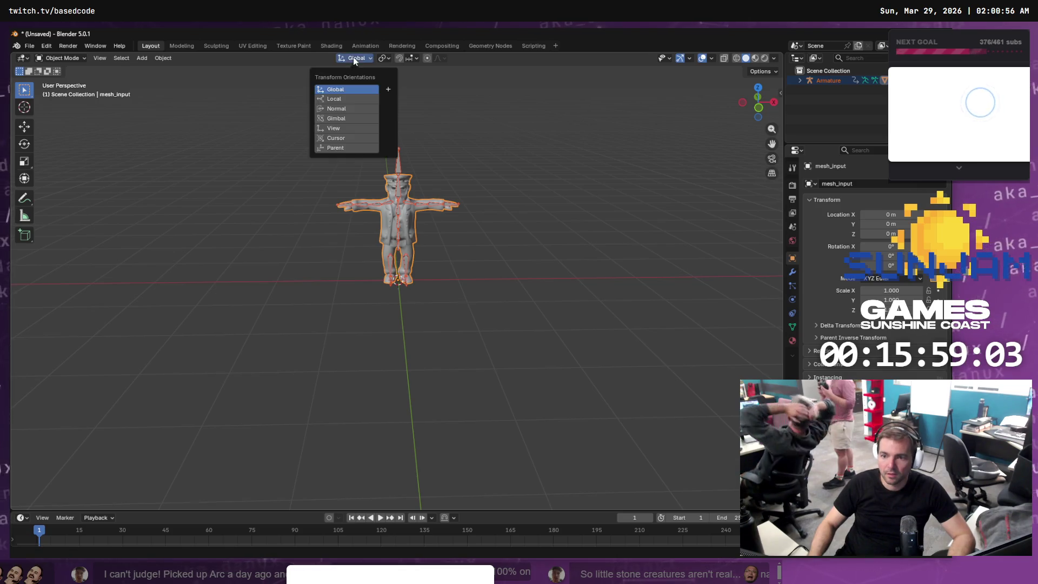
left_click(69, 57)
left_click(70, 57)
left_click(76, 56)
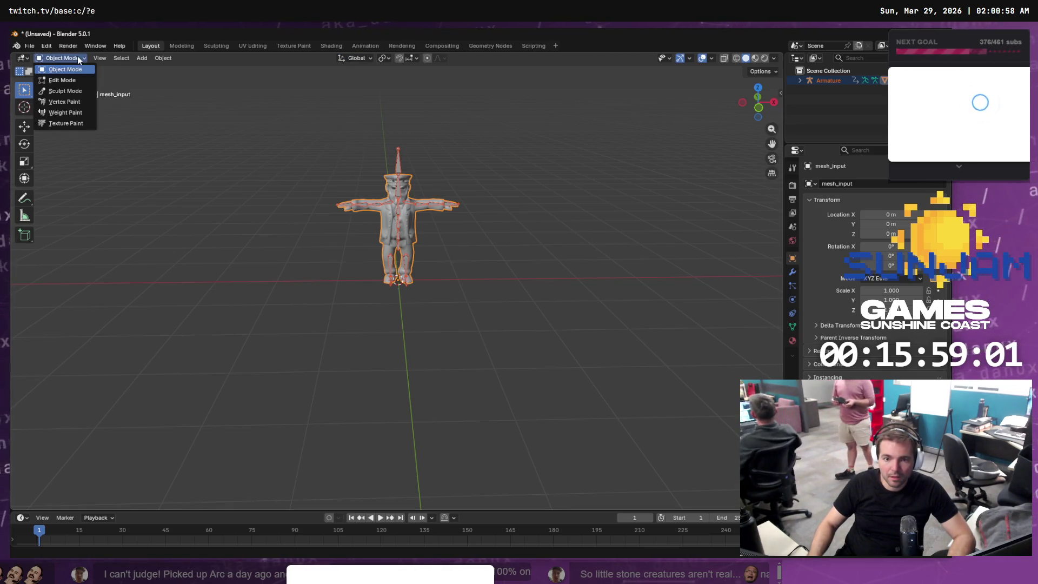
left_click(76, 122)
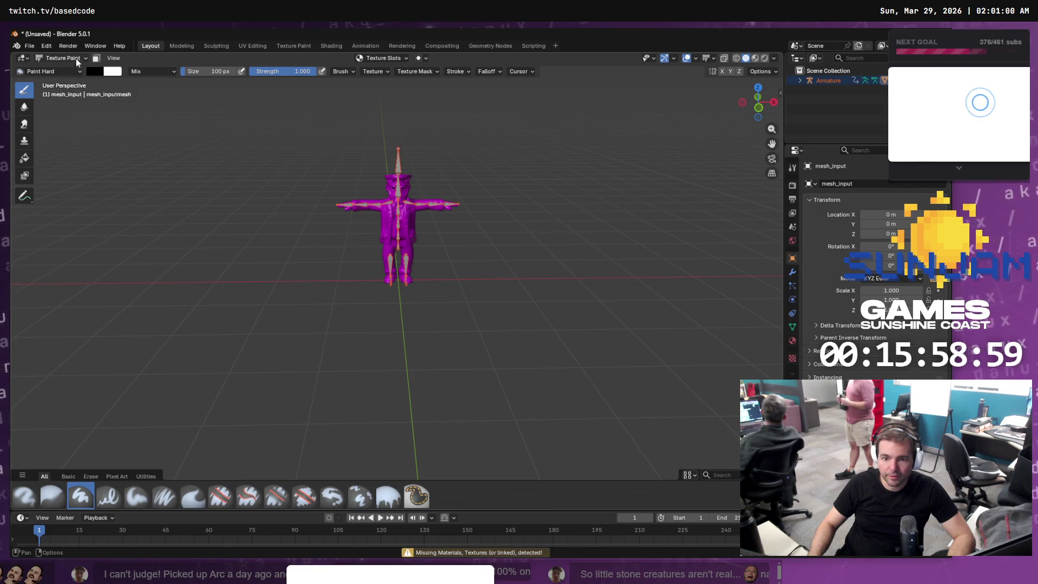
left_click(76, 58)
left_click(65, 112)
scroll(440, 189, "up", 5)
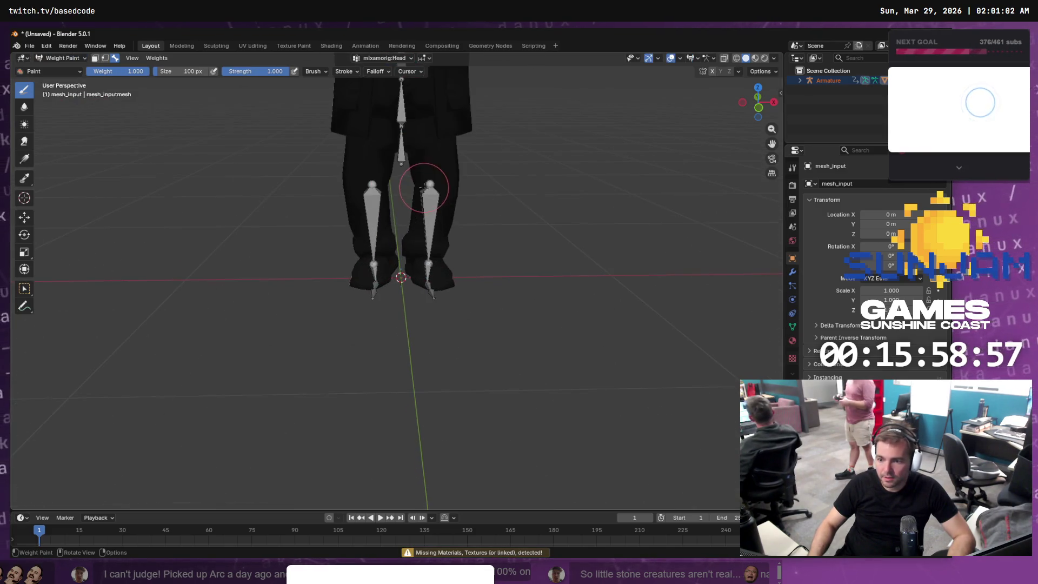
scroll(468, 139, "down", 5)
scroll(419, 180, "up", 7)
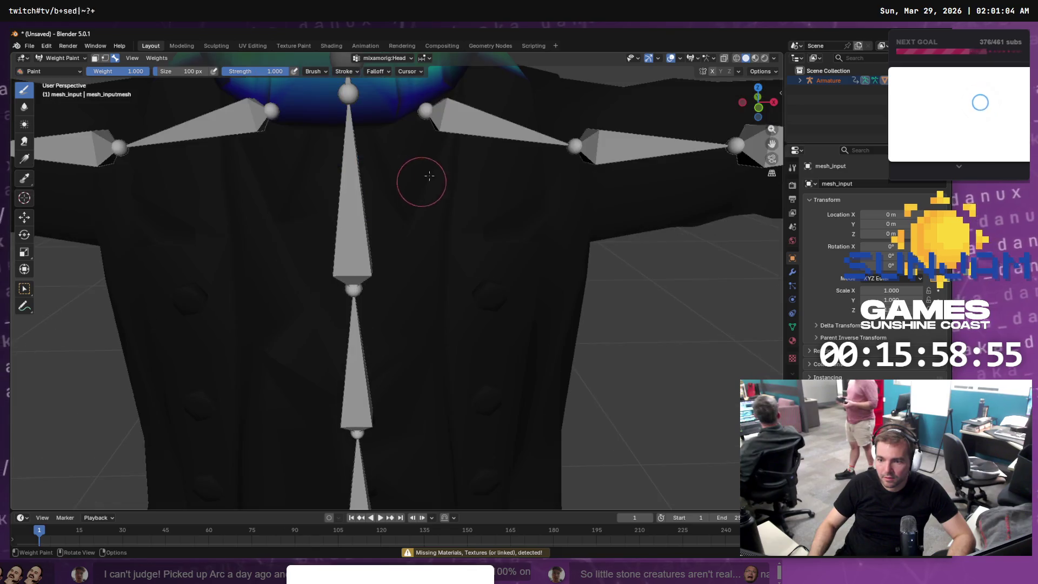
mouse_move(467, 214)
left_mouse_down()
mouse_move(295, 200)
mouse_move(258, 184)
mouse_move(329, 205)
mouse_move(254, 205)
mouse_move(279, 203)
left_mouse_up()
scroll(420, 212, "down", 3)
scroll(330, 205, "up", 3)
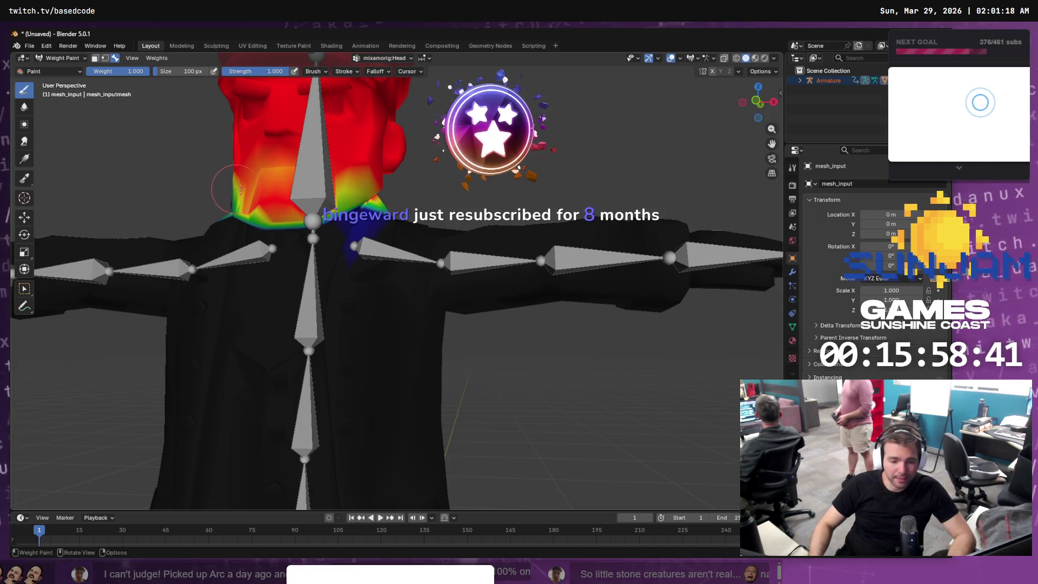
Paint the mixamorig:Head weight off both sides of the neck, collar and shoulder toward blue
left_click_drag(243, 190, 383, 207)
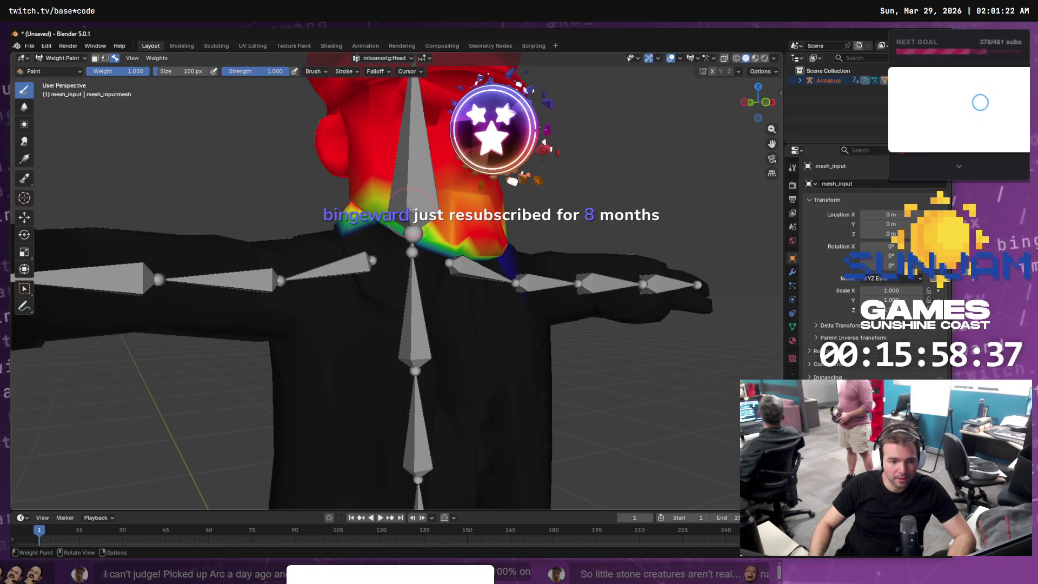
left_click_drag(412, 201, 281, 190)
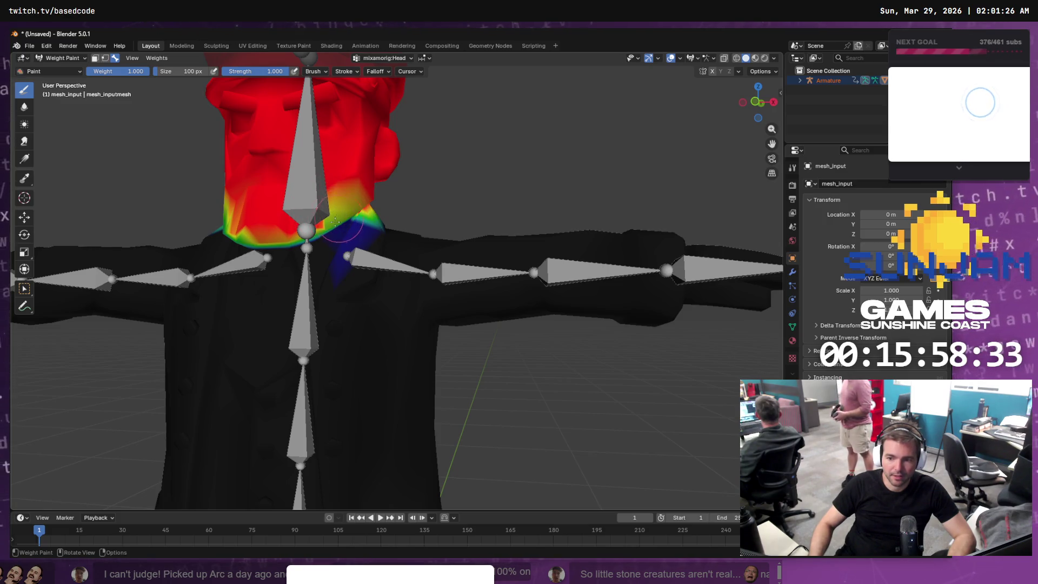
mouse_move(335, 222)
left_mouse_down()
mouse_move(373, 189)
mouse_move(395, 205)
mouse_move(355, 240)
left_mouse_up()
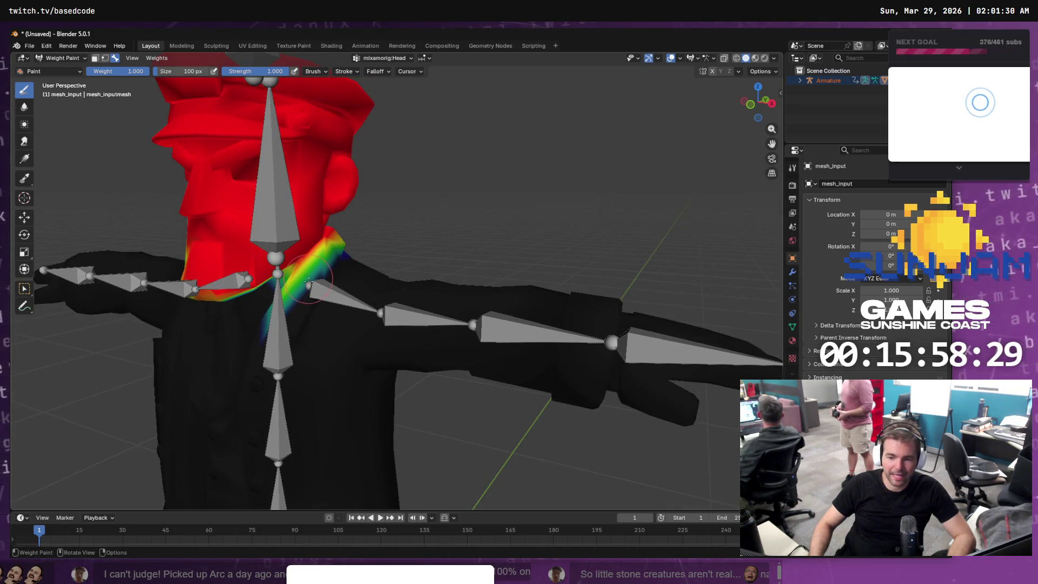
scroll(309, 280, "up", 5)
mouse_move(262, 262)
left_mouse_down()
mouse_move(344, 230)
mouse_move(290, 243)
mouse_move(359, 225)
mouse_move(371, 232)
mouse_move(244, 274)
left_mouse_up()
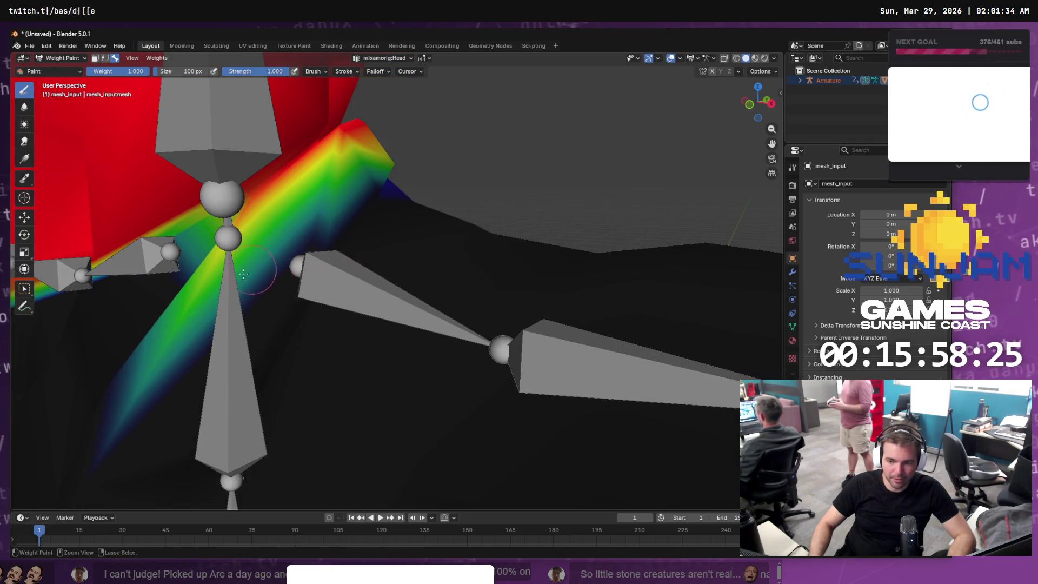
mouse_move(339, 148)
left_mouse_down()
mouse_move(345, 154)
mouse_move(335, 163)
mouse_move(359, 157)
mouse_move(376, 102)
left_mouse_up()
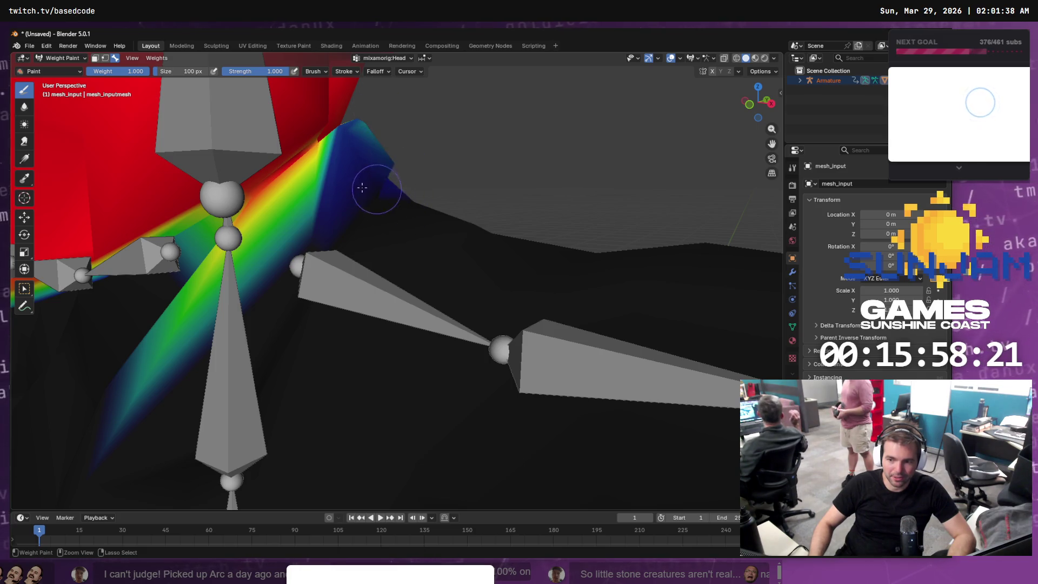
left_click_drag(362, 187, 291, 183)
mouse_move(332, 142)
left_mouse_down()
mouse_move(287, 184)
mouse_move(304, 163)
mouse_move(298, 169)
left_mouse_up()
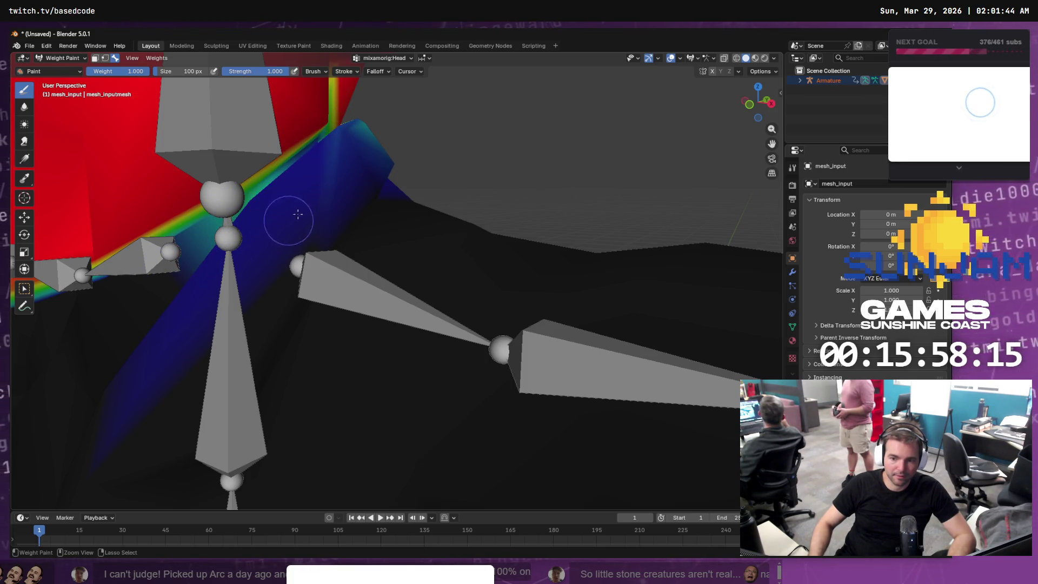
Paint the chest triangle and lower neck down to zero mixamorig:Head weight
mouse_move(287, 216)
left_mouse_down()
mouse_move(355, 169)
mouse_move(279, 155)
mouse_move(297, 187)
mouse_move(275, 179)
mouse_move(292, 172)
left_mouse_up()
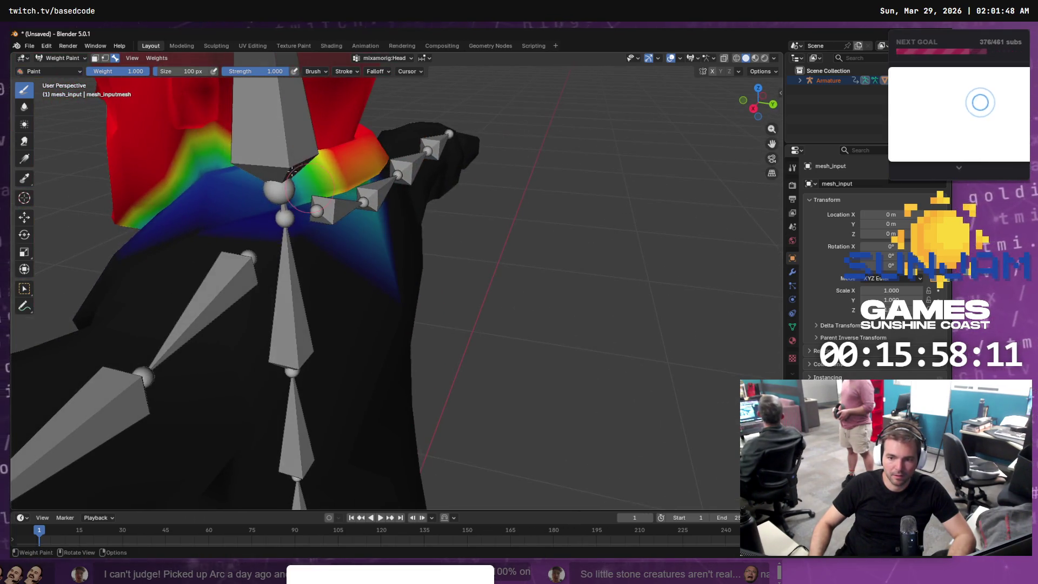
left_click_drag(164, 159, 198, 186)
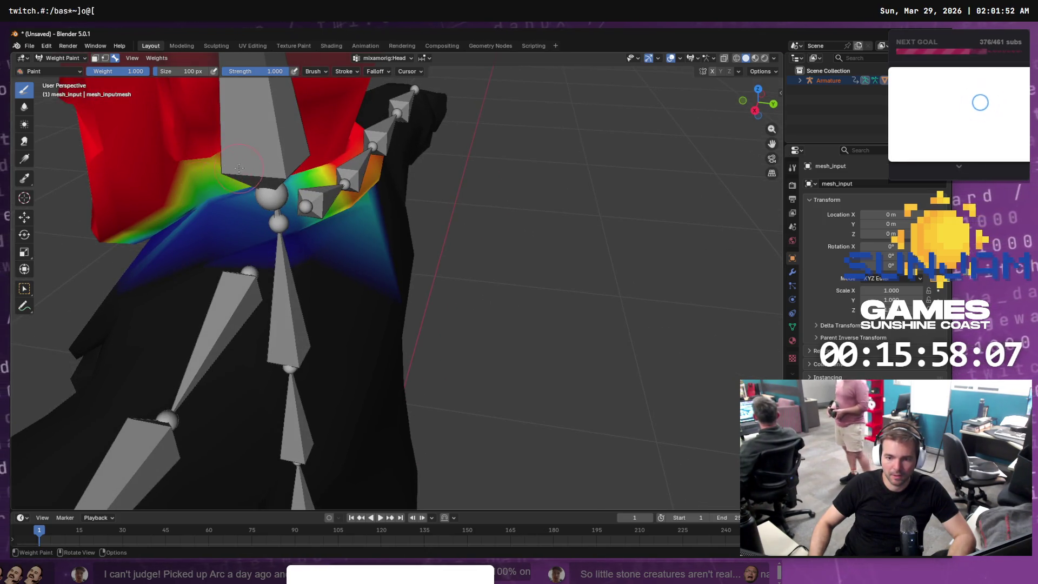
left_click_drag(242, 154, 281, 184)
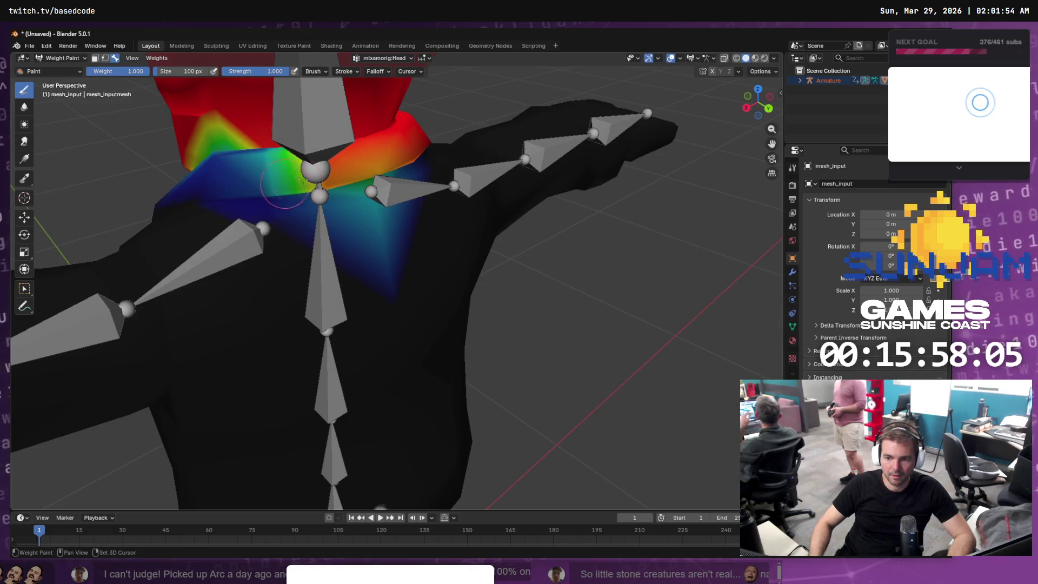
mouse_move(422, 149)
left_mouse_down()
mouse_move(417, 157)
mouse_move(453, 170)
mouse_move(493, 160)
left_mouse_up()
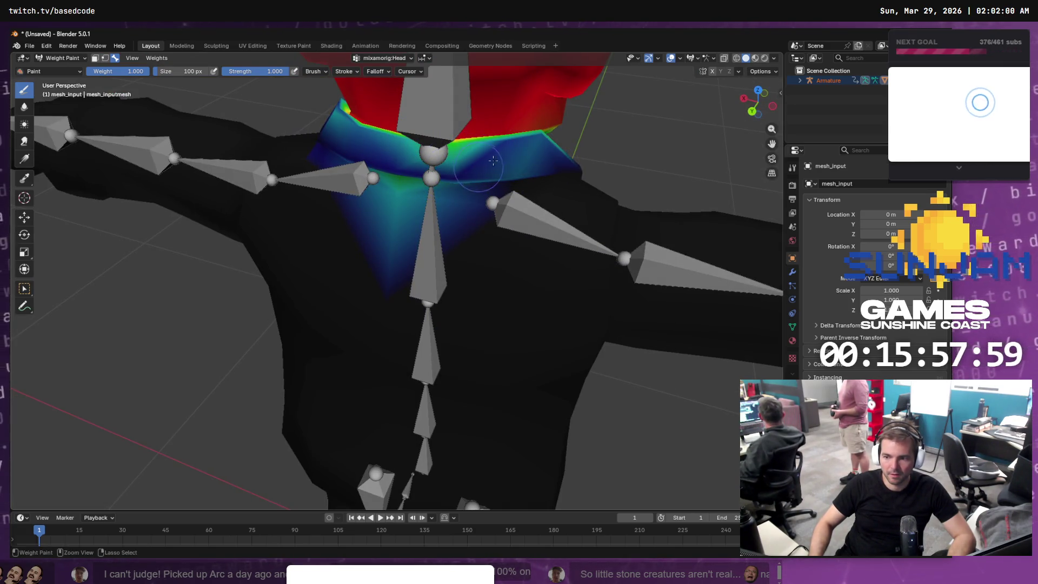
mouse_move(424, 157)
left_mouse_down()
mouse_move(456, 197)
mouse_move(345, 166)
mouse_move(329, 179)
mouse_move(511, 237)
mouse_move(373, 258)
left_mouse_up()
left_click_drag(494, 256, 294, 225)
Repaint the head weight on the right side of the neck, undoing the bad stroke
left_click_drag(255, 192, 371, 203)
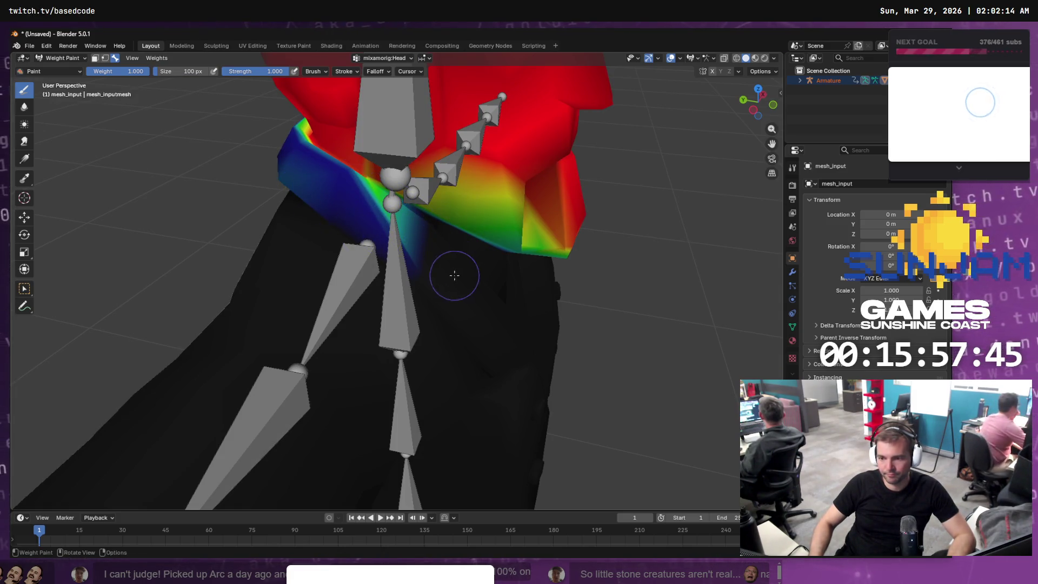
mouse_move(454, 274)
left_mouse_down()
mouse_move(347, 180)
mouse_move(481, 241)
left_mouse_up()
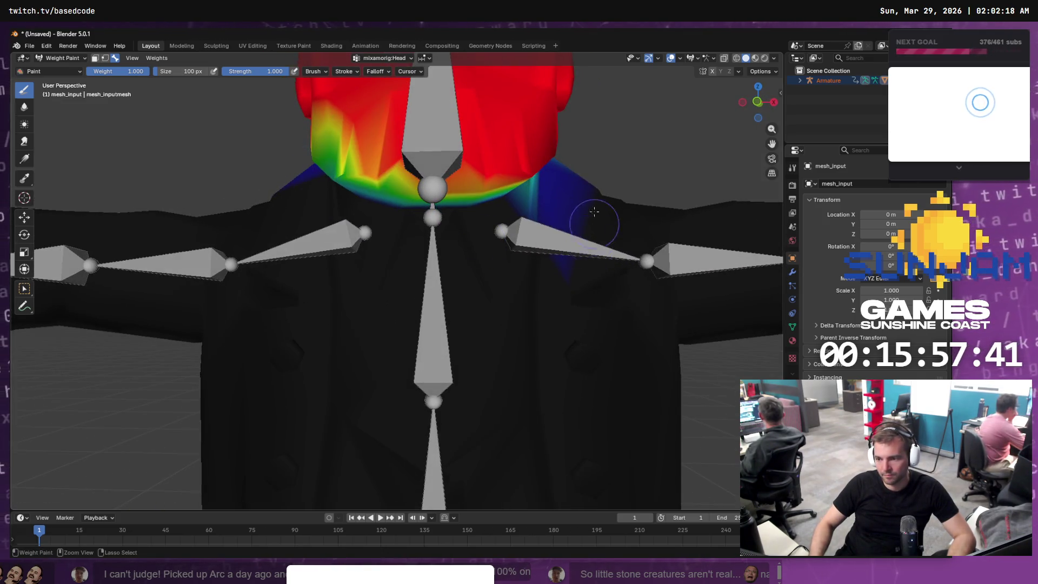
mouse_move(543, 204)
left_mouse_down()
mouse_move(551, 168)
mouse_move(509, 178)
left_mouse_up()
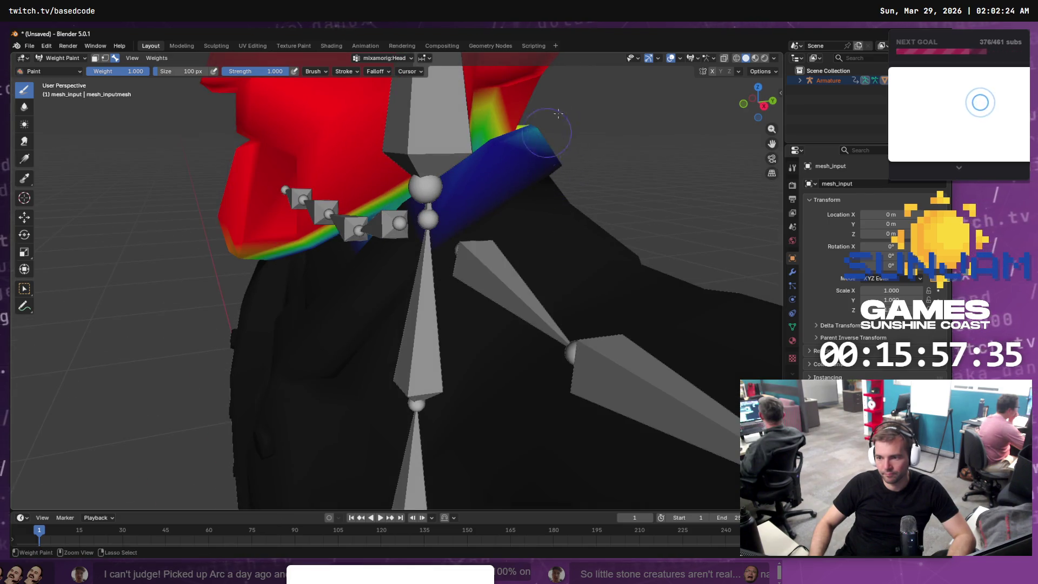
left_click_drag(532, 157, 442, 226)
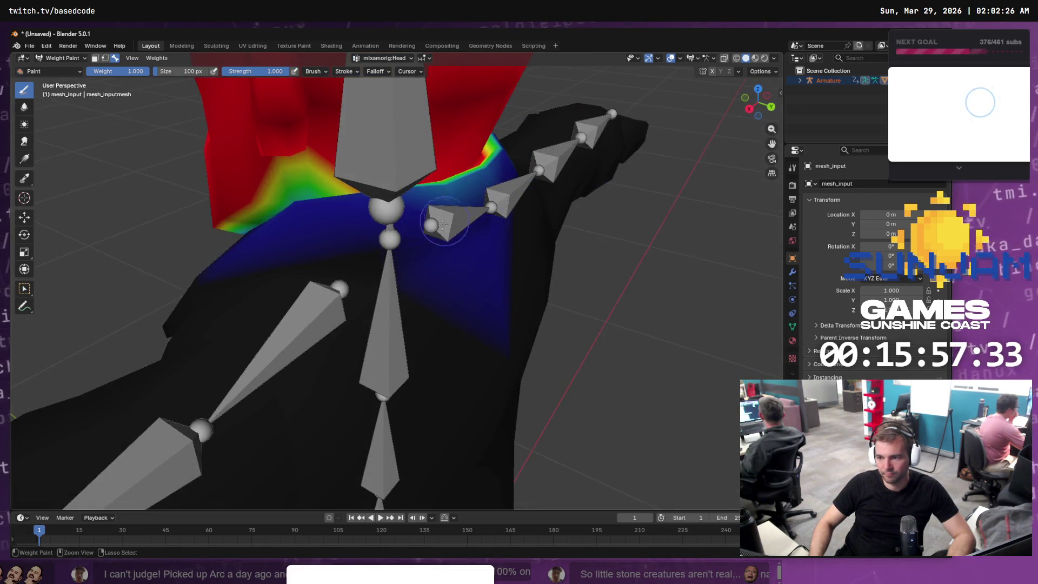
key("ctrl+z")
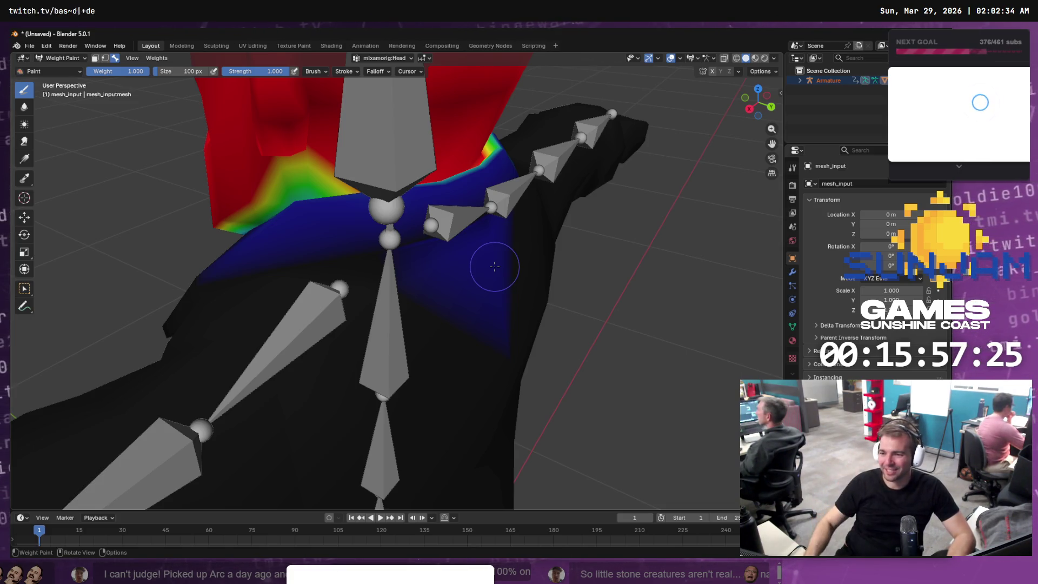
Clear the remaining head weight around the shoulder bone from a frontal chest view
left_click_drag(507, 277, 433, 182)
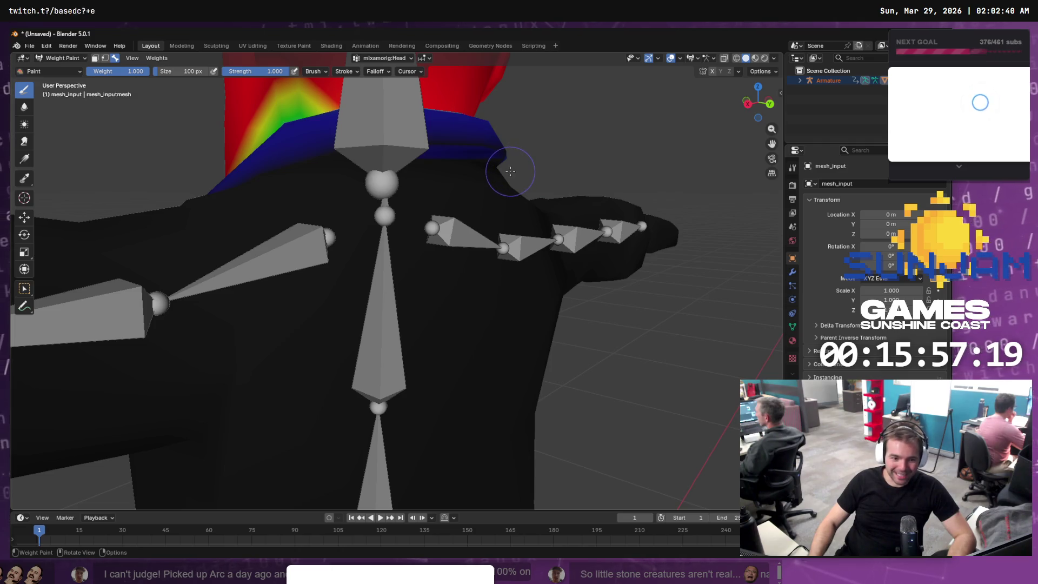
scroll(510, 171, "up", 5)
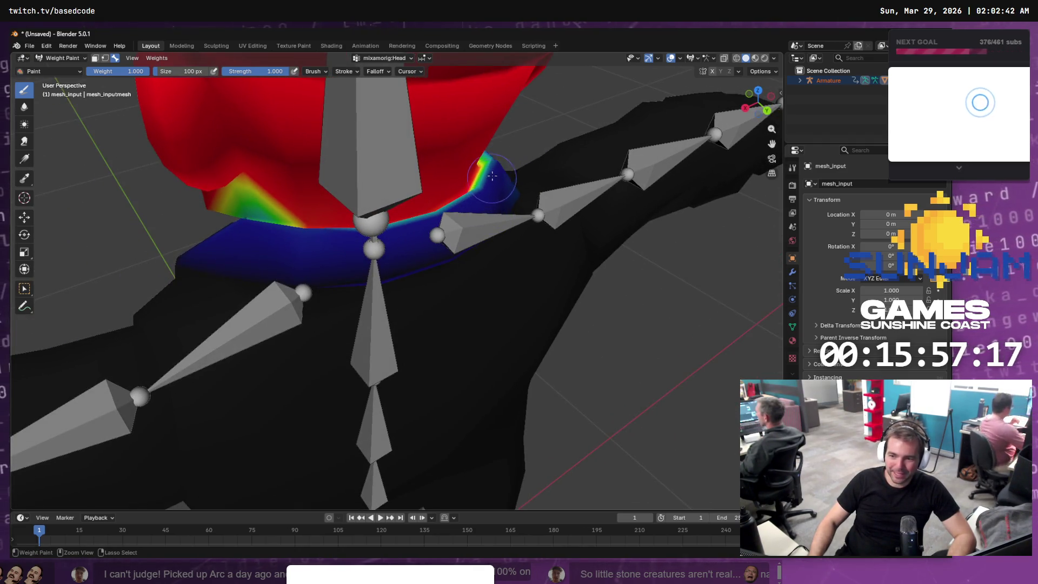
mouse_move(492, 175)
left_mouse_down()
mouse_move(479, 162)
mouse_move(507, 206)
mouse_move(514, 190)
mouse_move(487, 212)
mouse_move(510, 167)
mouse_move(509, 195)
mouse_move(443, 217)
mouse_move(257, 145)
mouse_move(263, 190)
left_mouse_up()
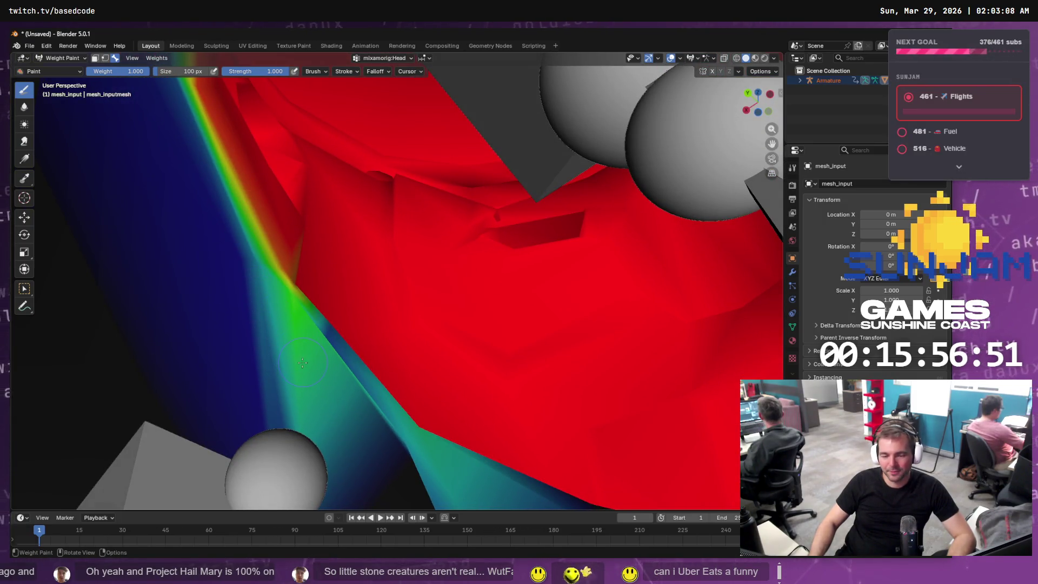
Strengthen the mixamorig:Head weight on the lower neck
mouse_move(303, 363)
left_mouse_down()
mouse_move(316, 324)
mouse_move(295, 338)
left_mouse_up()
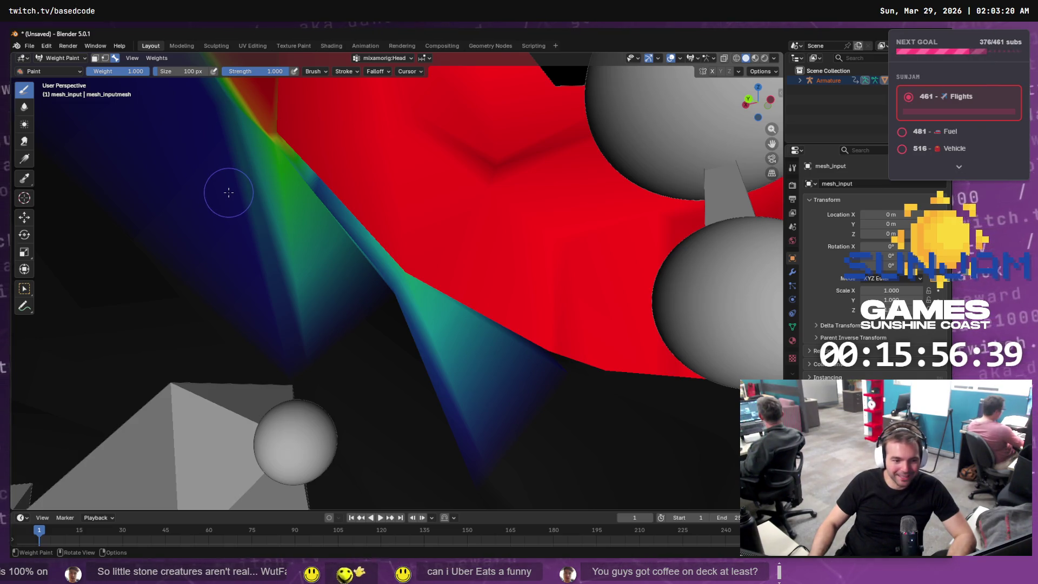
scroll(228, 192, "down", 10)
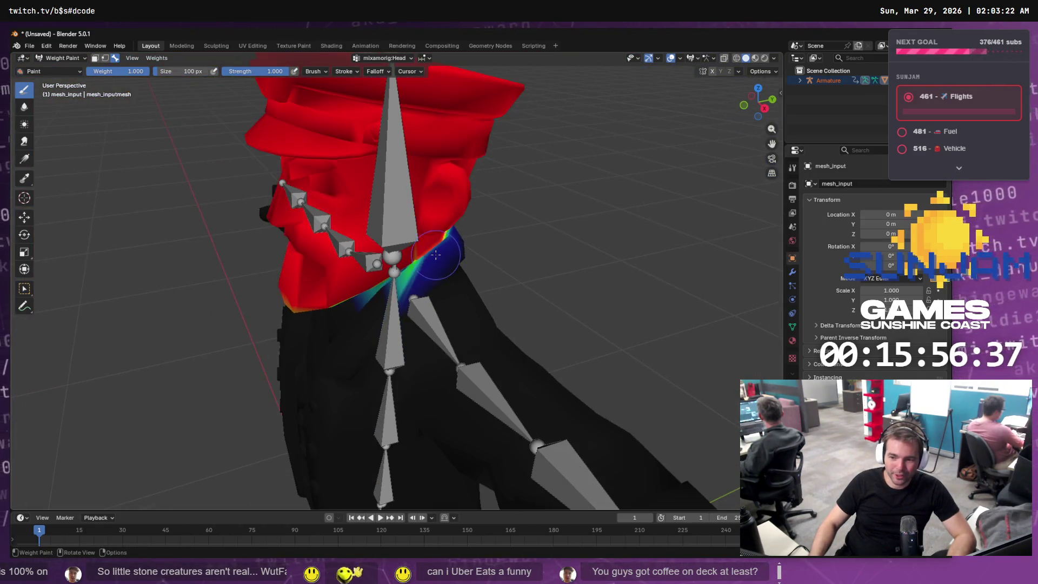
mouse_move(436, 254)
left_mouse_down()
mouse_move(374, 264)
mouse_move(593, 264)
mouse_move(394, 289)
mouse_move(281, 335)
left_mouse_up()
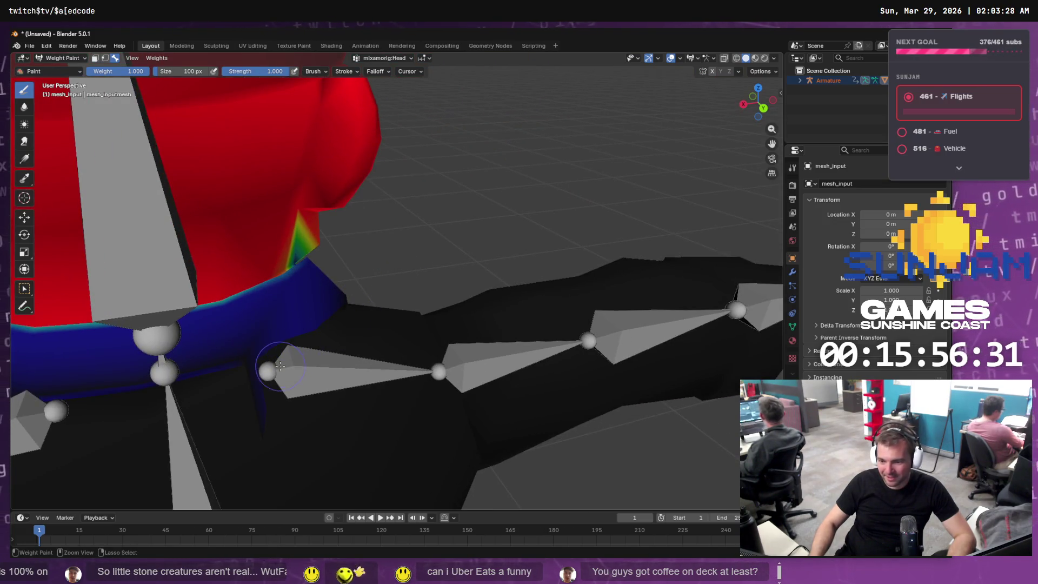
scroll(340, 346, "down", 5)
mouse_move(335, 335)
left_mouse_down()
mouse_move(593, 326)
mouse_move(508, 319)
mouse_move(550, 286)
left_mouse_up()
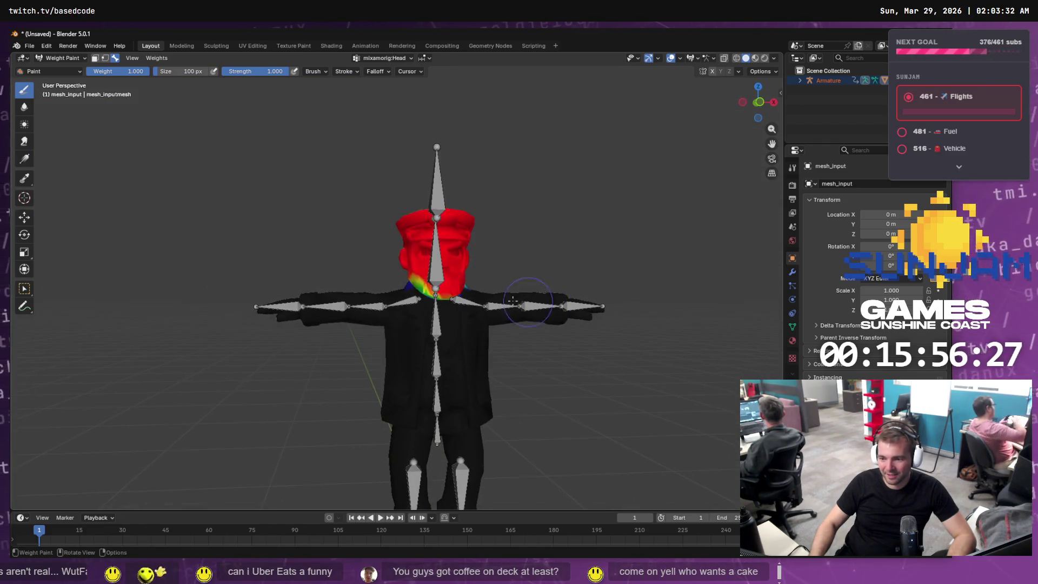
scroll(549, 287, "up", 5)
mouse_move(481, 287)
left_mouse_down()
mouse_move(643, 259)
mouse_move(703, 306)
mouse_move(648, 319)
mouse_move(558, 284)
left_mouse_up()
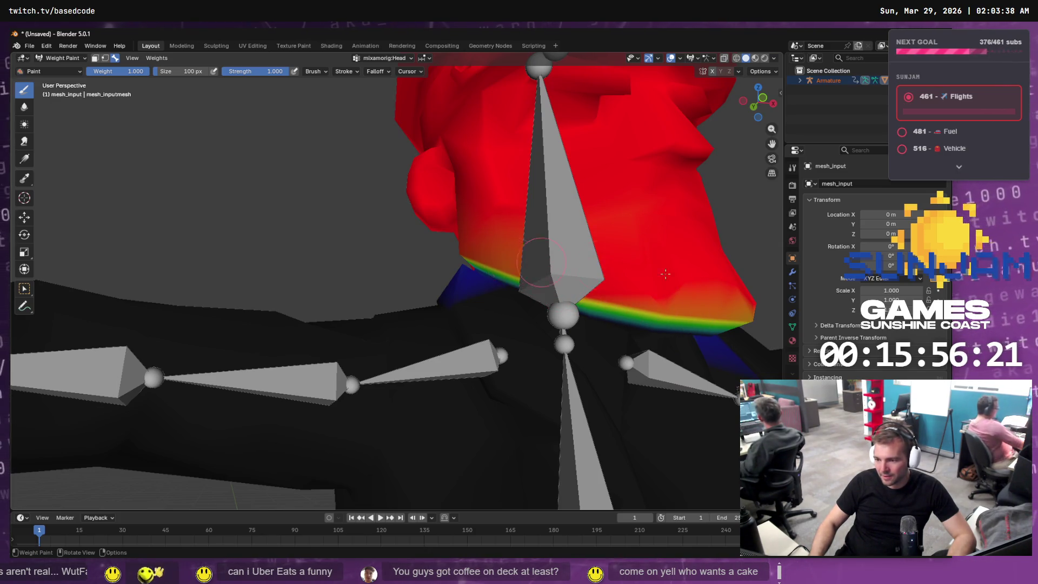
left_click_drag(666, 274, 603, 284)
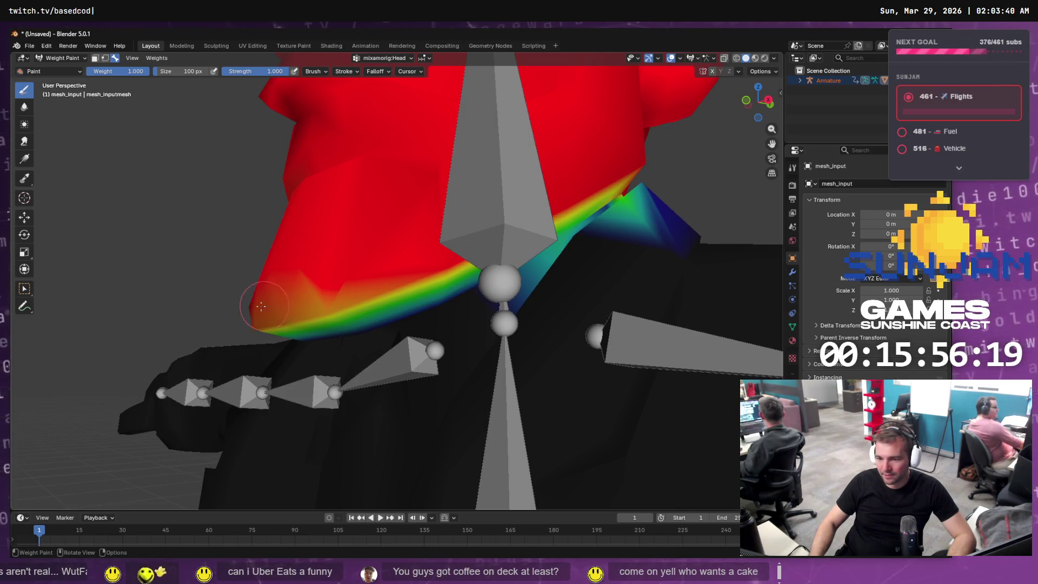
mouse_move(314, 306)
left_mouse_down()
mouse_move(378, 300)
mouse_move(258, 325)
left_mouse_up()
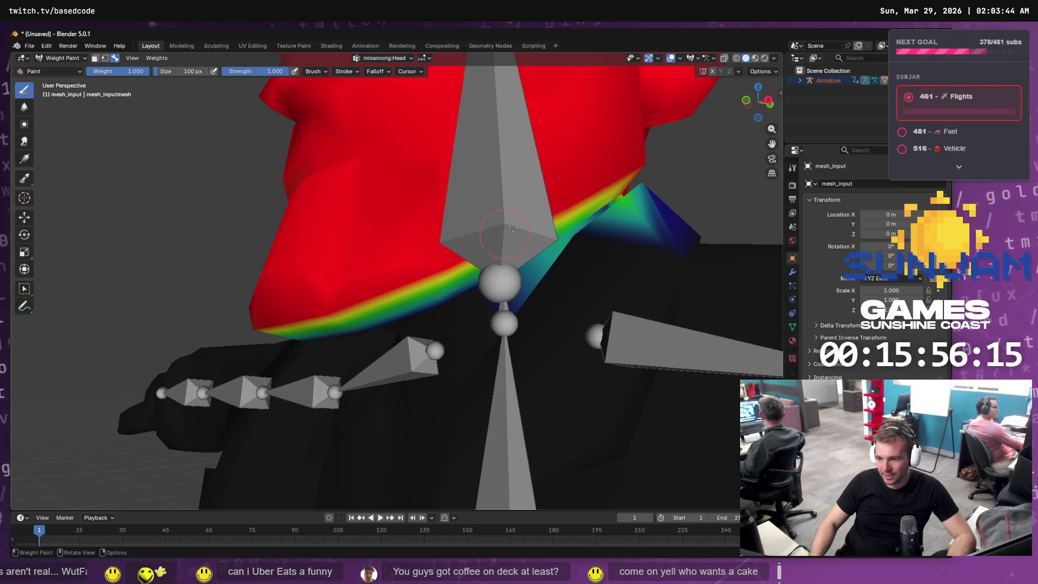
Compare the neck result with and without the last weight stroke, leaving it undone
left_click_drag(606, 169, 397, 281)
left_click_drag(468, 276, 646, 268)
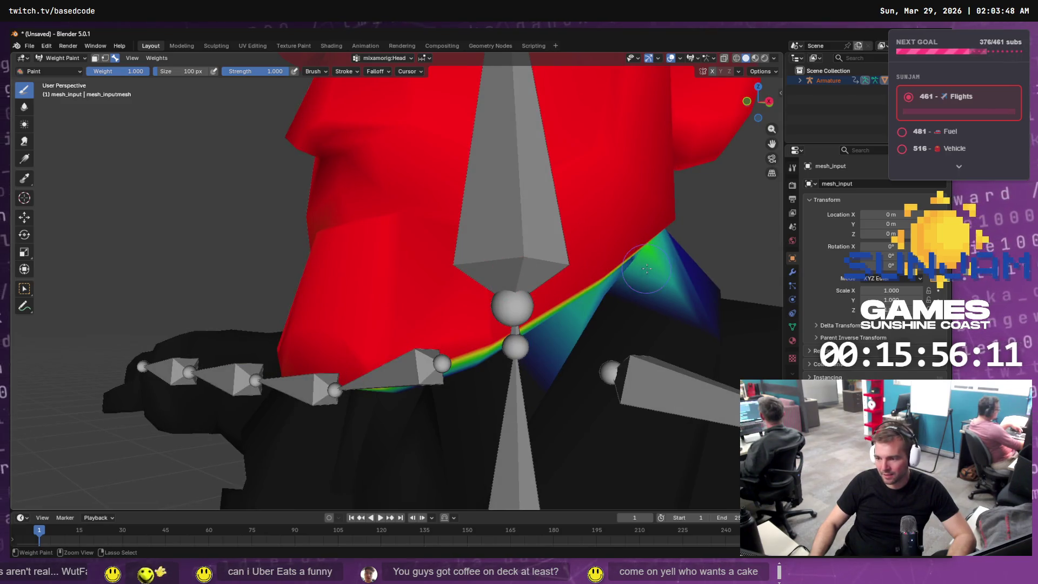
key("ctrl+z")
key("ctrl+z")
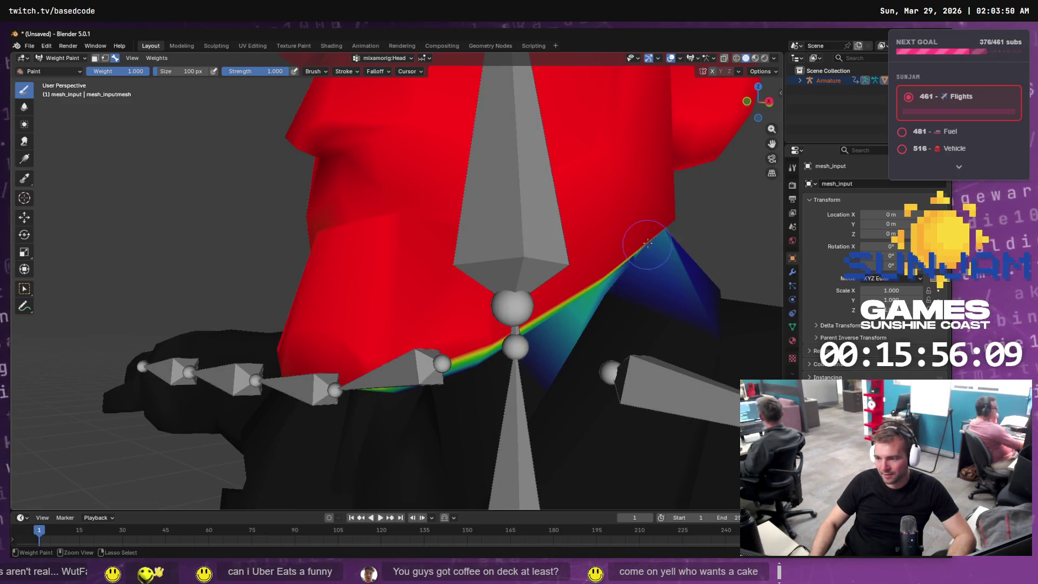
key("ctrl+shift+z")
key("ctrl+z")
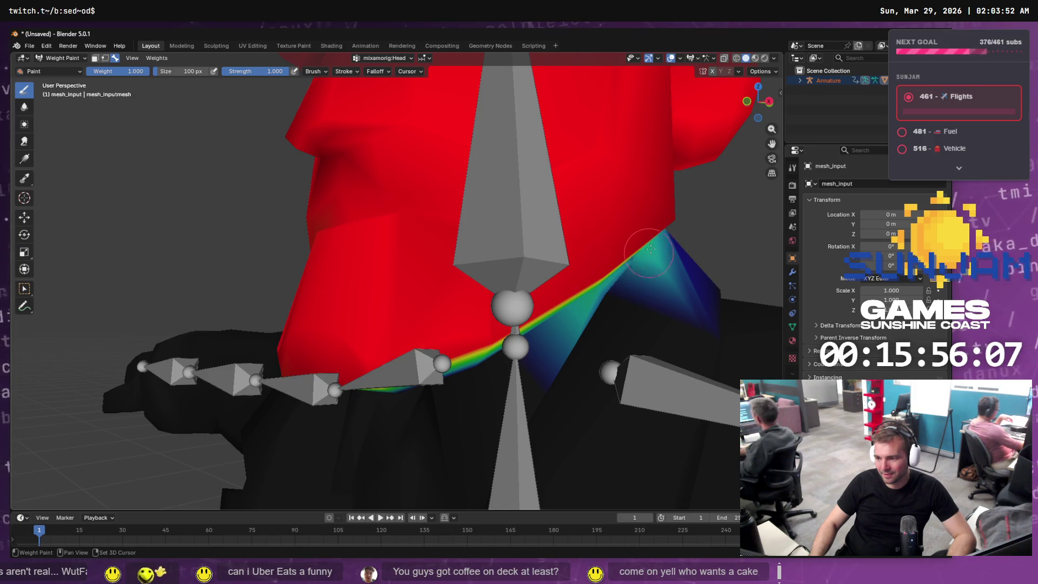
key("ctrl+shift+z")
key("ctrl+shift+z")
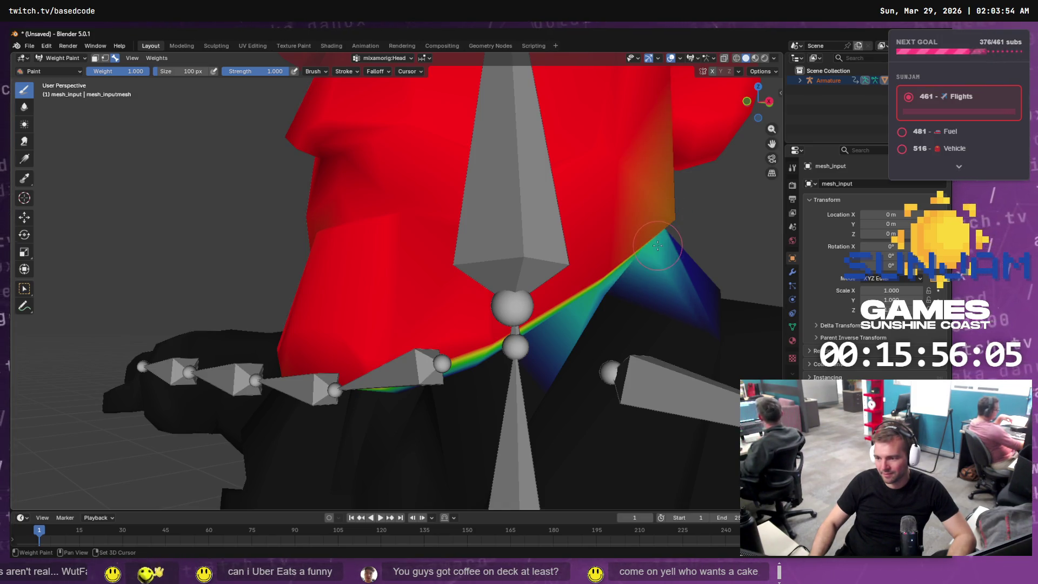
key("ctrl+z")
Zoom out to a full front view of the conductor rig
mouse_move(669, 214)
left_mouse_down()
mouse_move(455, 266)
mouse_move(417, 228)
left_mouse_up()
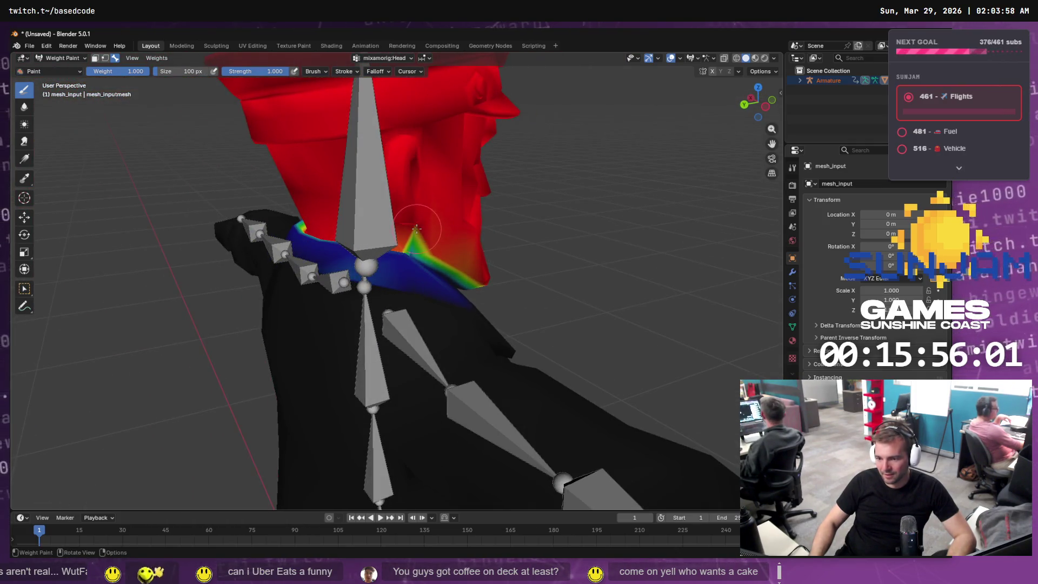
mouse_move(576, 254)
left_mouse_down()
mouse_move(627, 270)
mouse_move(607, 280)
mouse_move(562, 270)
left_mouse_up()
scroll(649, 290, "down", 5)
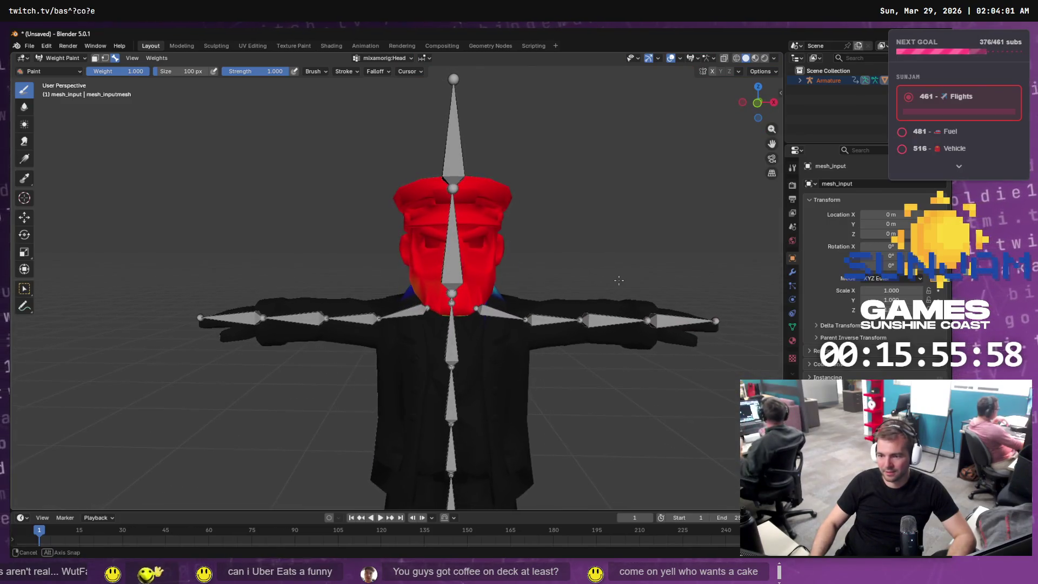
Start an FBX export with the Staging\Conductor folder path as destination
left_click(29, 45)
mouse_move(56, 193)
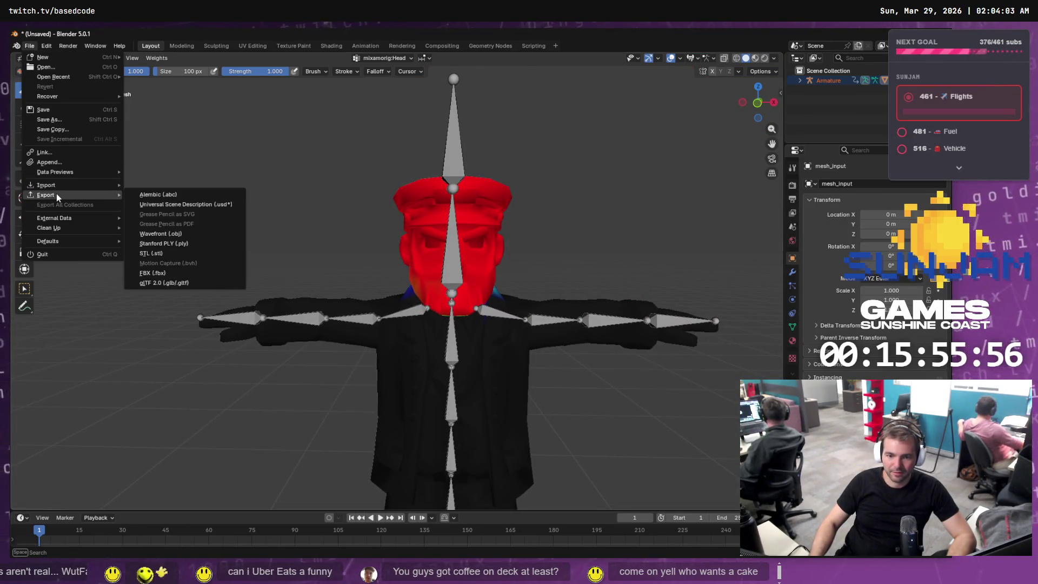
left_click(143, 268)
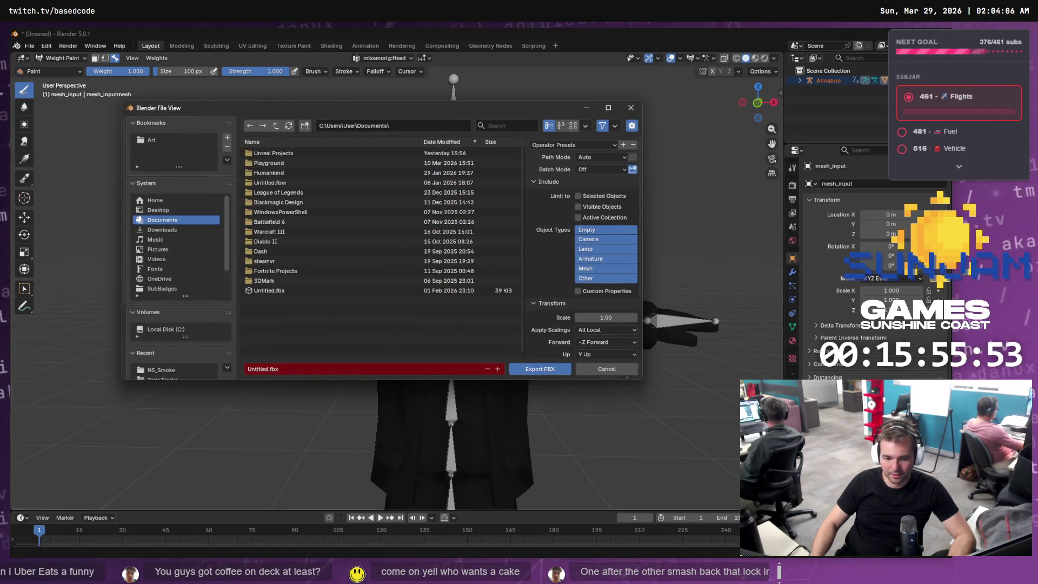
key("alt+Tab")
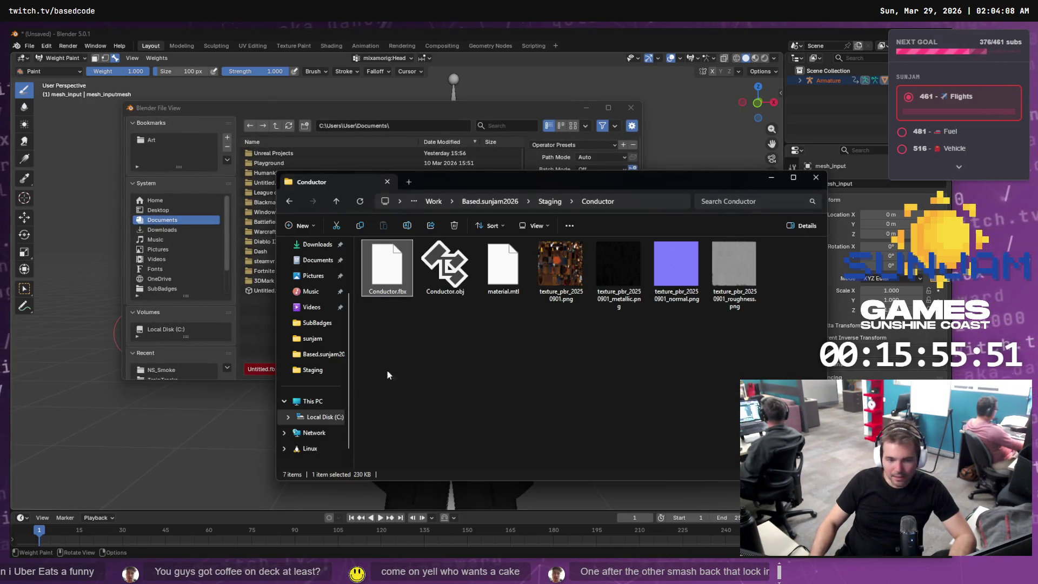
key("alt+d")
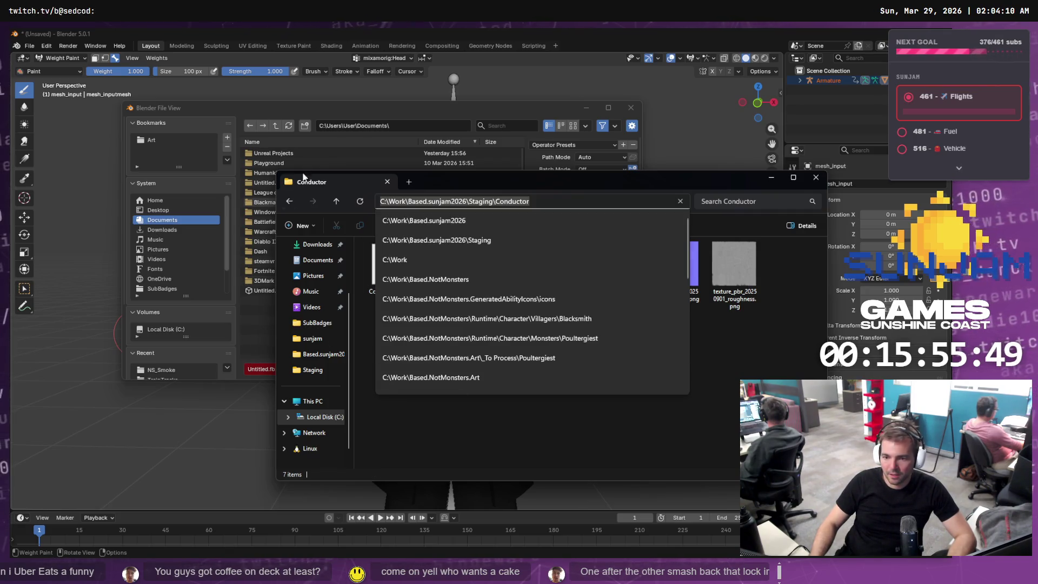
key("ctrl+c")
left_click(411, 126)
key("ctrl+v")
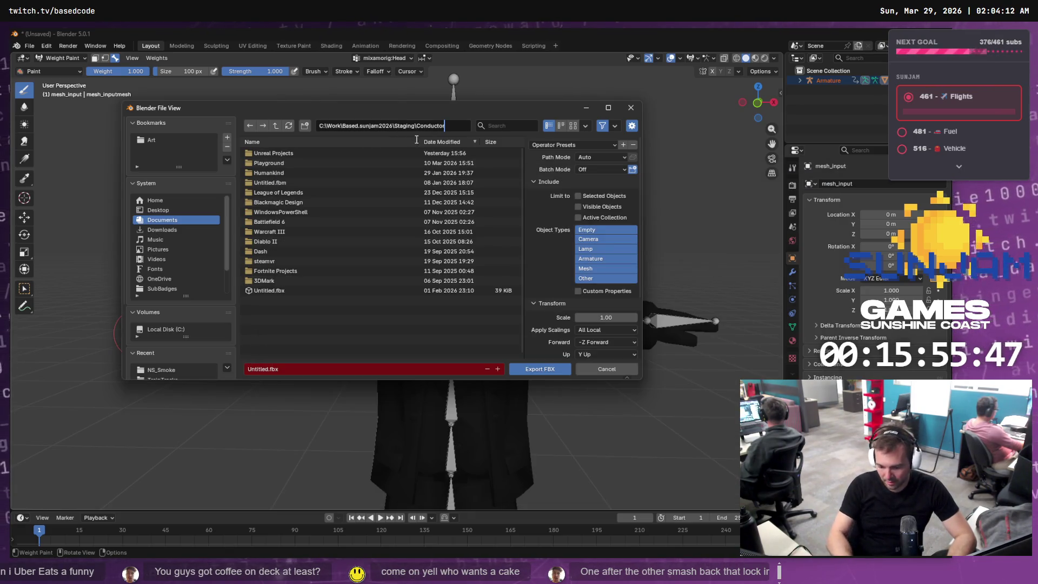
key("Return")
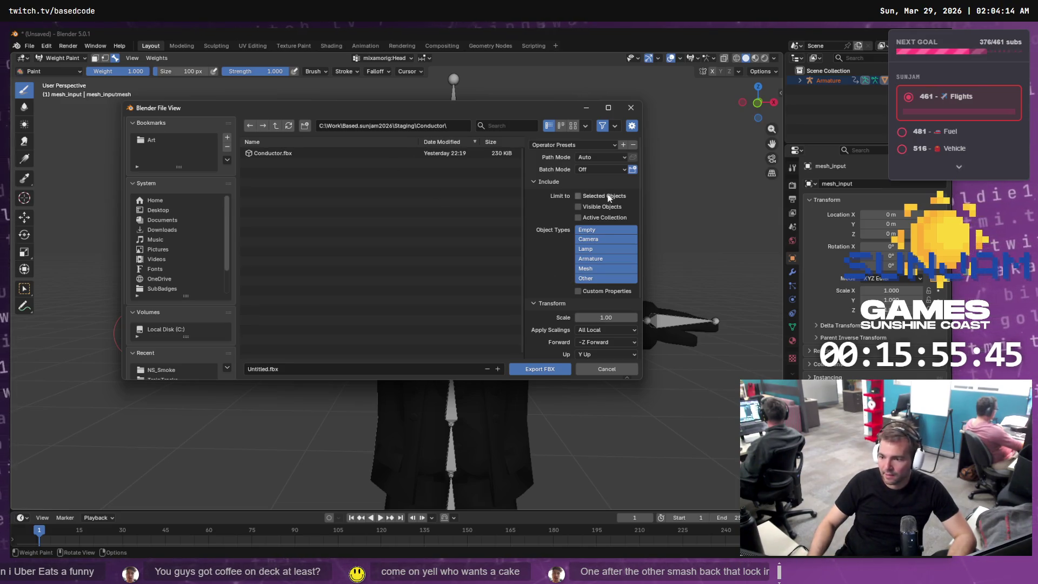
Limit the exported Object Types to Armature, Mesh and Other
left_click(588, 269)
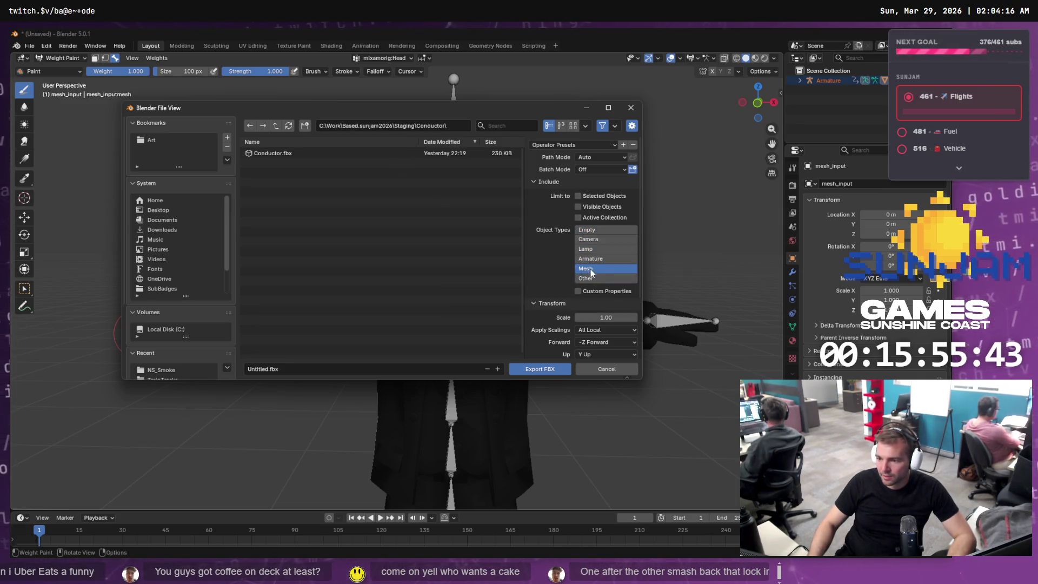
left_click(595, 258, "shift")
left_click(597, 269, "shift")
left_click(597, 278, "shift")
left_click(595, 269, "shift")
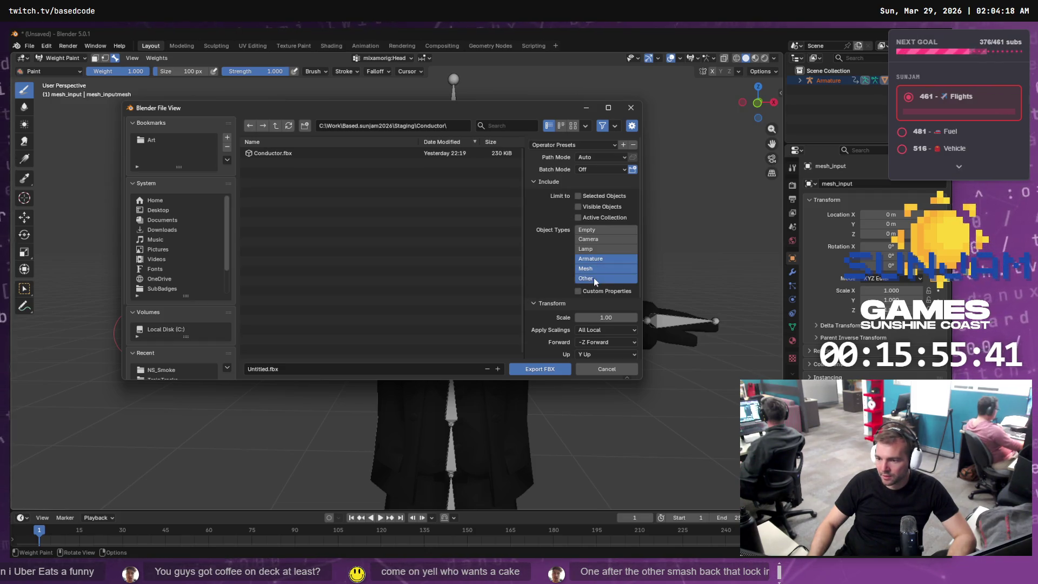
Set Path Mode to Copy with textures embedded, and export over Conductor.fbx
left_click(624, 157)
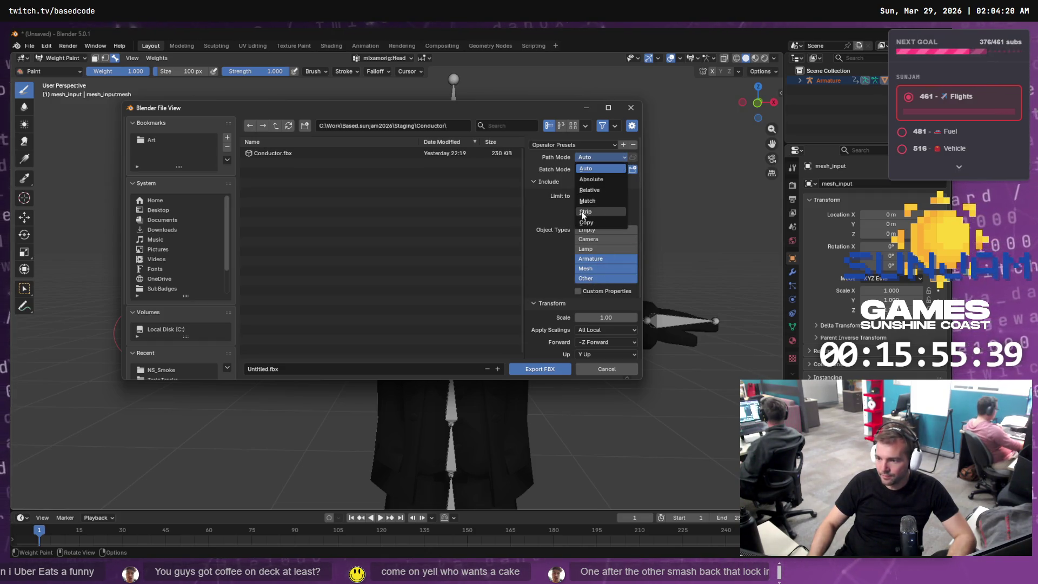
left_click(599, 212)
left_click(631, 158)
scroll(600, 173, "down", 4)
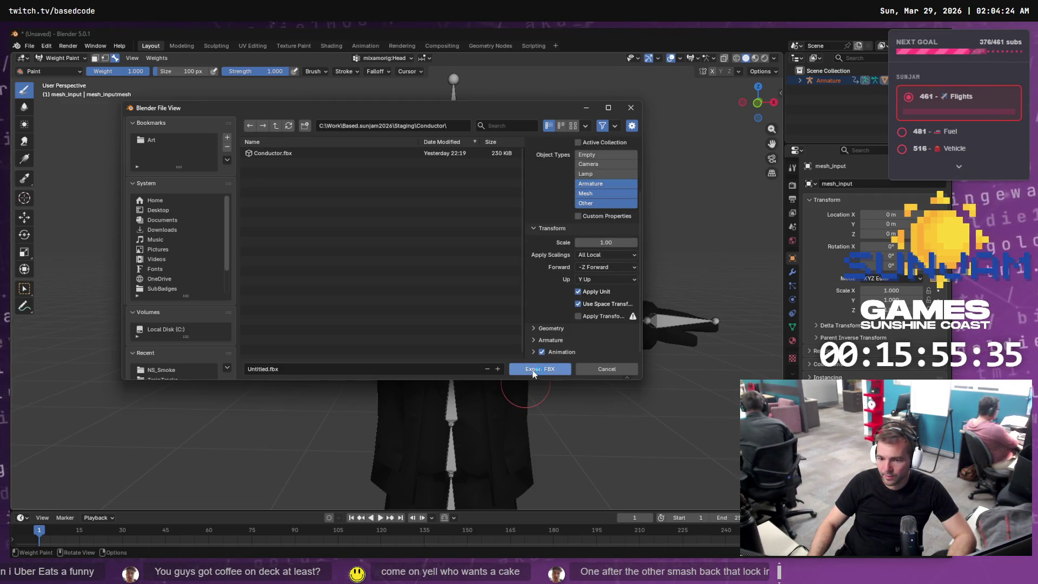
double_click(270, 153)
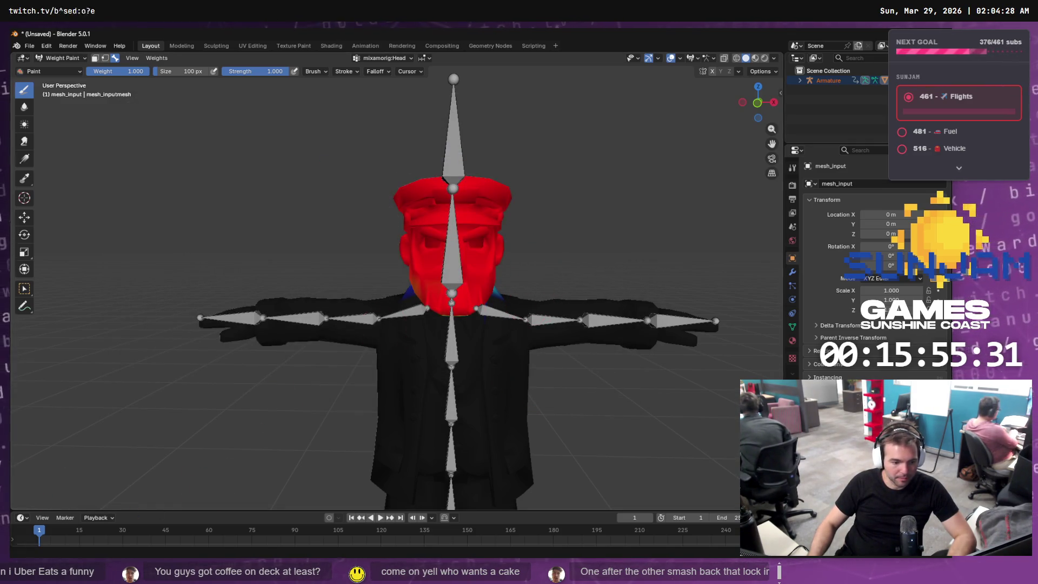
Review local changes in Fork, then confirm Conductor.fbx is 303 KB in Staging\Conductor
key("alt+Tab")
left_click(73, 96)
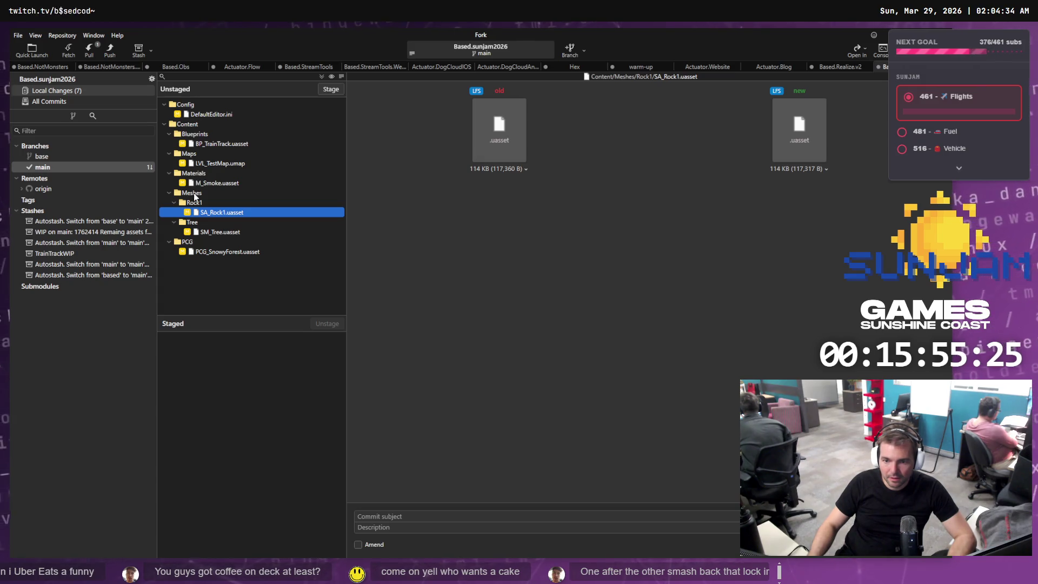
key("alt+Tab")
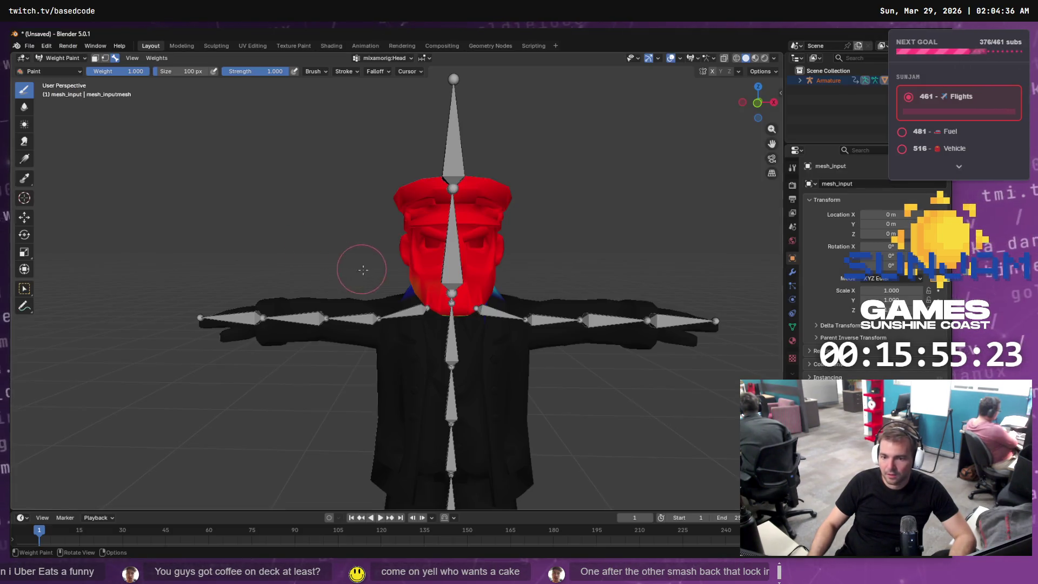
key("alt+Tab")
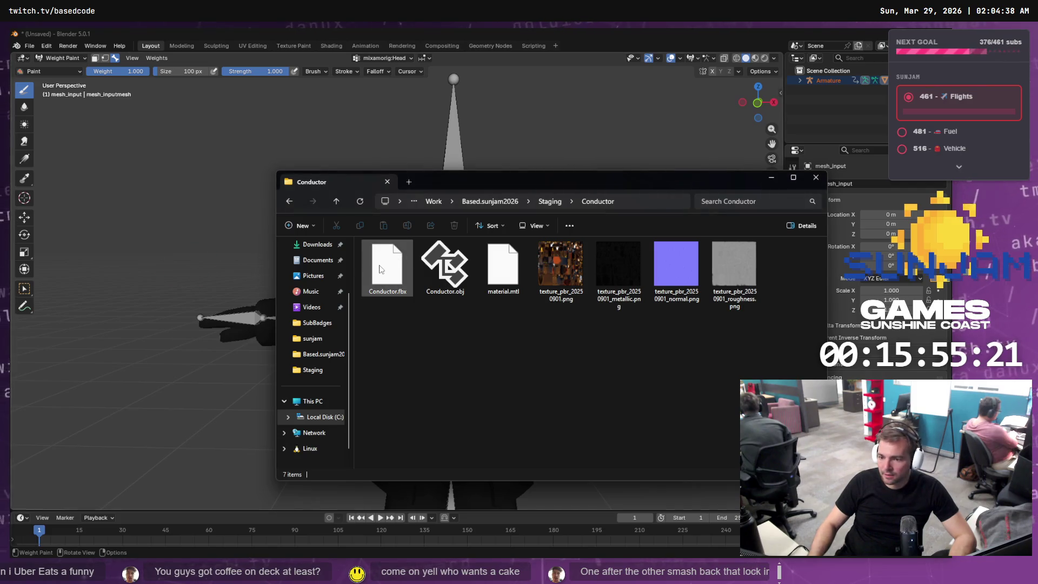
left_click(384, 275)
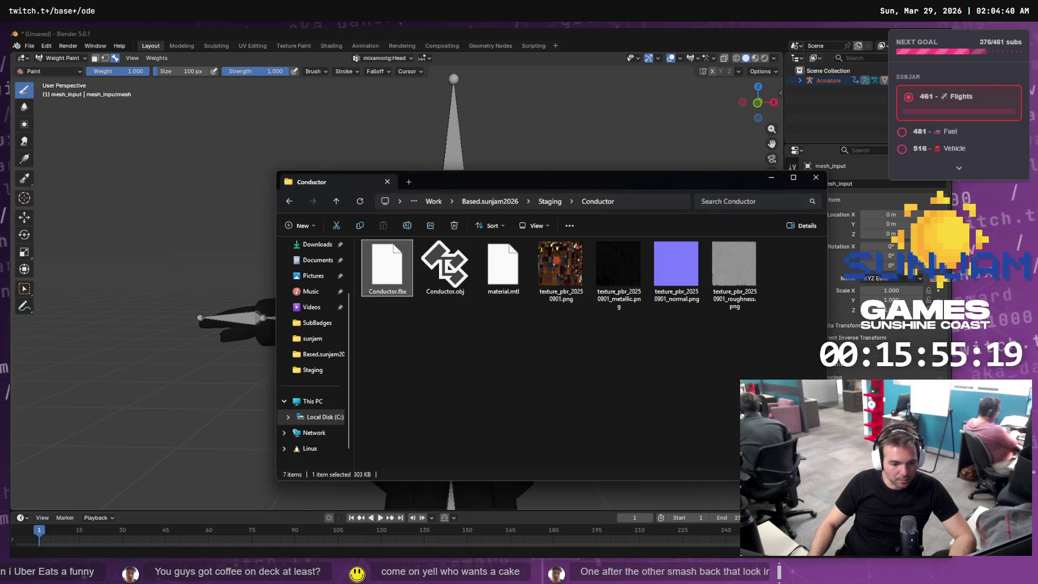
key("alt+Tab")
Show the Meshes/Conductor content folder with the LVL_ filter cleared to see SK_Conductor and its textures
left_click(47, 551)
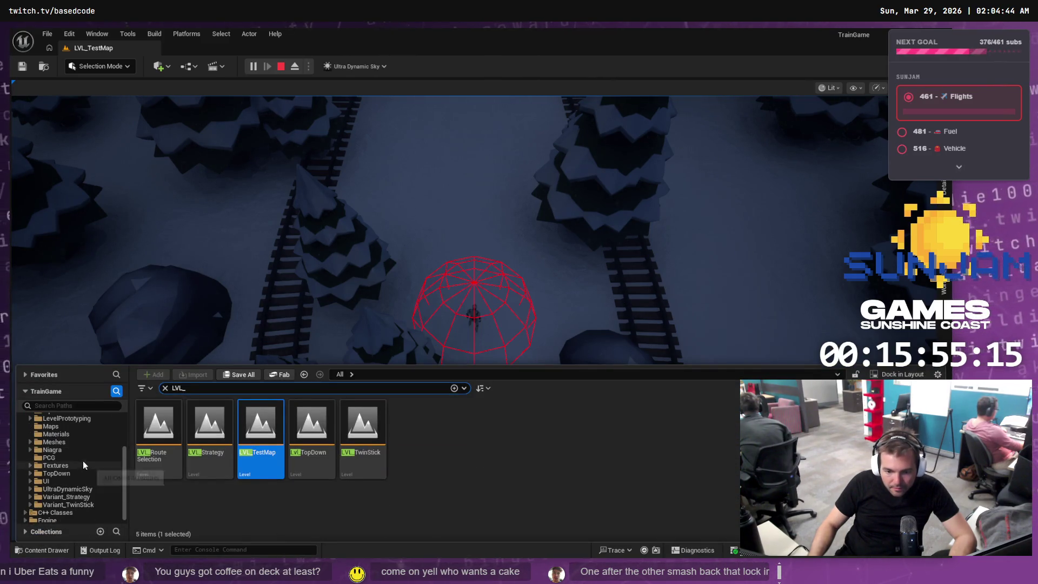
scroll(43, 443, "down", 1)
left_click(30, 442)
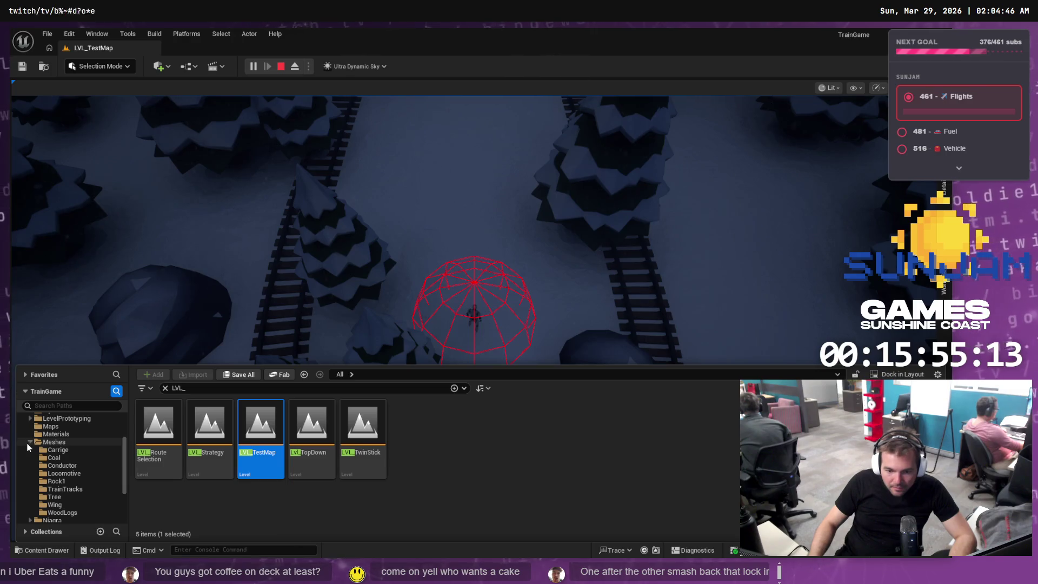
left_click(30, 442)
left_click(30, 442)
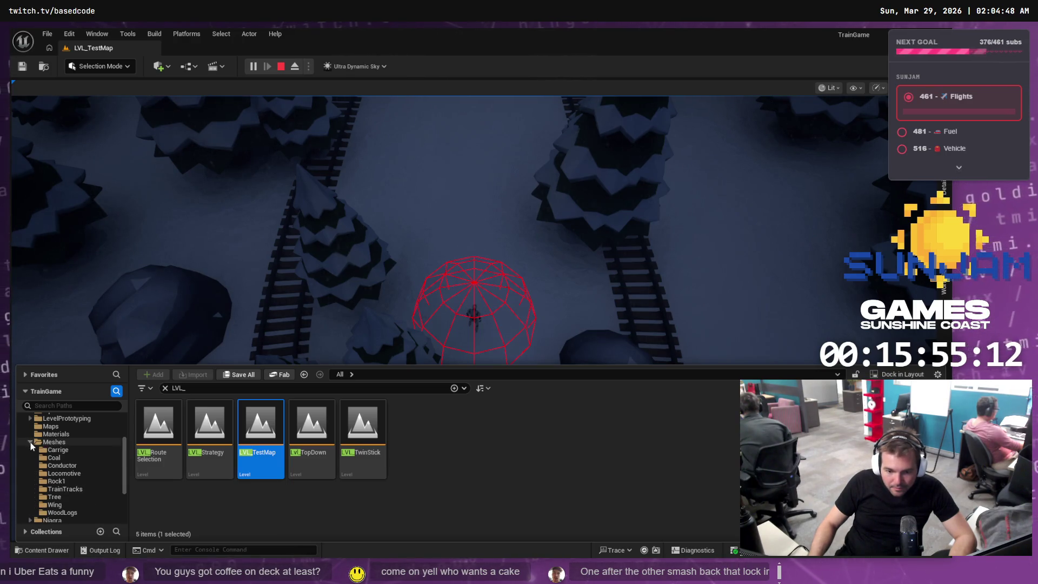
left_click(62, 465)
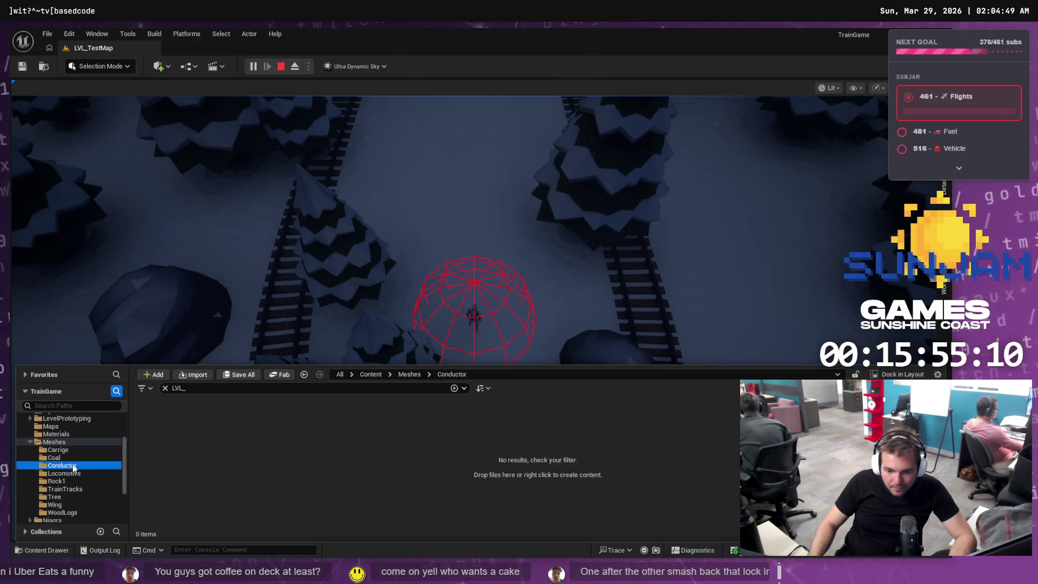
left_click(165, 387)
Rename the staged Conductor.fbx to SK_Conductor.fbx, then close the Content Drawer
key("alt+Tab")
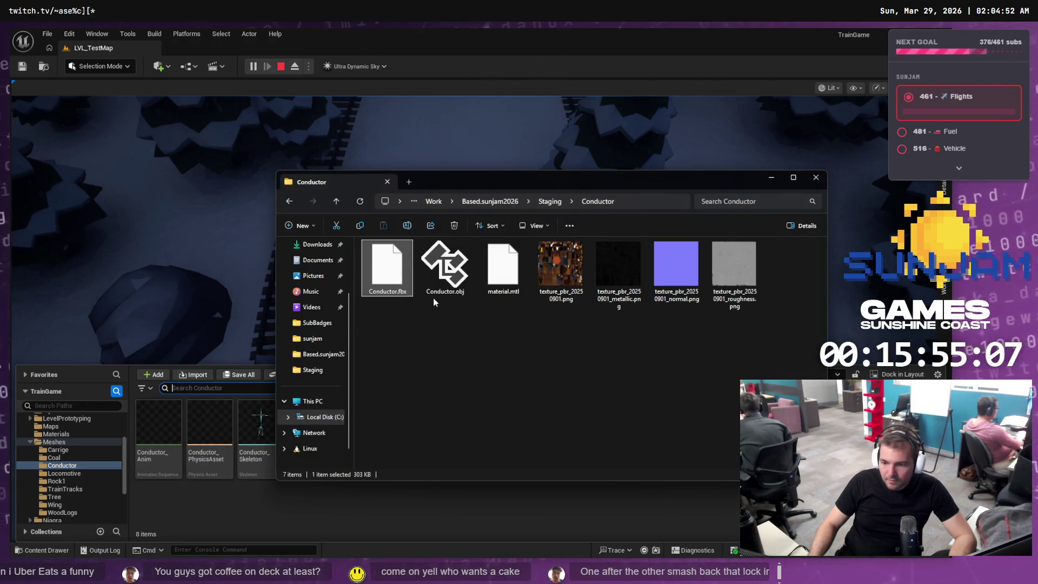
key("alt+Tab")
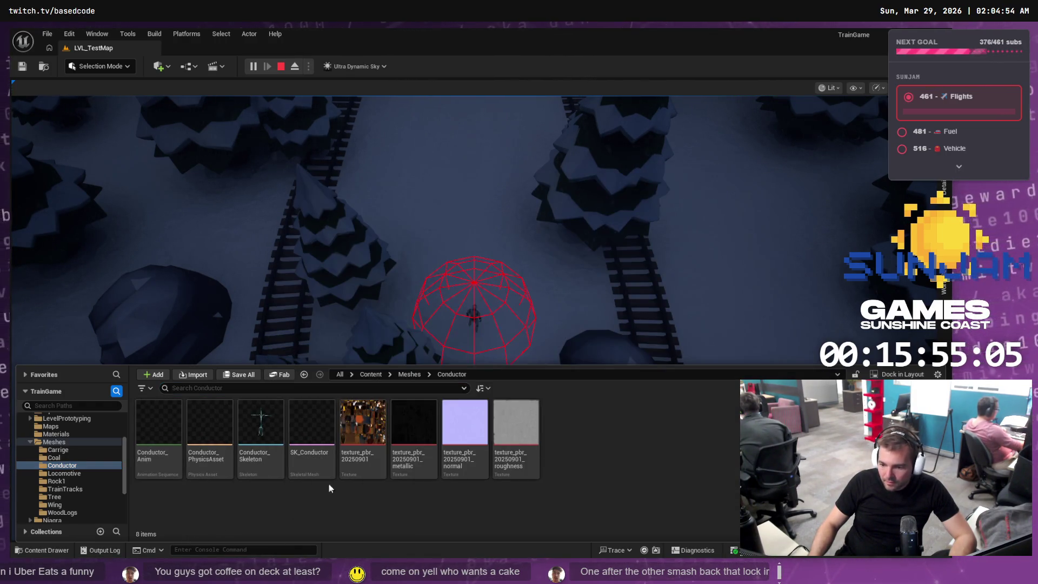
key("alt+Tab")
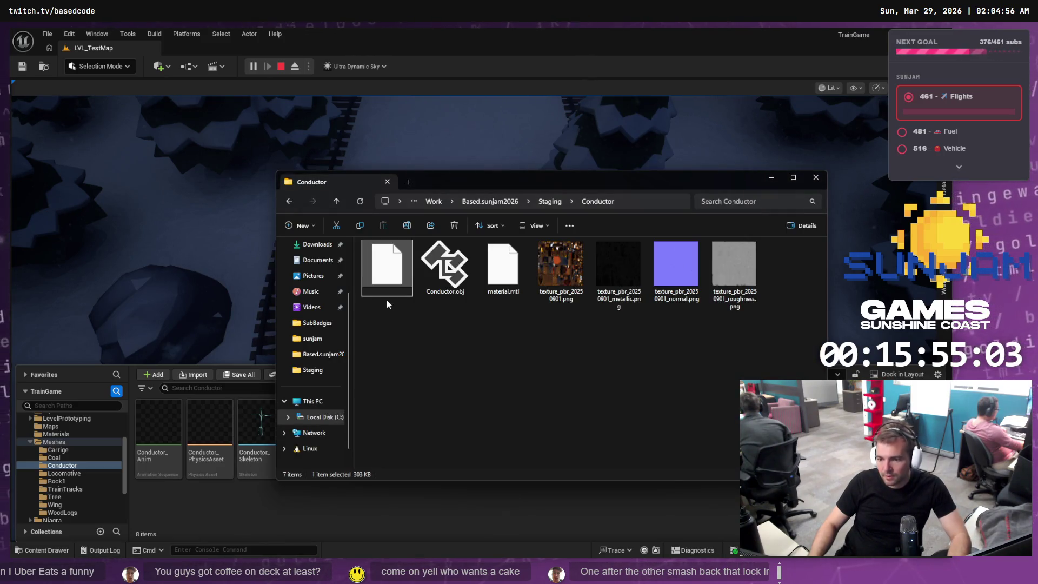
key("F2")
type("SK_Conductor.fbx")
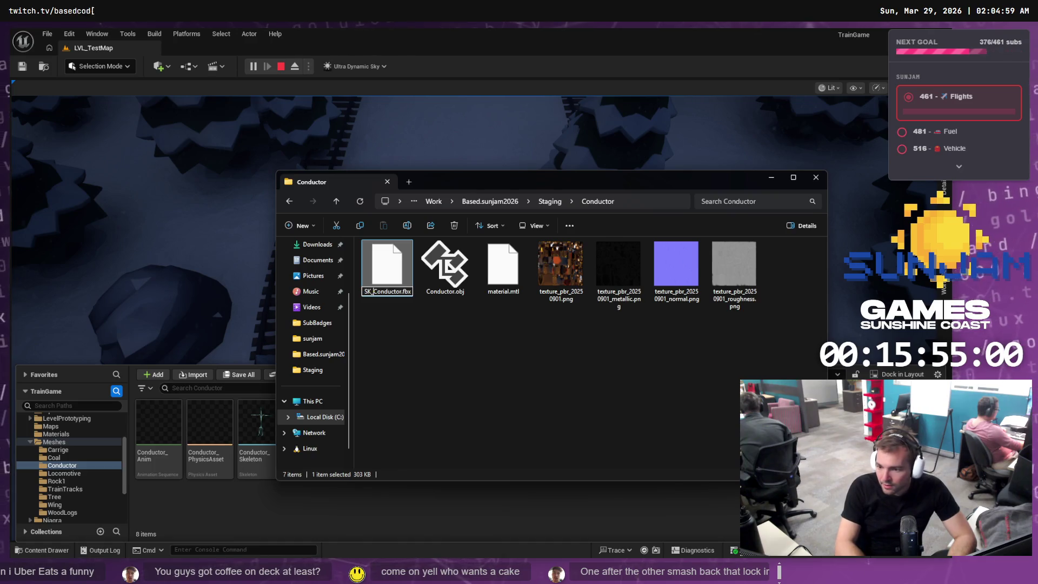
key("Return")
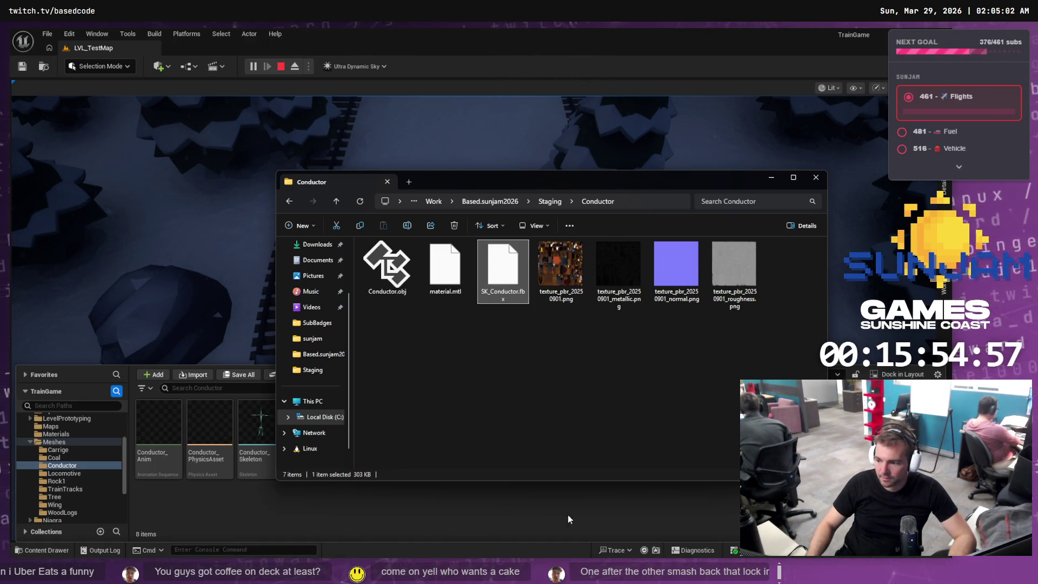
left_click(674, 510)
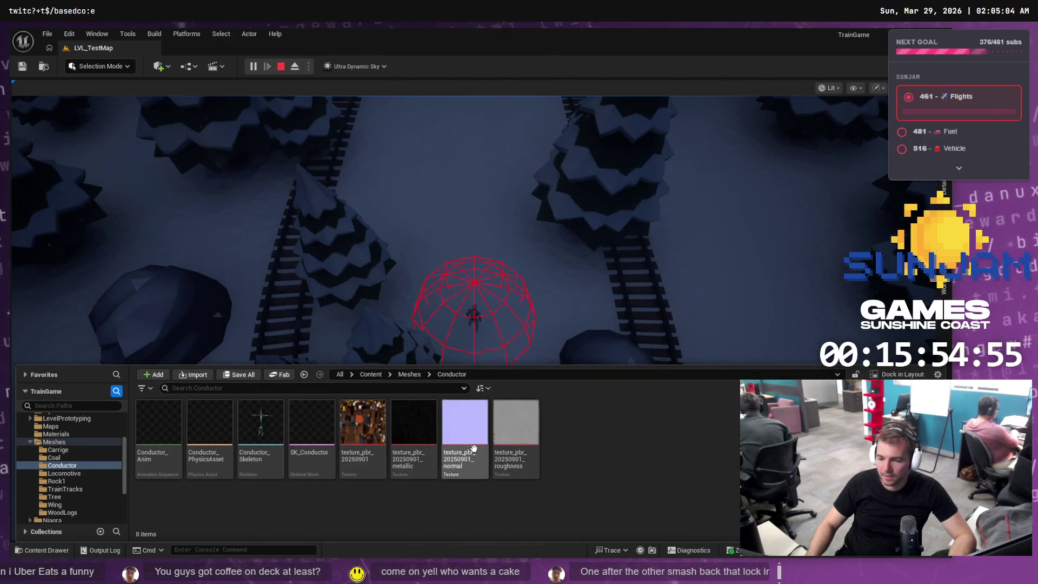
mouse_move(288, 444)
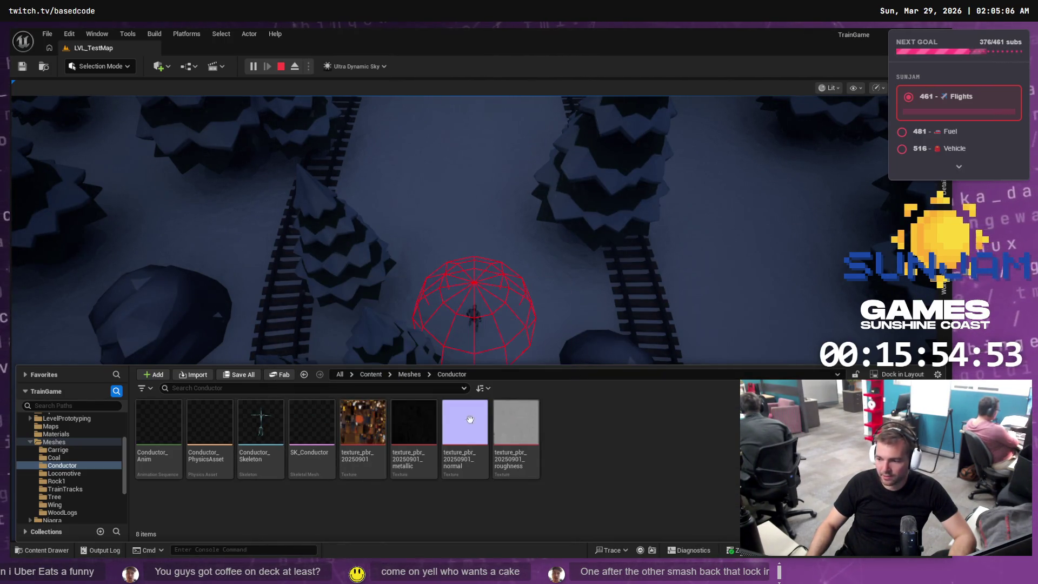
left_click(399, 236)
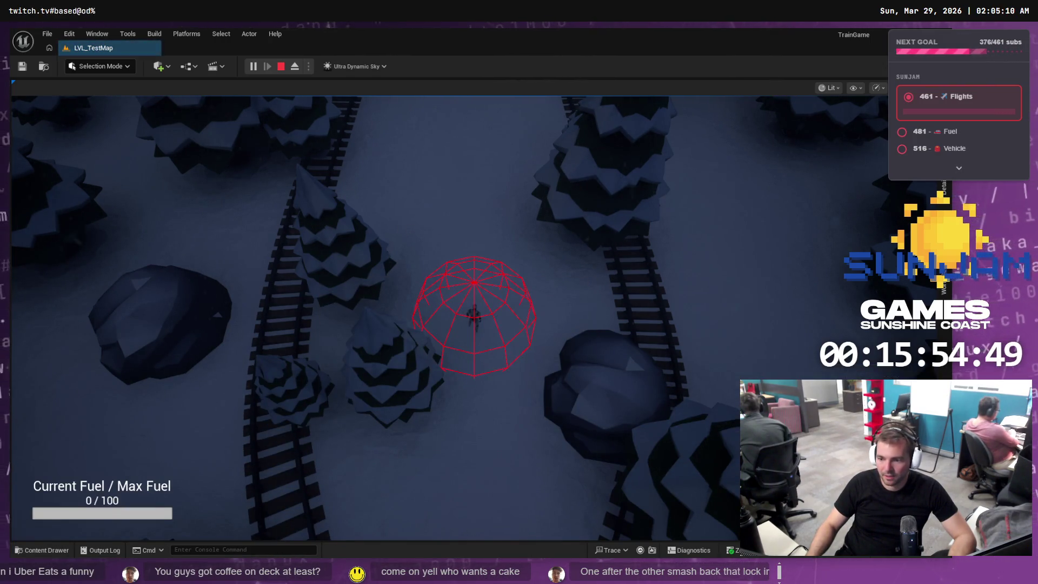
Stop the game preview and drag SK_Conductor into the level, framing it
key("alt+Tab")
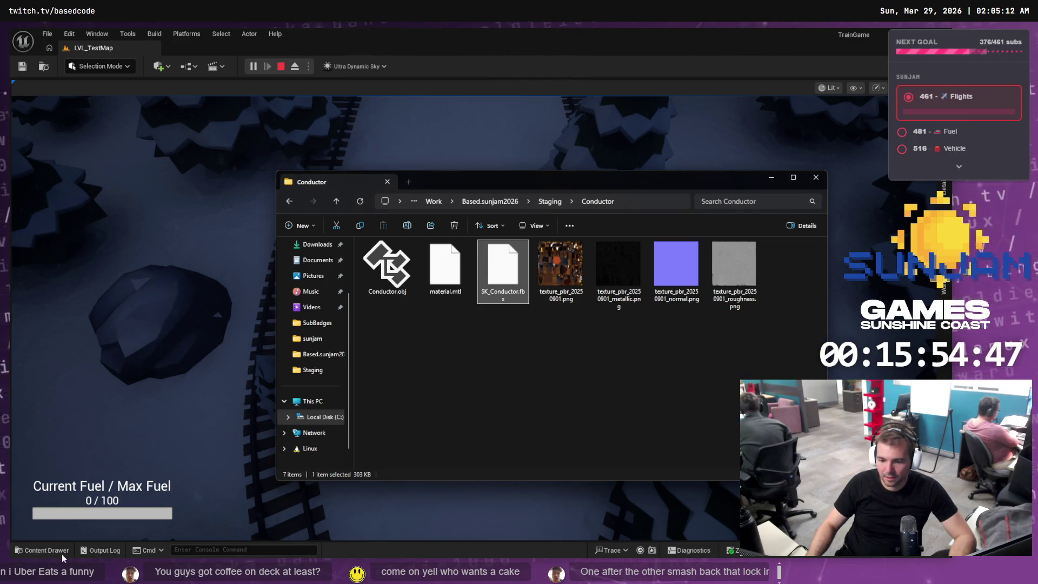
left_click(62, 554)
left_click(280, 66)
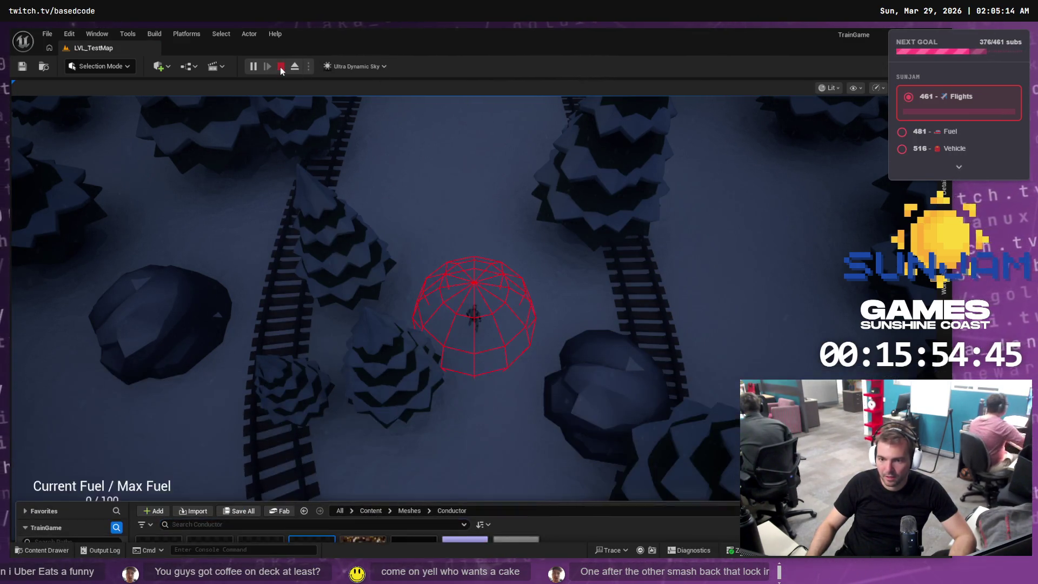
key("alt+Tab")
left_click(46, 549)
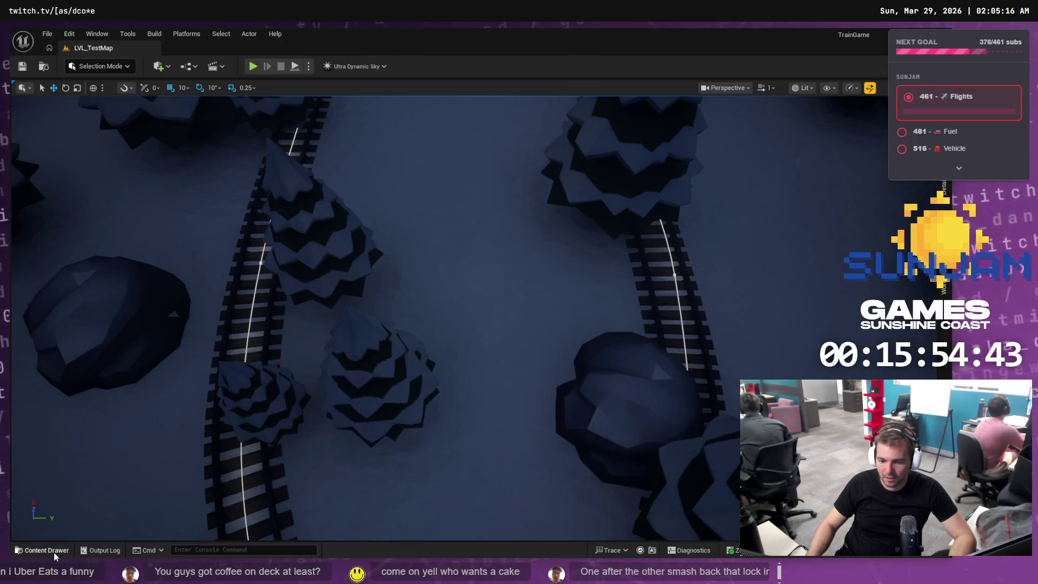
left_click(488, 295)
mouse_move(488, 295)
left_mouse_down()
mouse_move(498, 290)
mouse_move(494, 305)
left_mouse_up()
key("f")
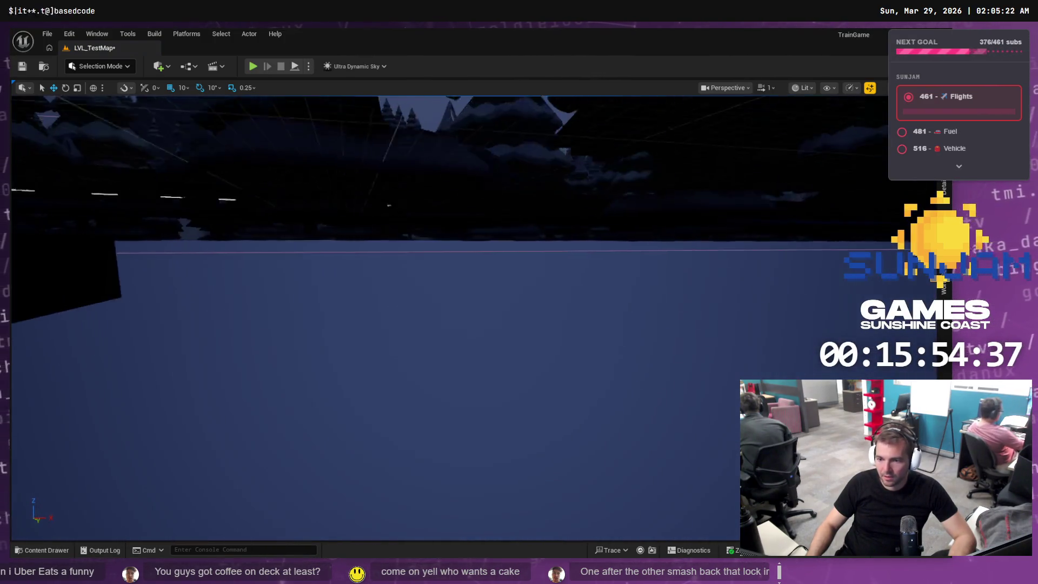
scroll(561, 305, "down", 5)
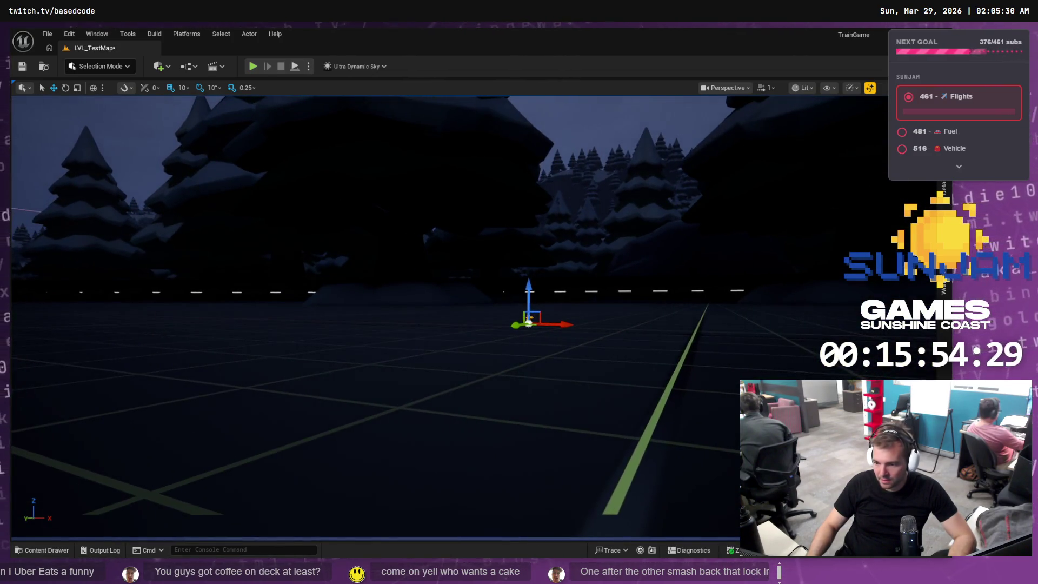
Undo the placed SK_Conductor actor and bring up the Conductor staging folder
key("ctrl+z")
key("alt+Tab")
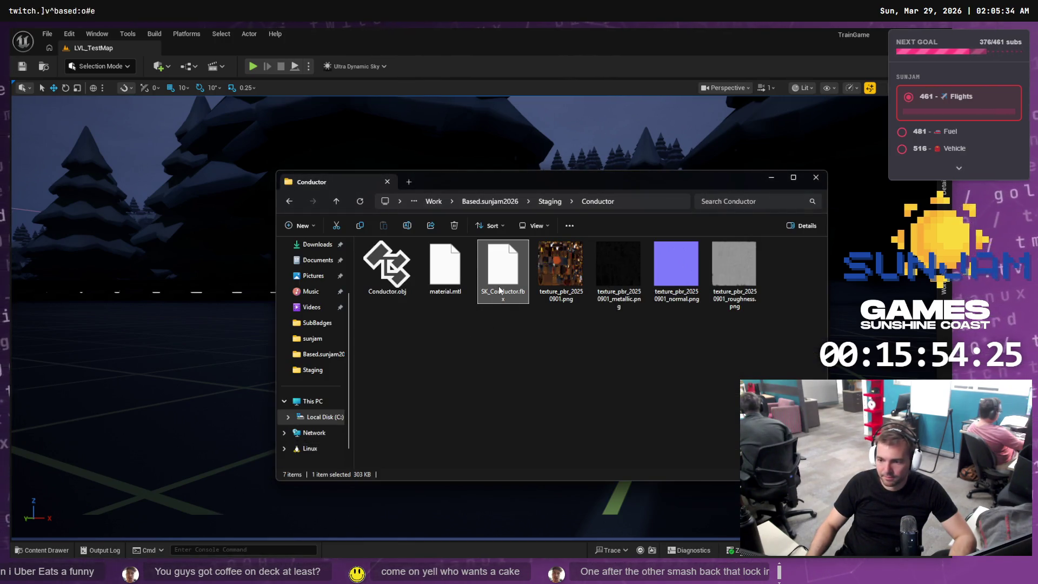
left_click(156, 210)
Set the Blender FBX export Transform Scale to 100
key("alt+Tab")
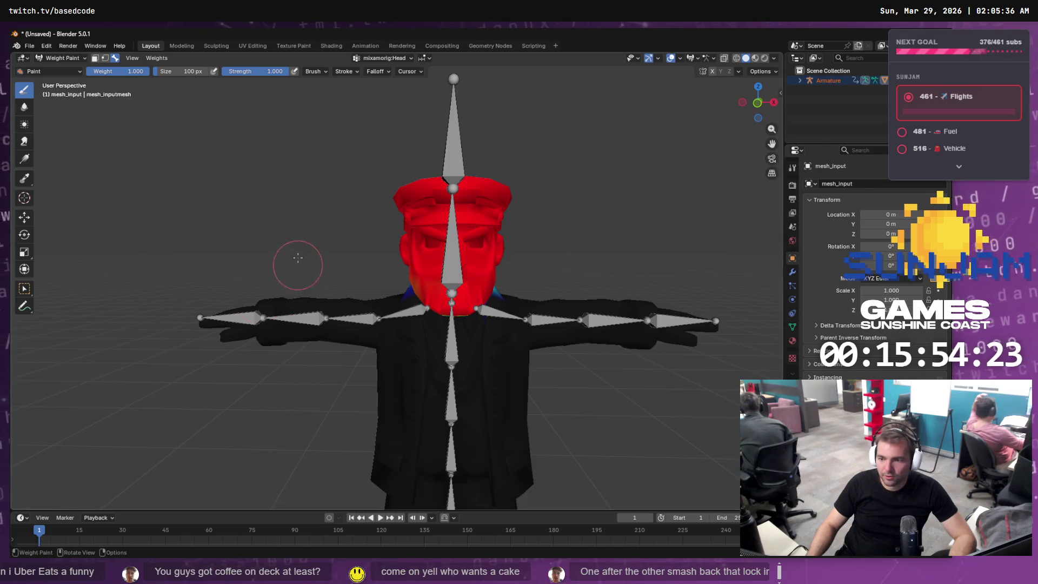
key("ctrl+s")
key("Escape")
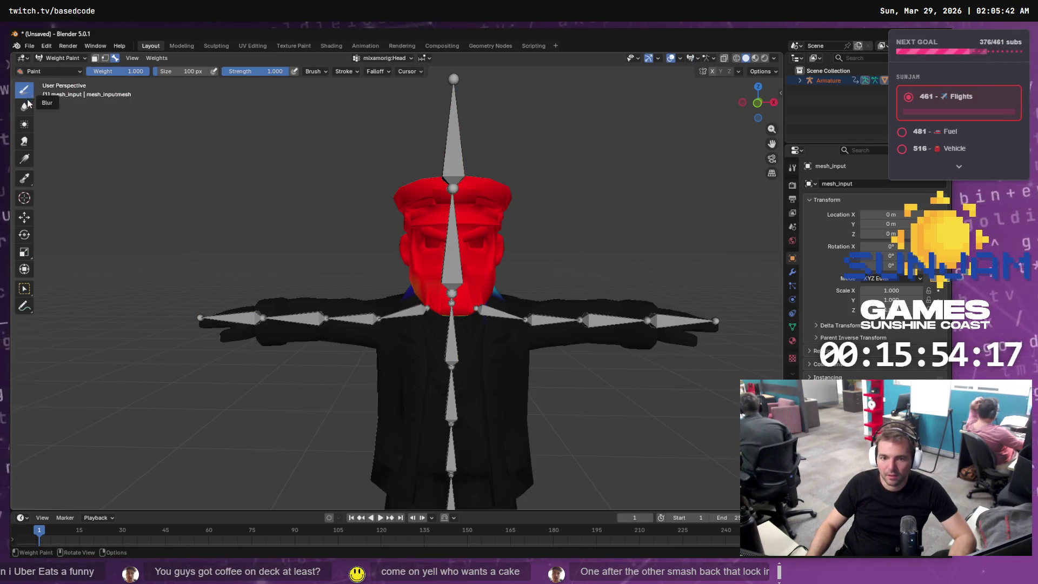
left_click(29, 45)
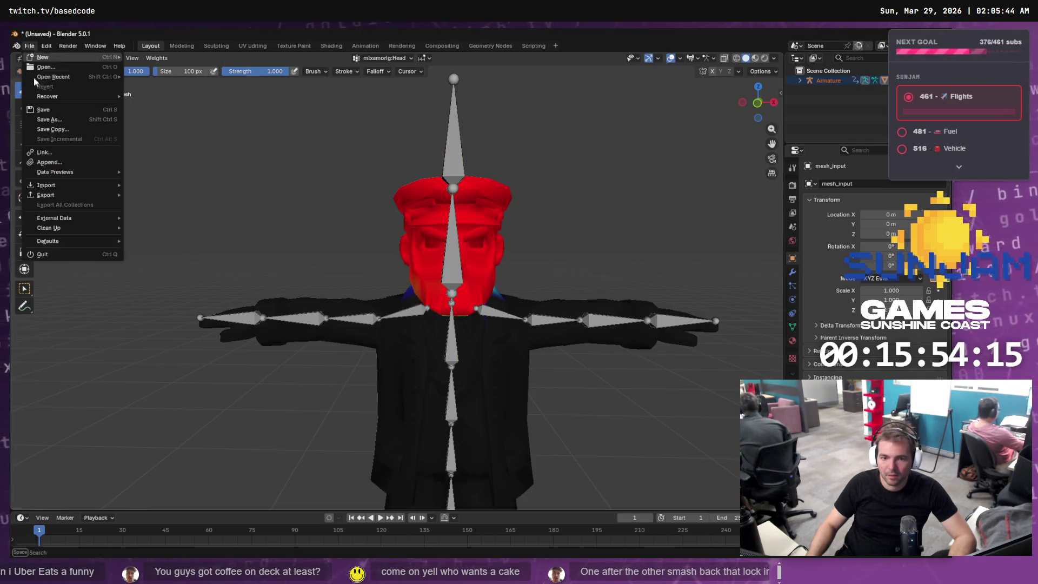
mouse_move(114, 198)
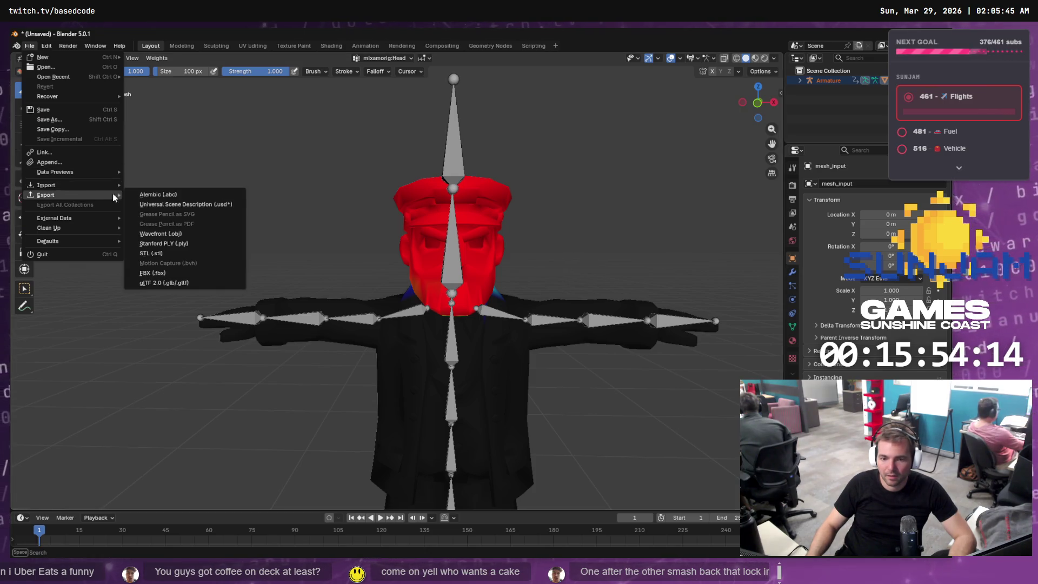
left_click(168, 272)
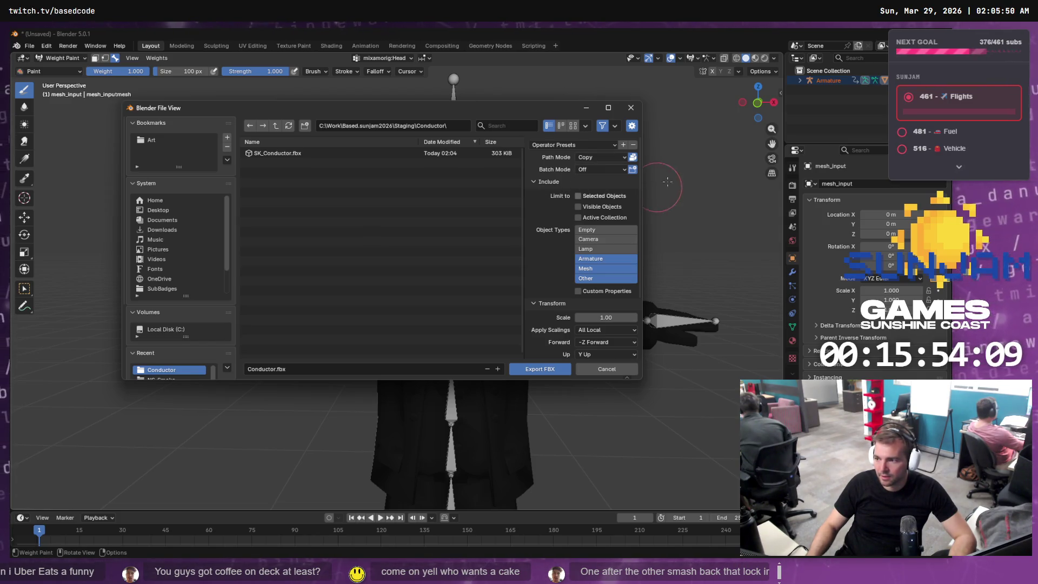
left_click(800, 80)
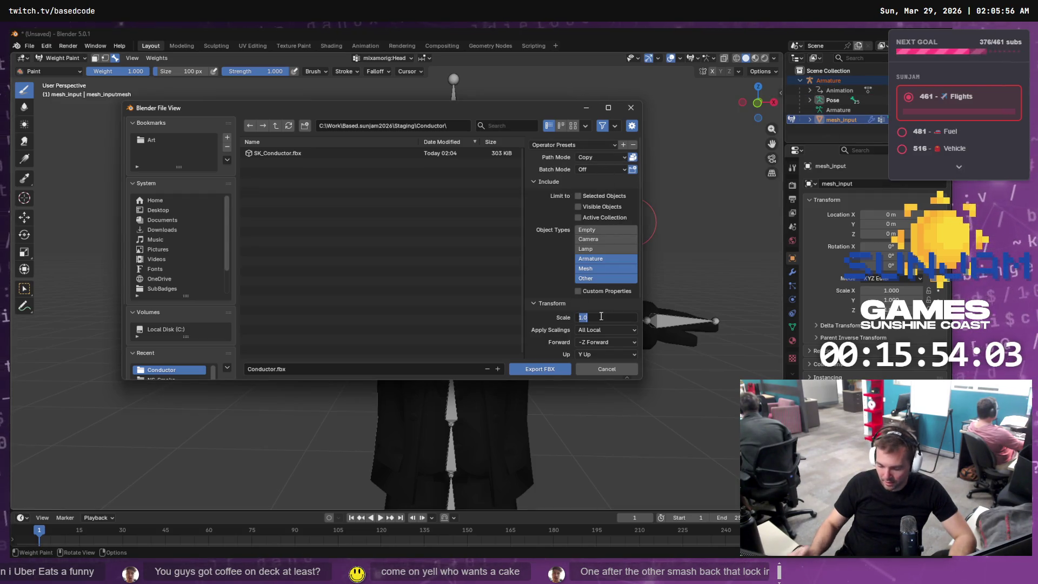
type("100")
key("Return")
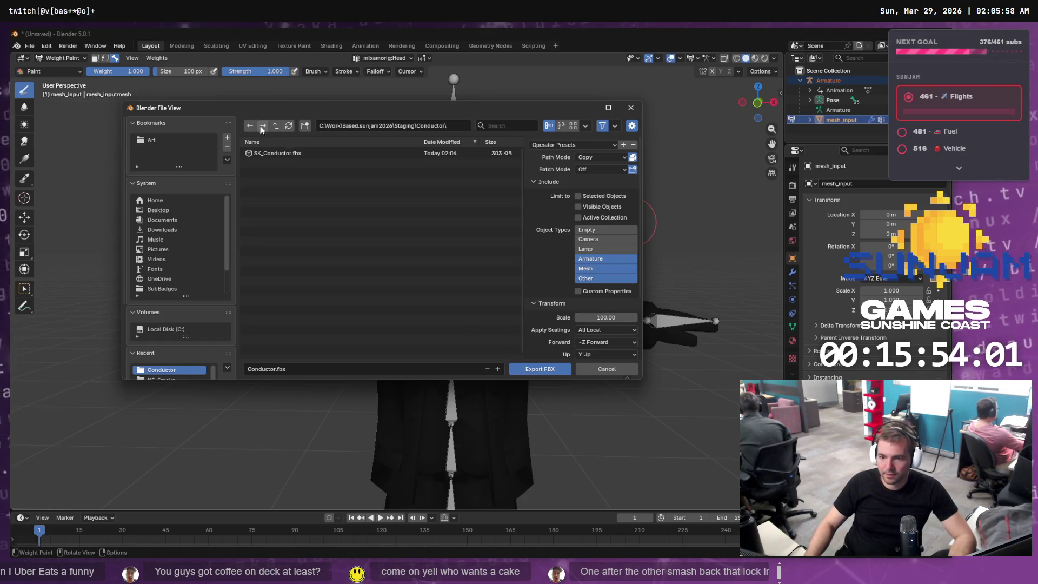
Export over the existing SK_Conductor.fbx
left_click(274, 152)
left_click(511, 369)
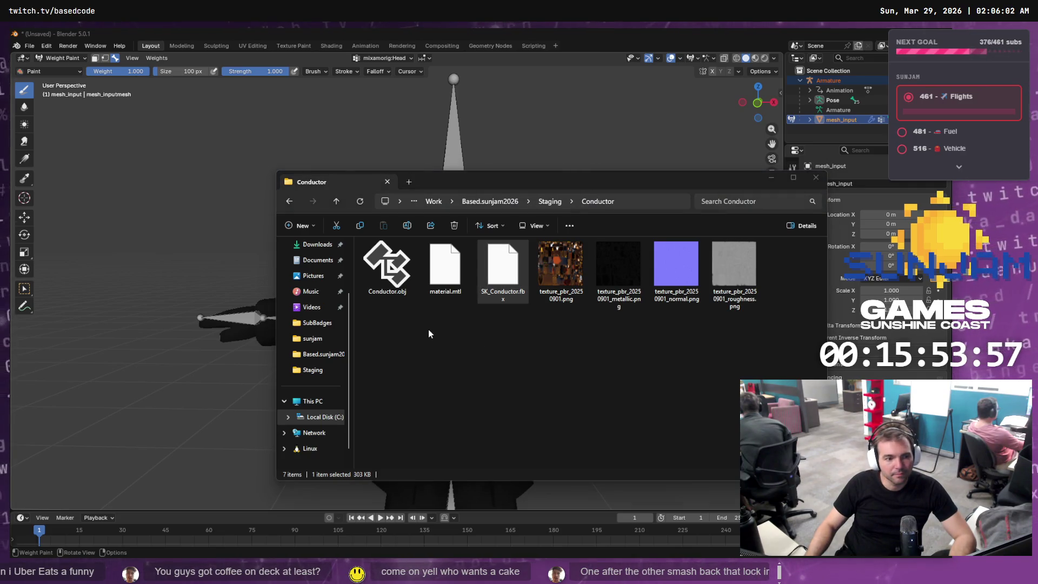
key("alt+Tab")
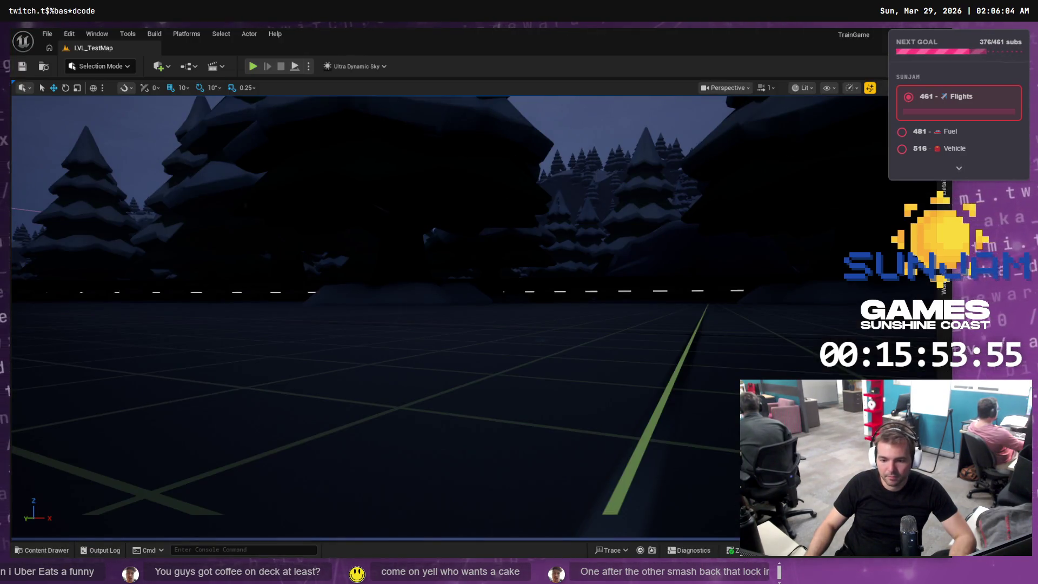
Import SK_Conductor.fbx into Meshes/Conductor and read the warning asking for 'Export Smoothing Groups'
left_click(33, 550)
key("alt+Tab")
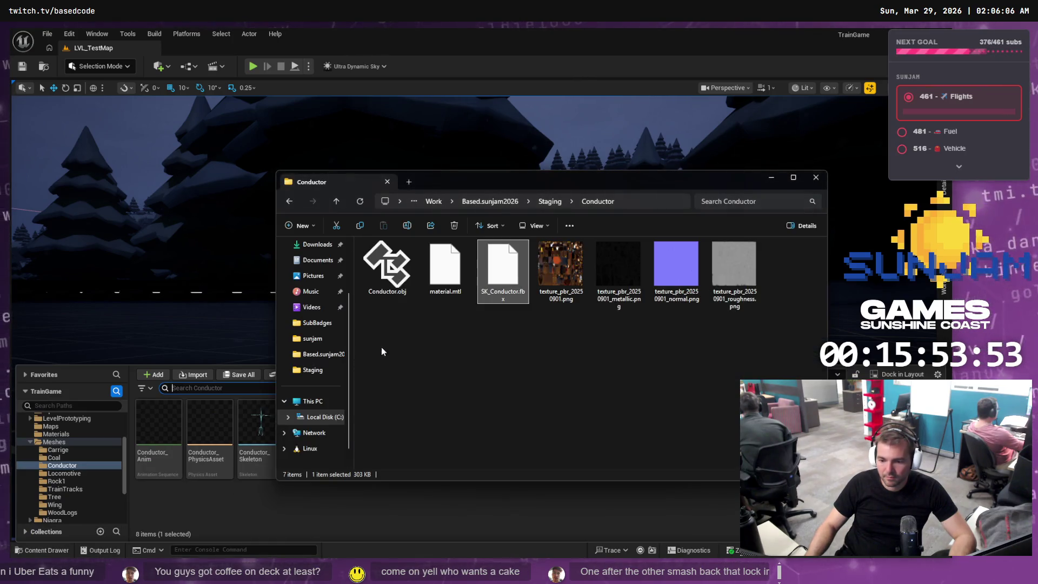
mouse_move(485, 283)
left_mouse_down()
mouse_move(404, 372)
mouse_move(207, 510)
left_mouse_up()
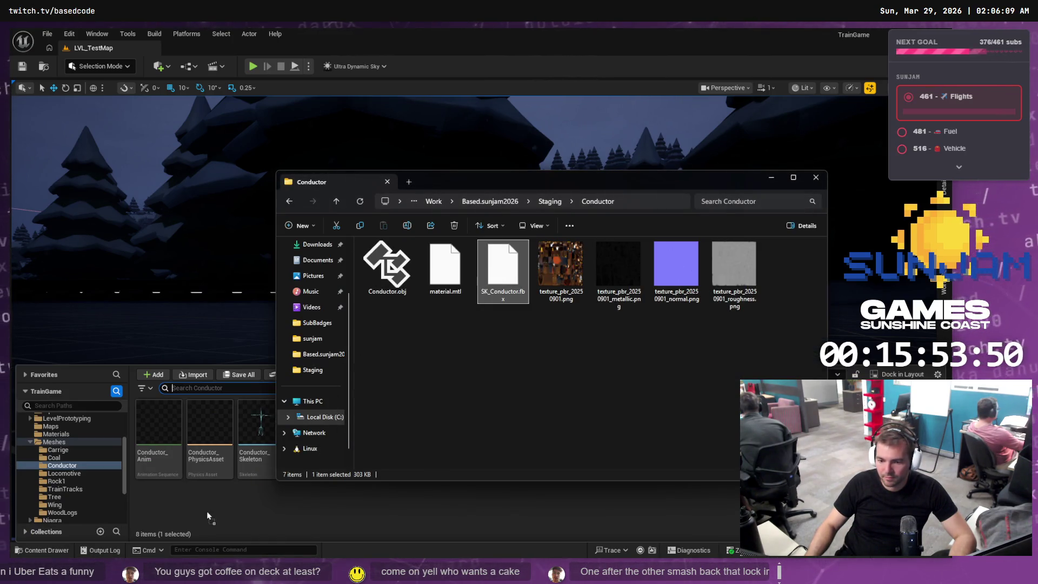
left_click(347, 507)
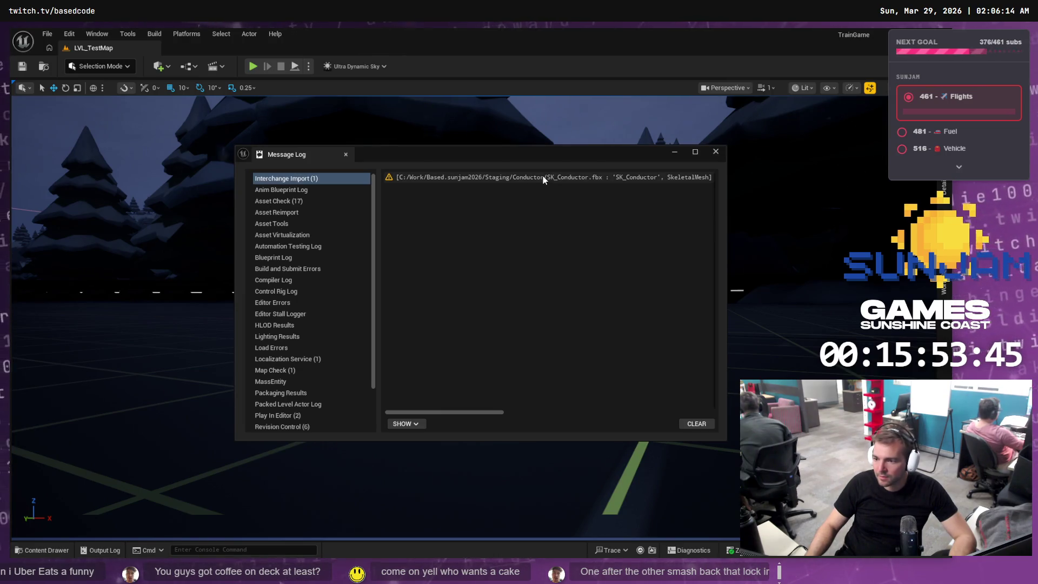
left_click(544, 177)
left_click_drag(476, 412, 671, 414)
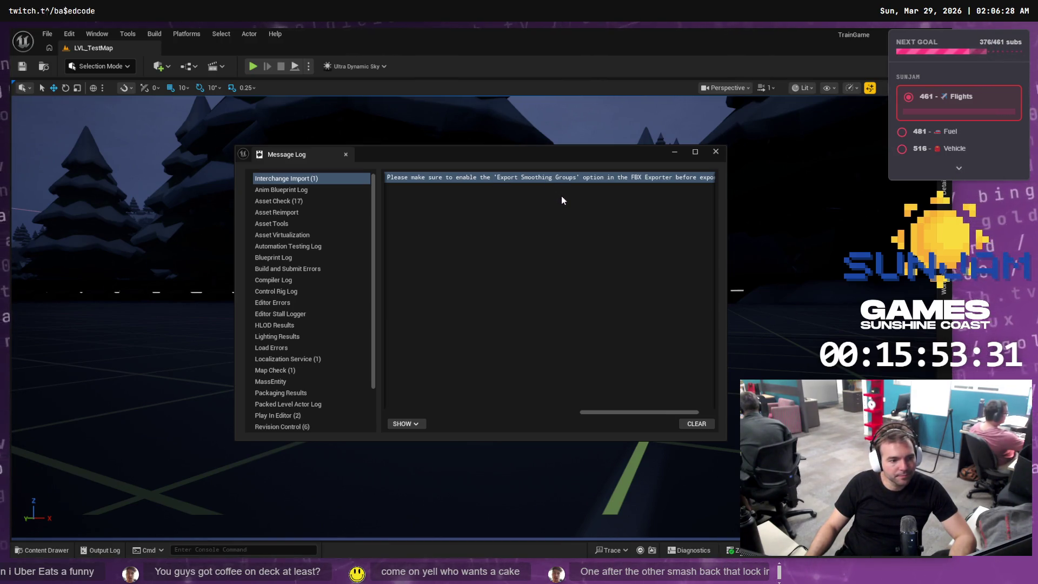
Set the FBX Geometry Smoothing to Smoothing Groups and overwrite SK_Conductor.fbx
key("alt+Tab")
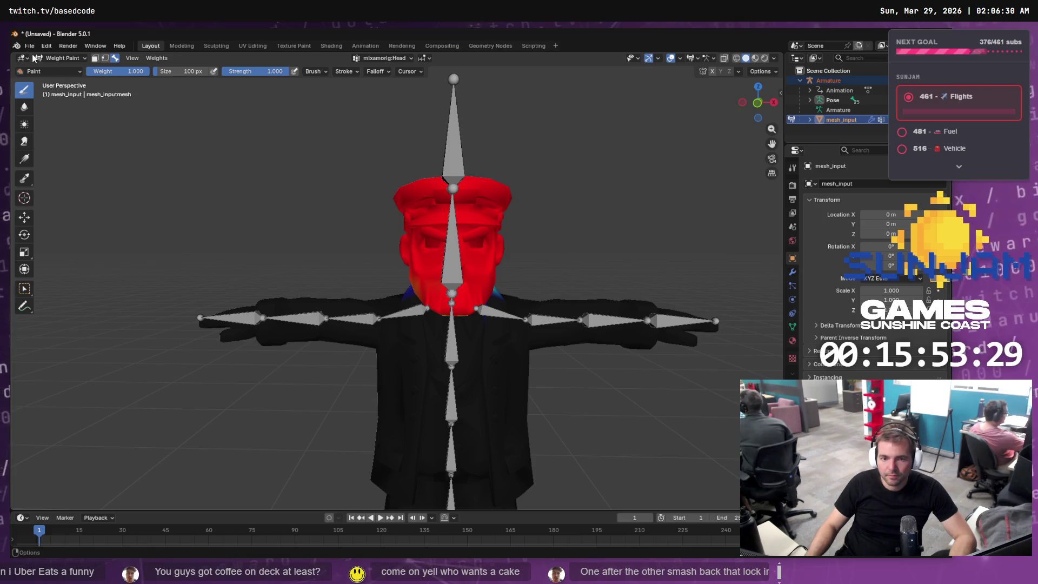
left_click(29, 45)
mouse_move(70, 195)
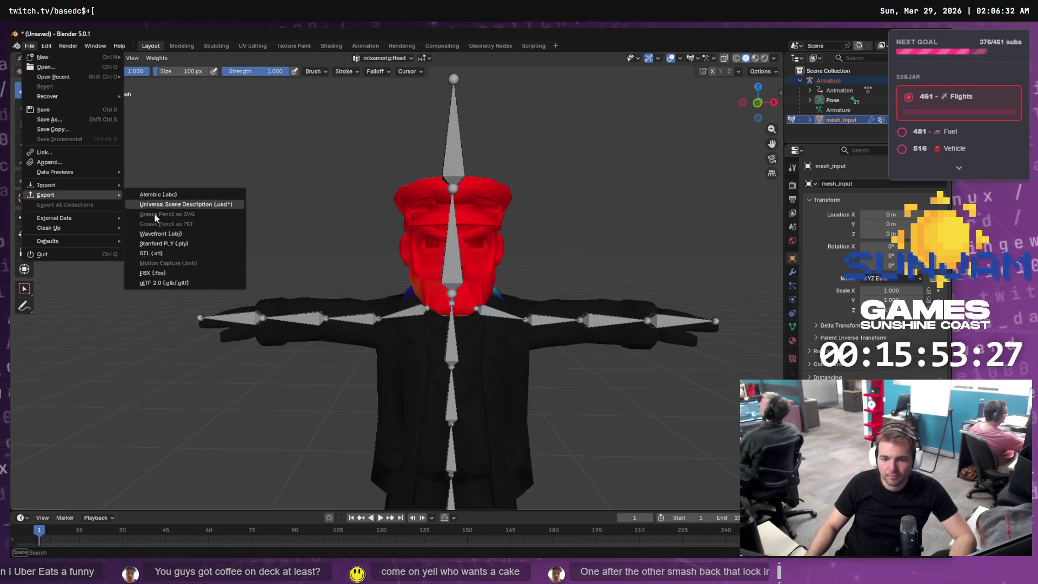
left_click(159, 271)
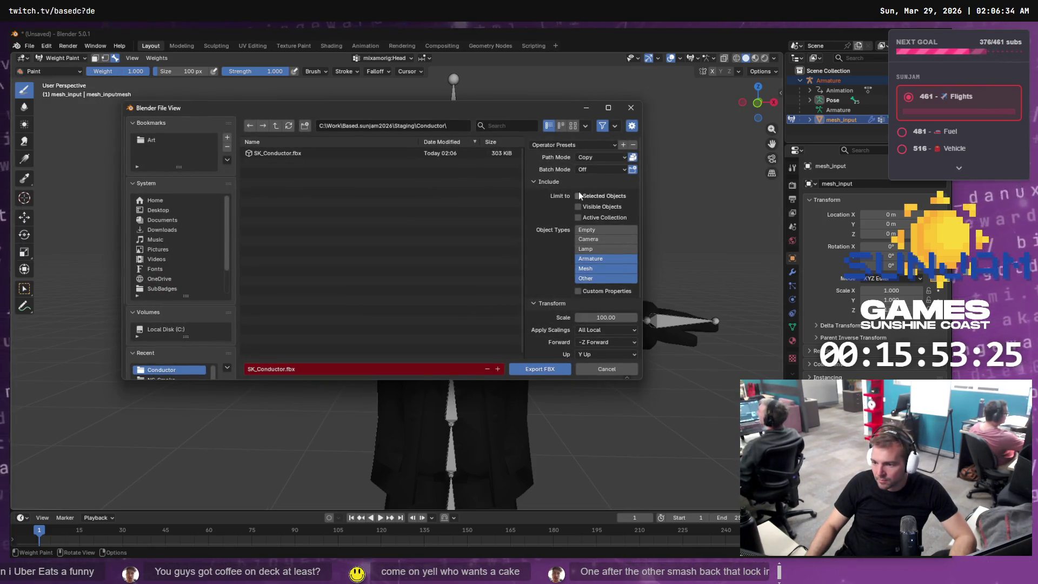
scroll(587, 203, "down", 2)
scroll(587, 207, "down", 2)
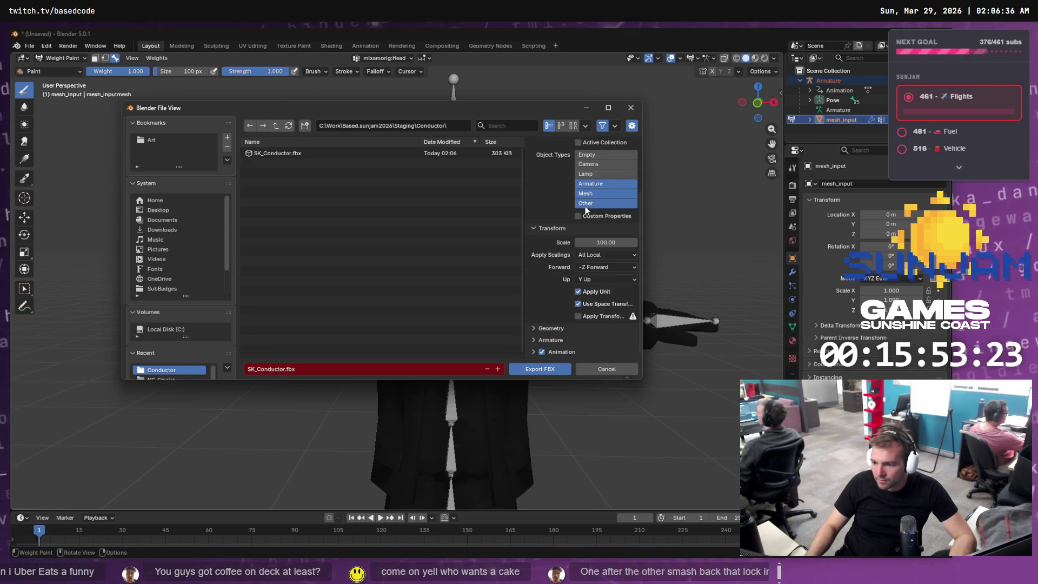
left_click(551, 327)
scroll(556, 319, "down", 3)
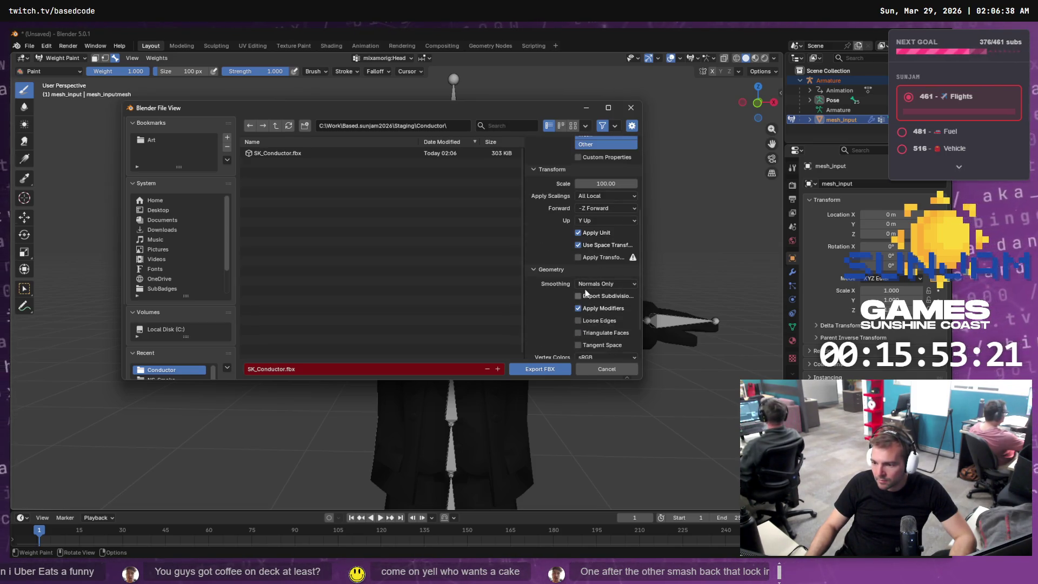
left_click(621, 284)
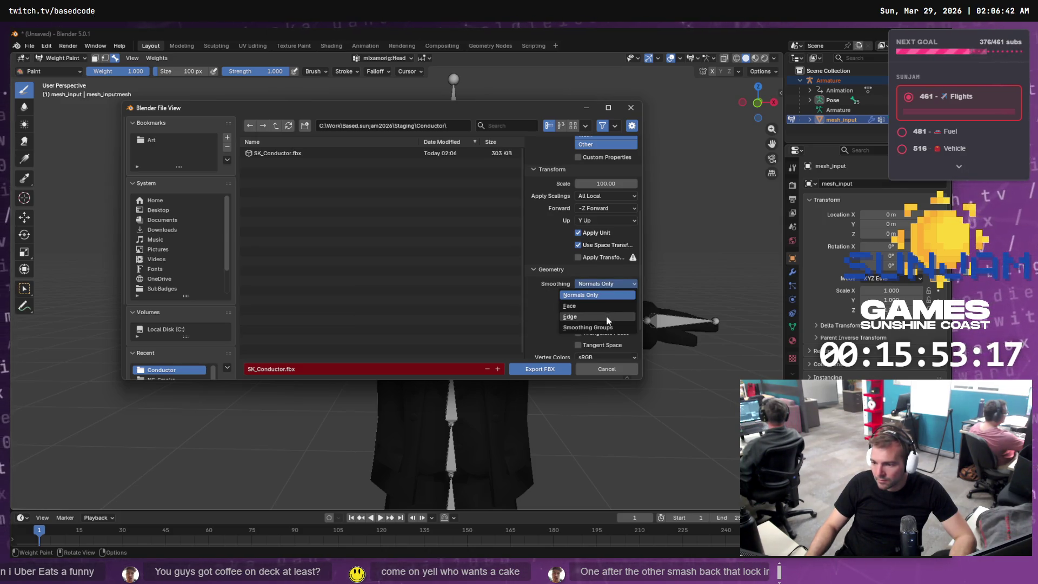
left_click(587, 327)
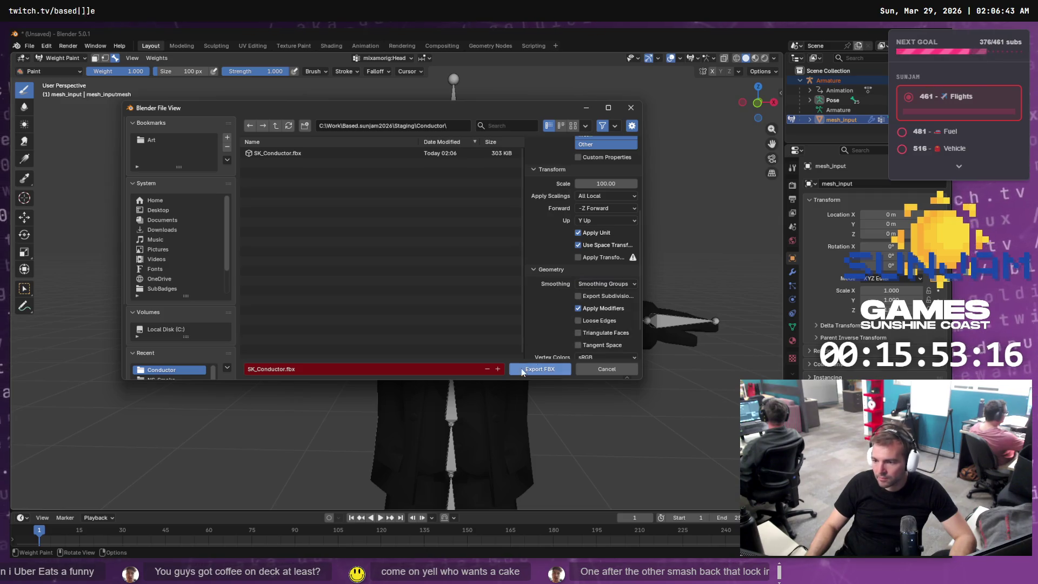
double_click(287, 155)
key("alt+Tab")
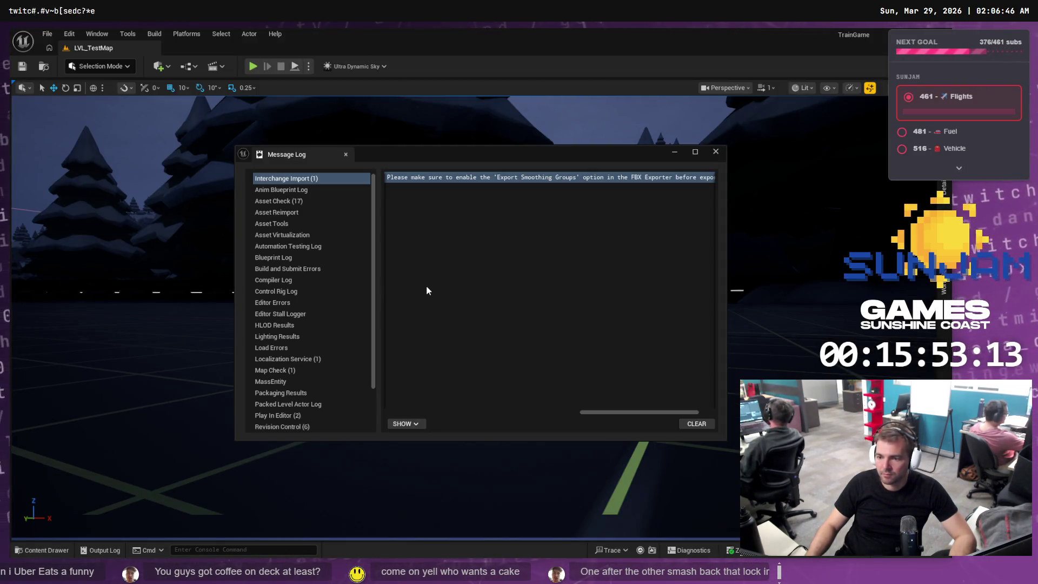
Reimport the updated SK_Conductor.fbx and save the four updated Conductor assets
key("alt+Tab")
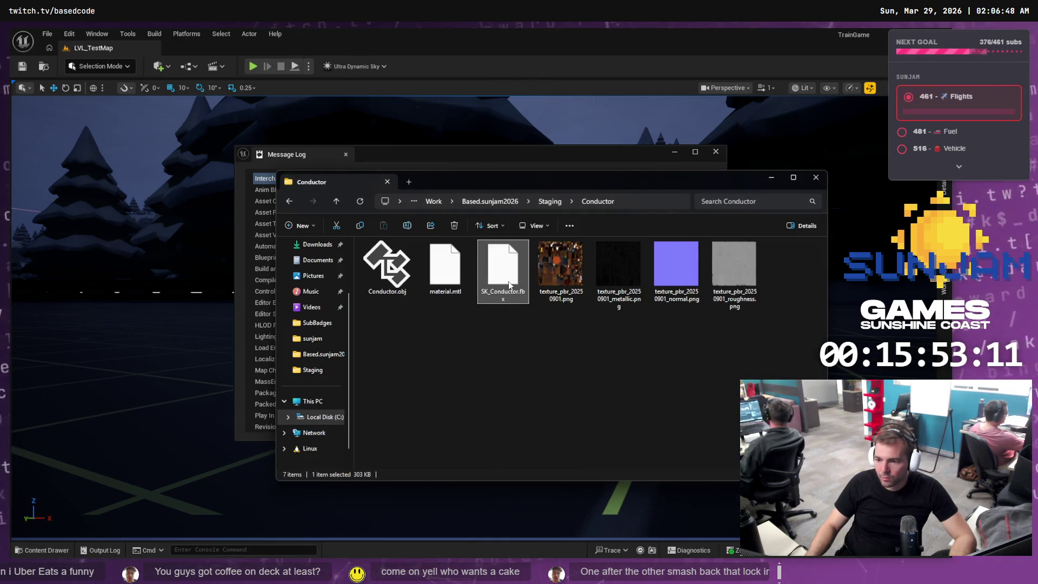
mouse_move(508, 284)
left_mouse_down()
mouse_move(483, 353)
mouse_move(205, 518)
mouse_move(62, 552)
mouse_move(216, 486)
mouse_move(488, 403)
left_mouse_up()
key("alt+Tab")
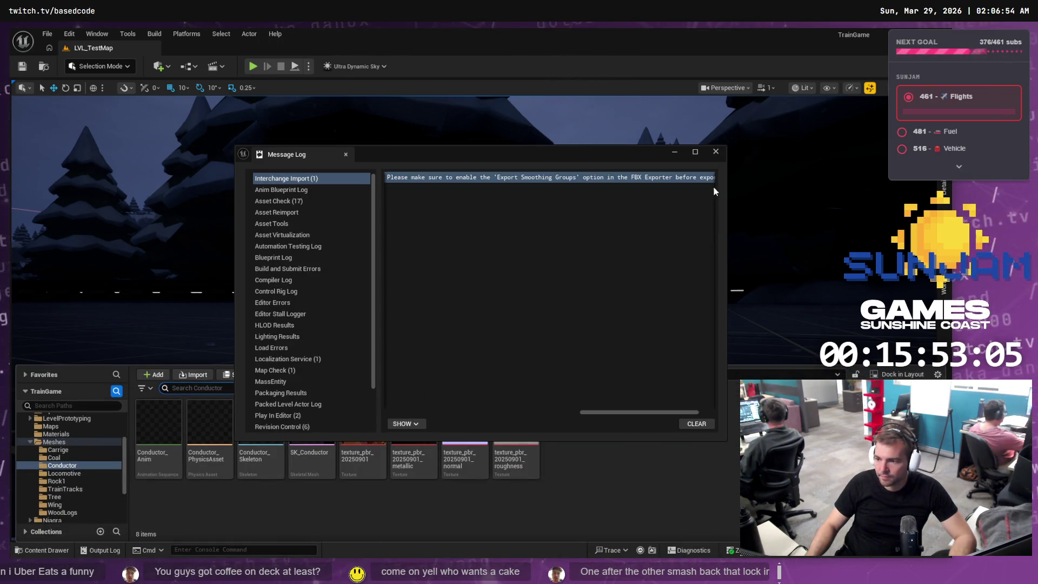
left_click(714, 154)
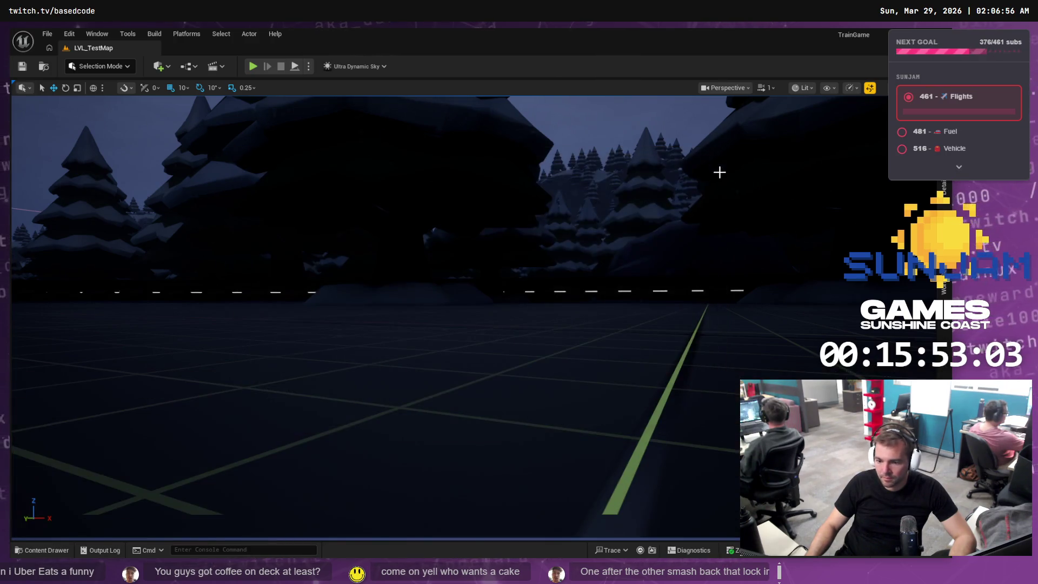
left_click(54, 551)
key("alt+Tab")
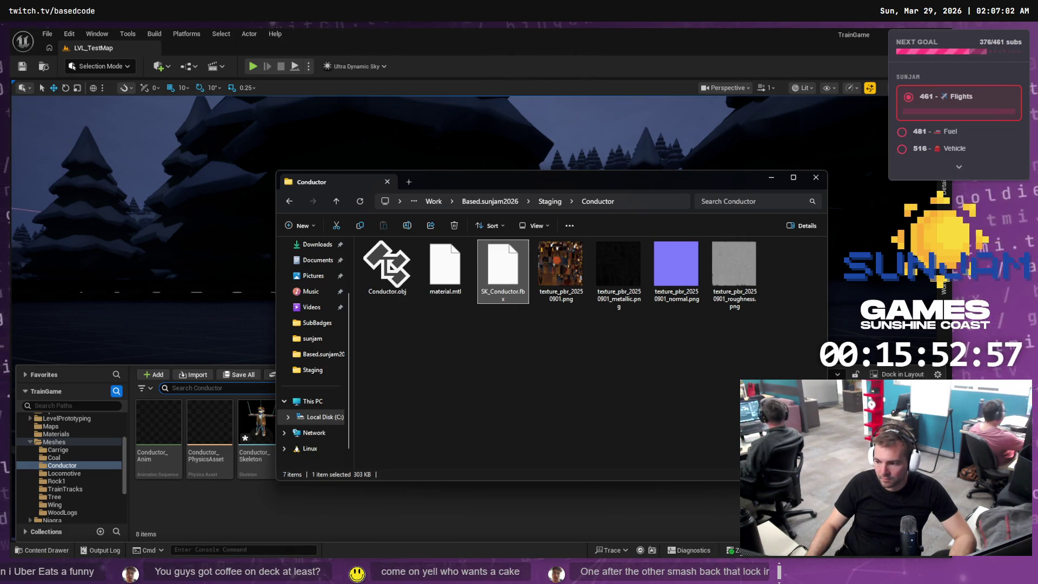
left_click(627, 510)
key("ctrl+shift+s")
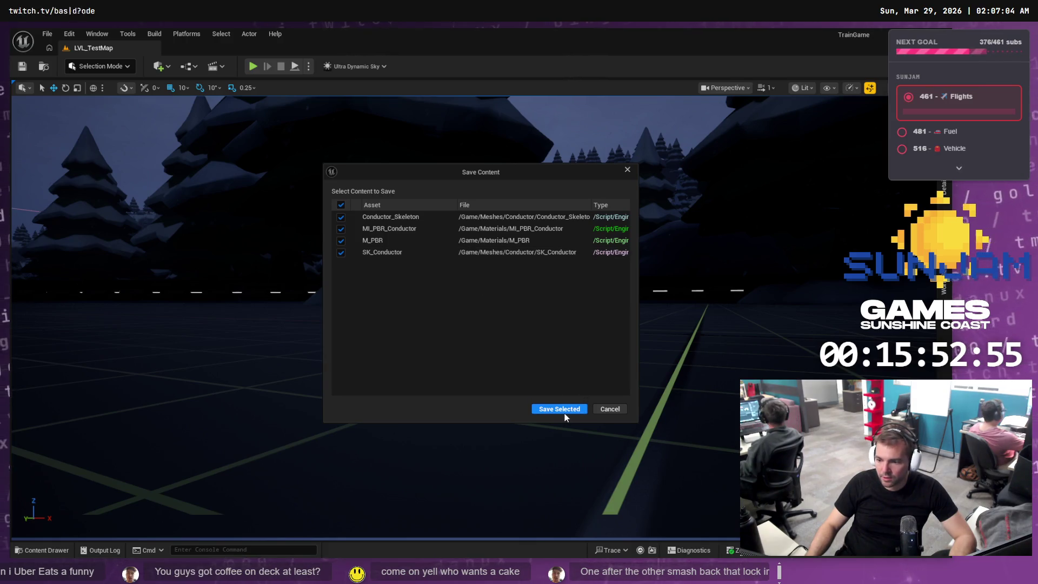
left_click(557, 408)
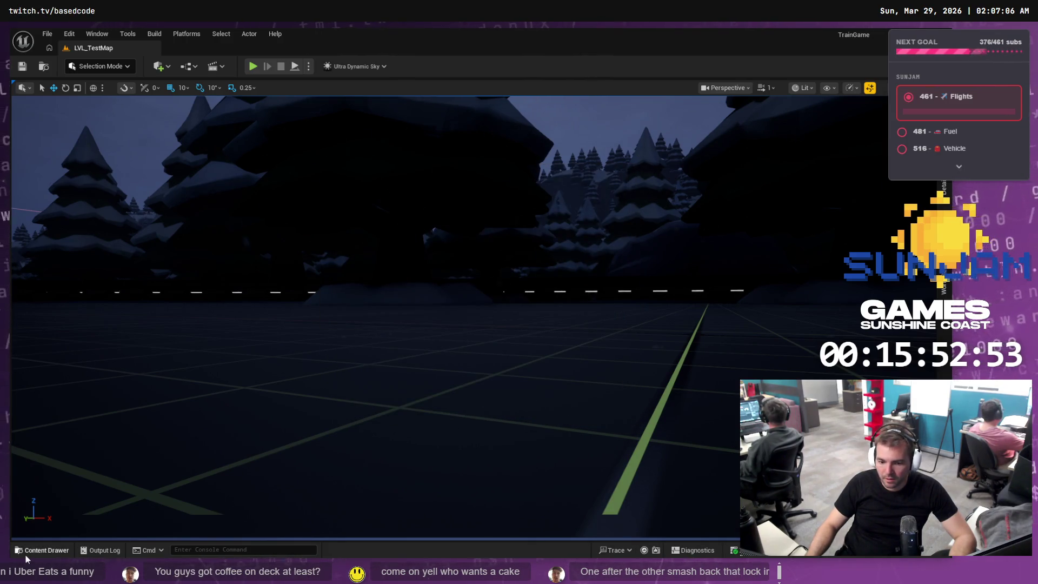
Drag the SK_Conductor skeletal mesh from the Conductor folder into LVL_TestMap
left_click(26, 557)
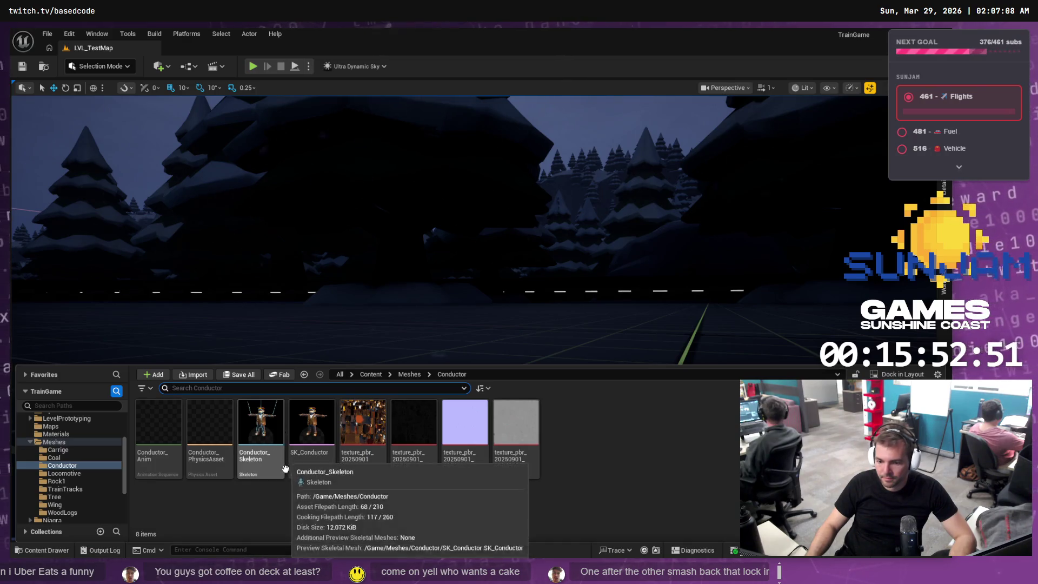
left_click(313, 423)
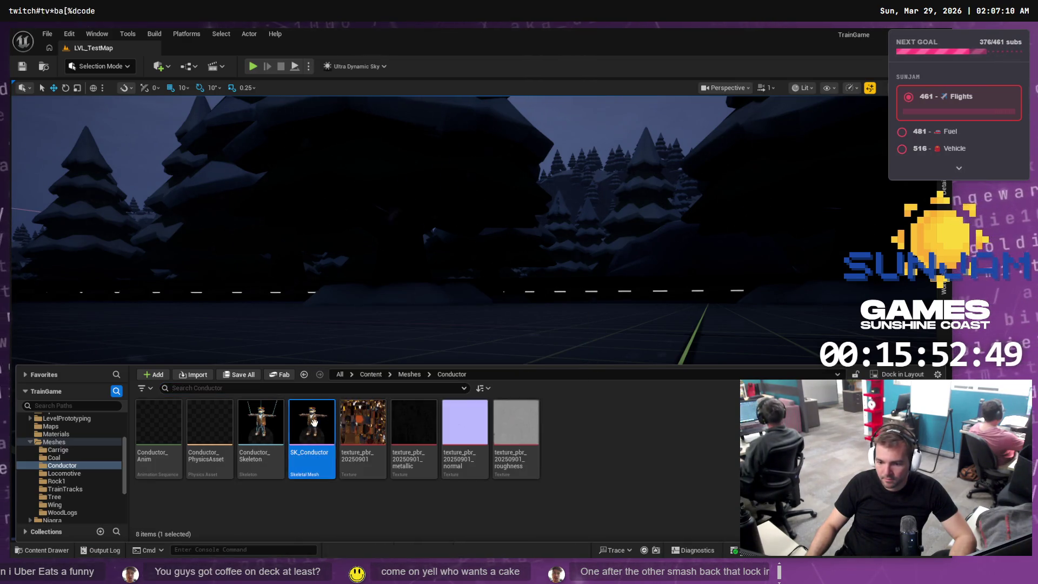
mouse_move(314, 423)
left_mouse_down()
mouse_move(378, 343)
mouse_move(431, 399)
left_mouse_up()
Frame the placed SK_Conductor actor and view it from several distances and heights
key("f")
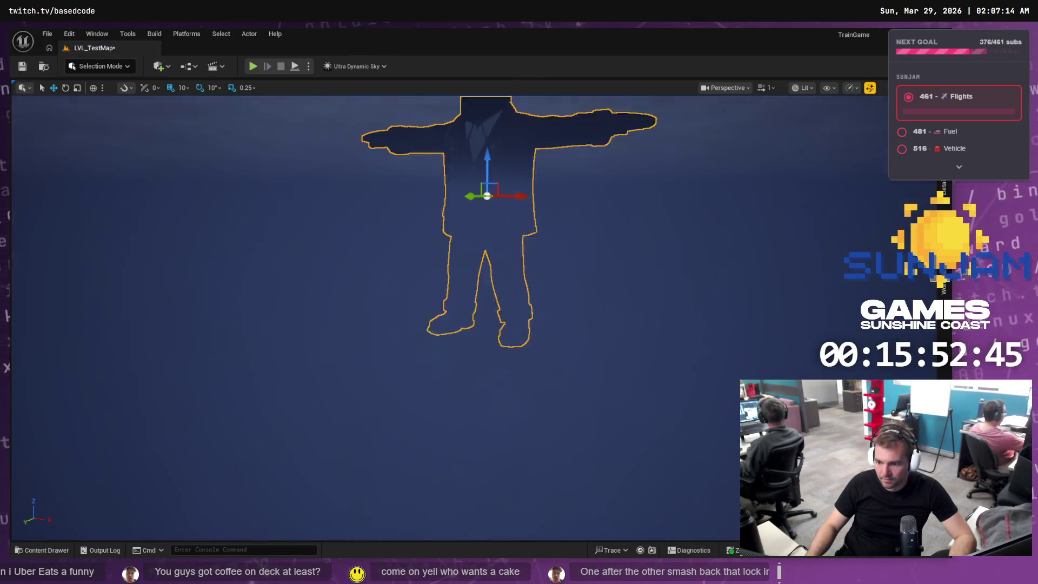
key("s")
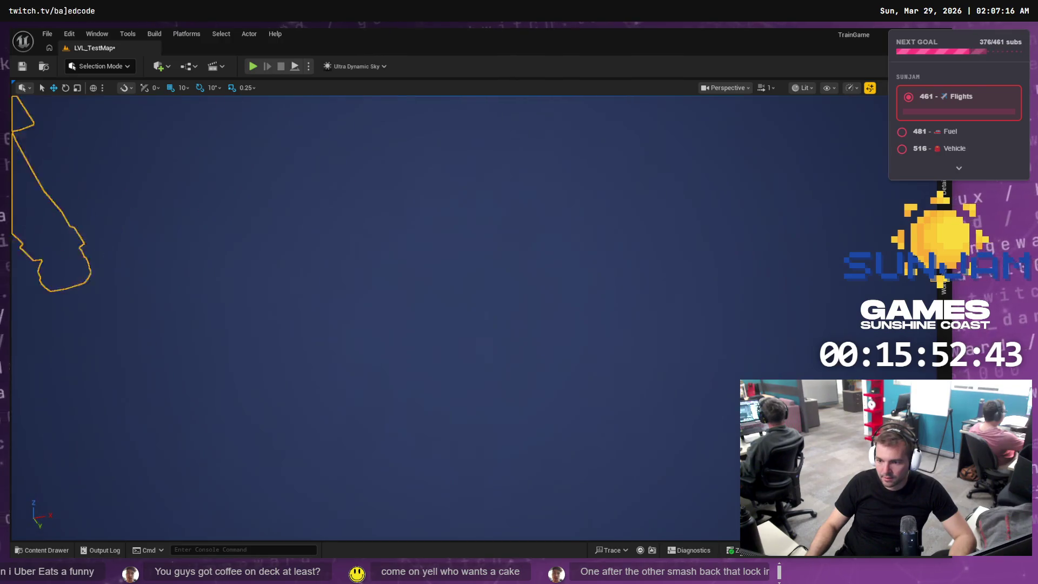
key("f")
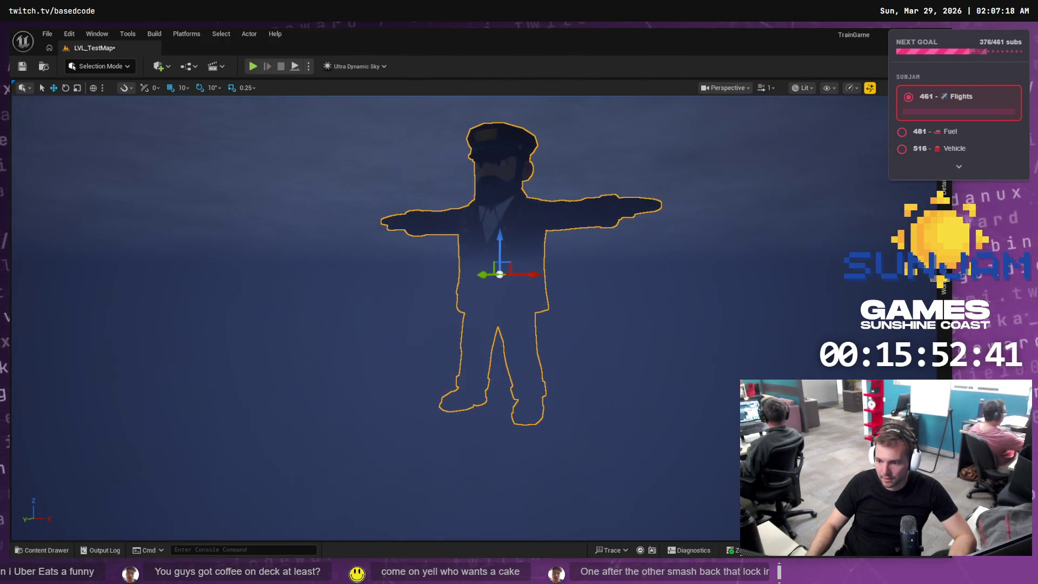
key("q")
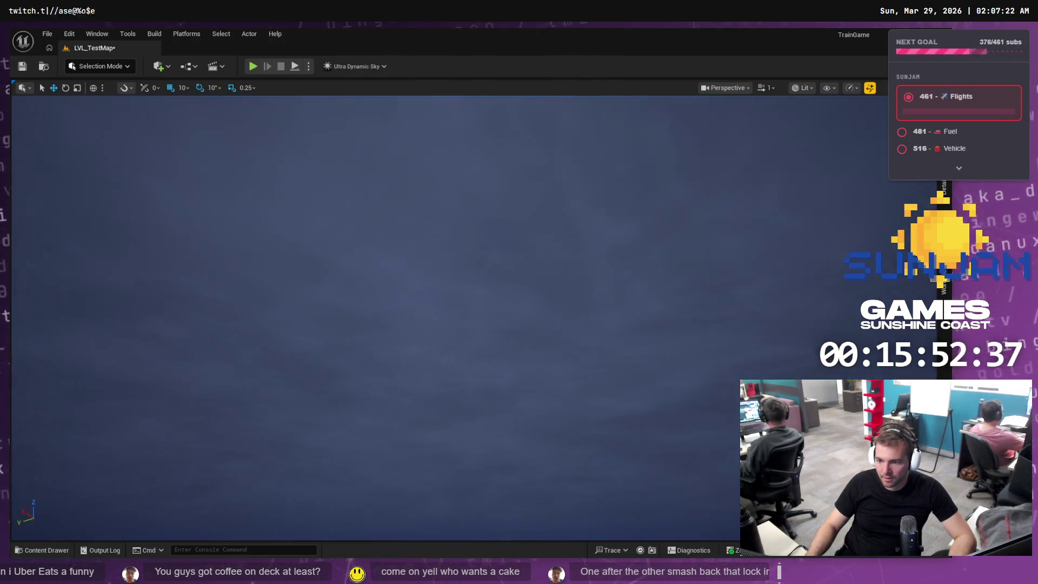
key("f")
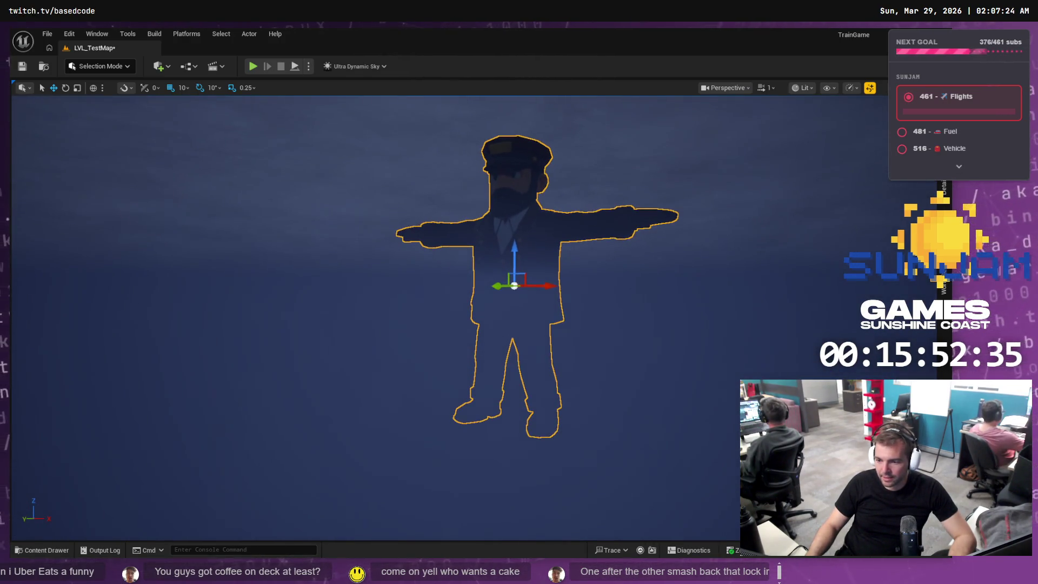
key("a")
key("f")
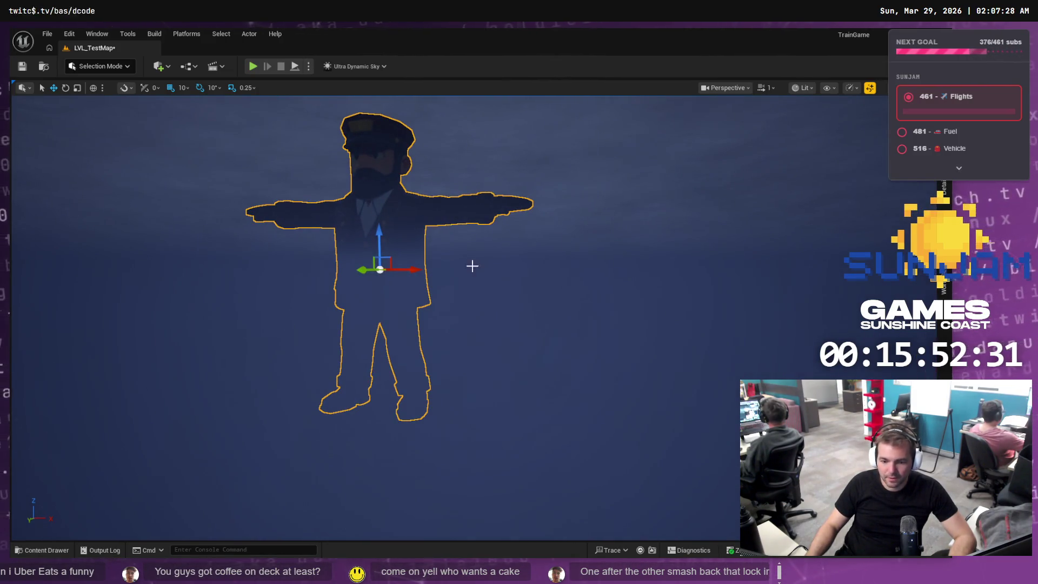
In Blender, start an FBX export of the conductor rig with Scale set to 10.00
key("alt+Tab")
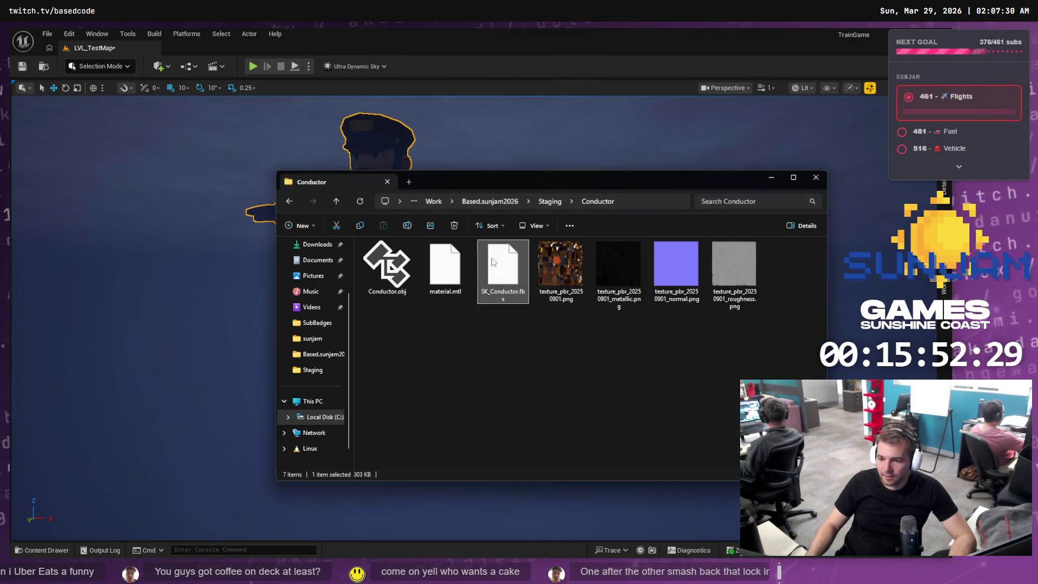
key("alt+Tab")
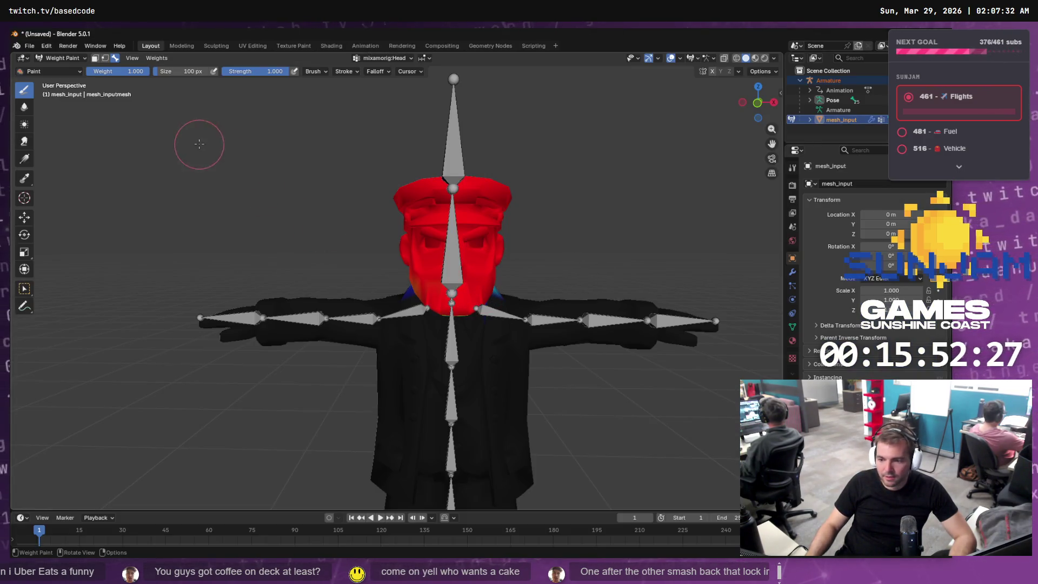
left_click(29, 46)
mouse_move(73, 217)
mouse_move(66, 195)
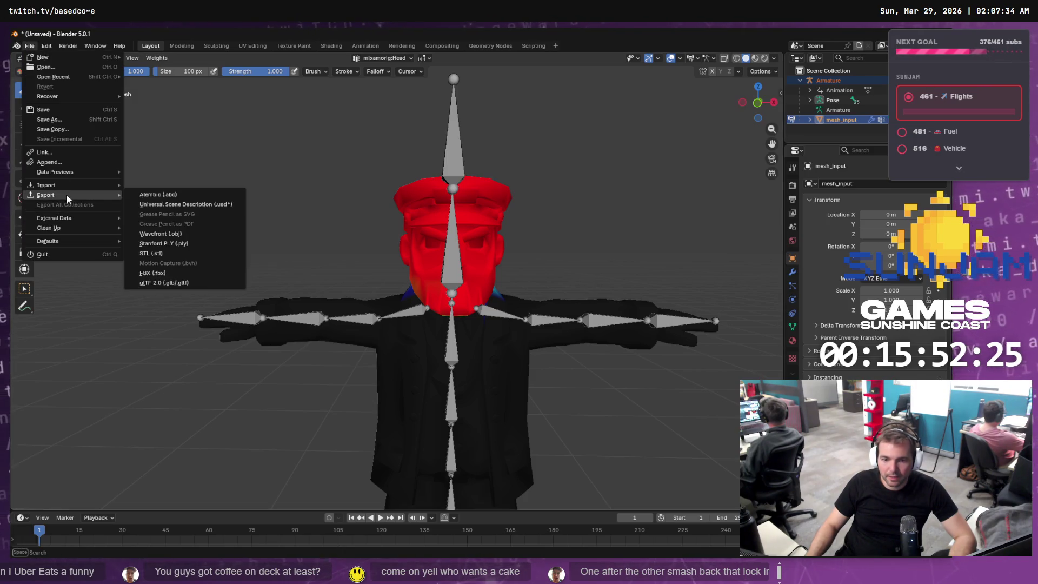
left_click(180, 271)
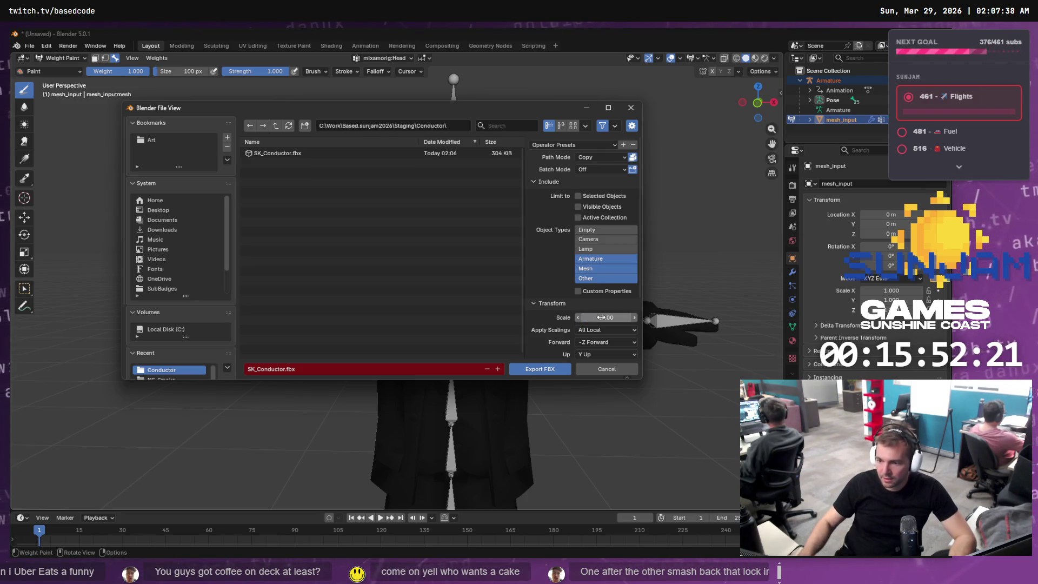
left_click(601, 317)
type("10")
key("Return")
Expand the Geometry options and export over SK_Conductor.fbx
scroll(572, 246, "down", 3)
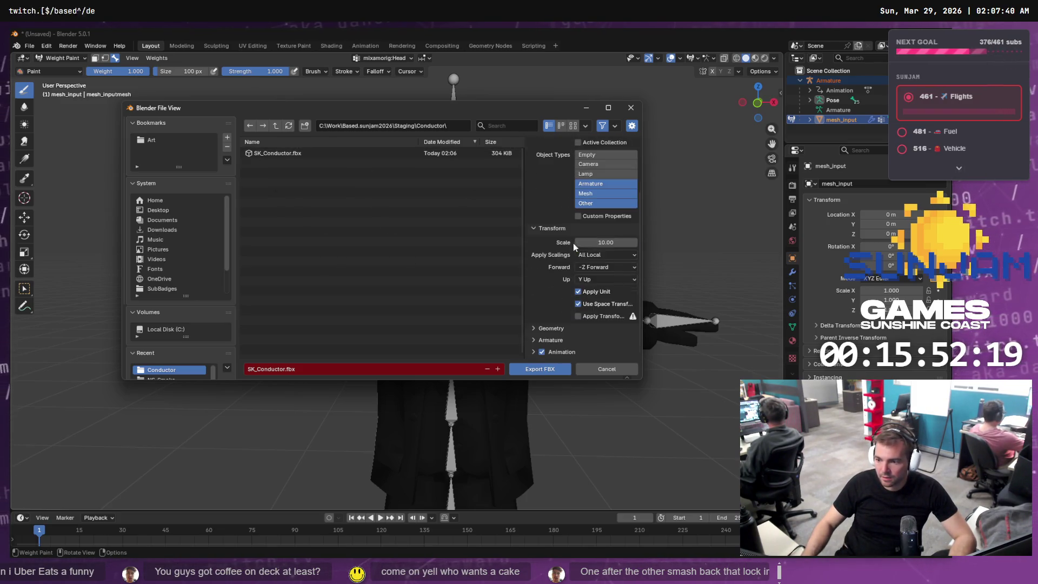
left_click(551, 329)
scroll(600, 332, "down", 2)
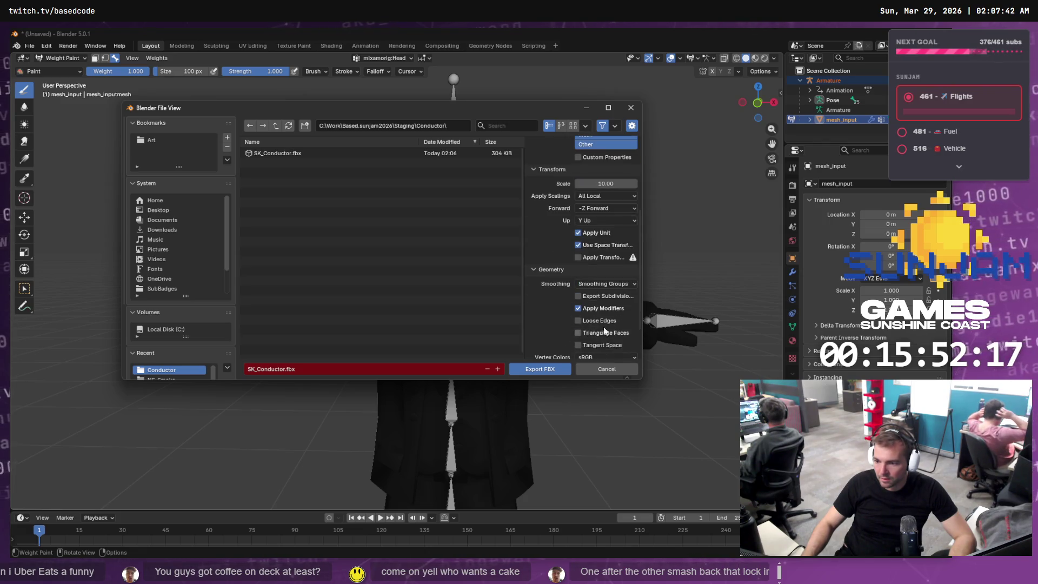
left_click(535, 368)
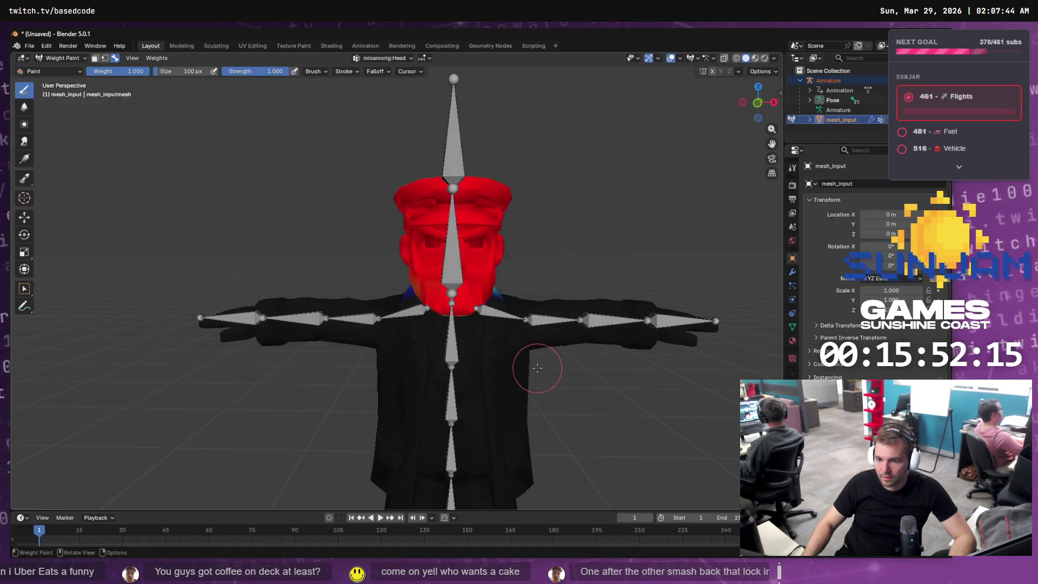
key("alt+Tab")
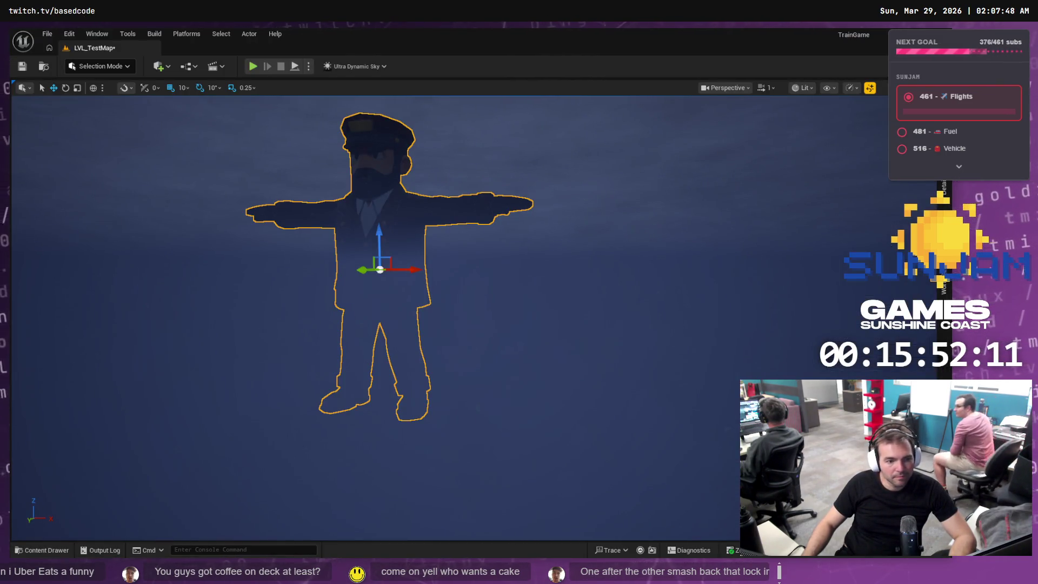
In Fork, inspect the unstaged SA_Rock1.uasset change, then check the Staged area
key("alt+Tab")
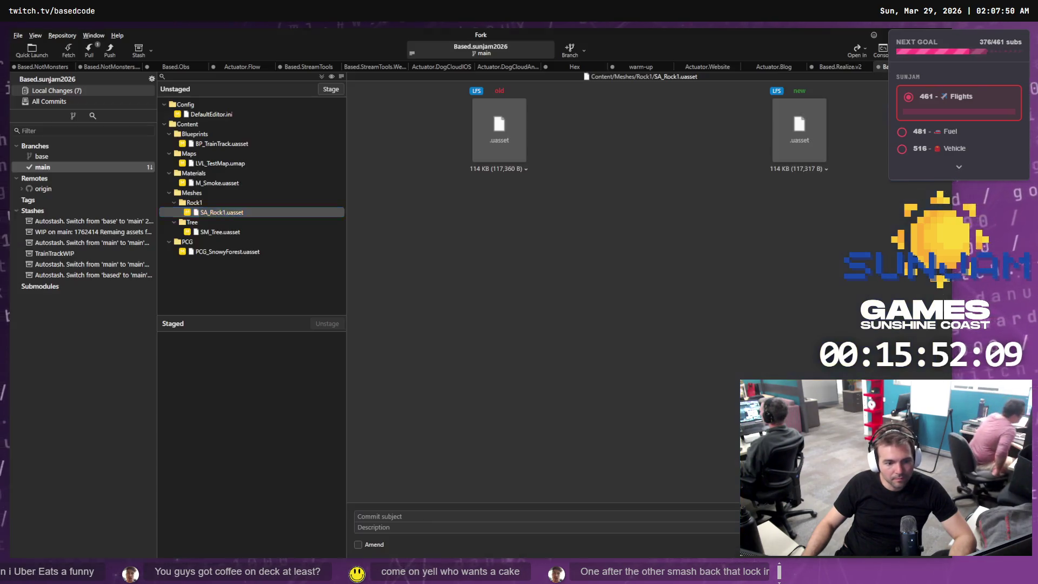
left_click(193, 250)
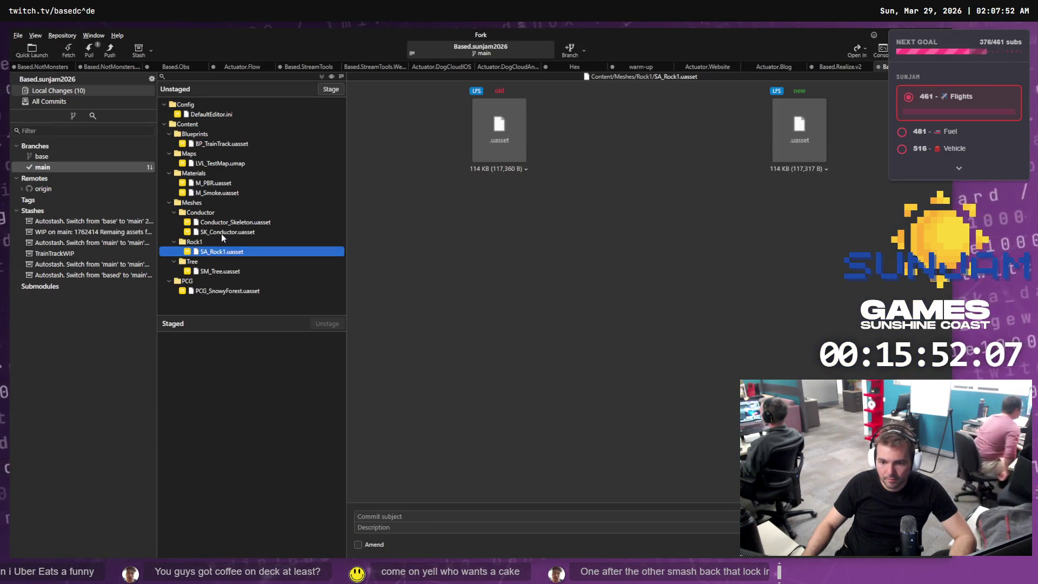
left_click(213, 419)
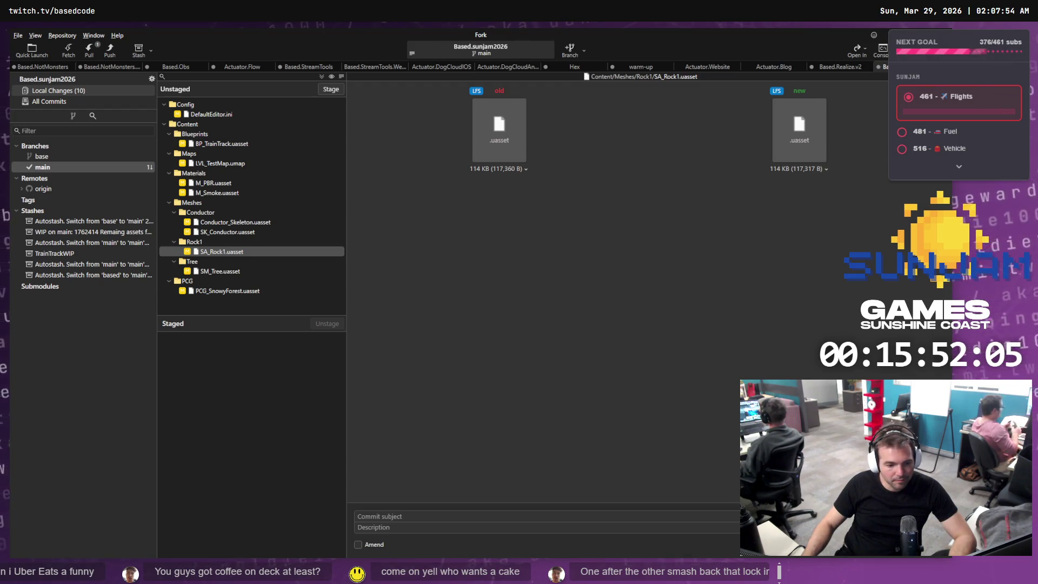
key("alt+Tab")
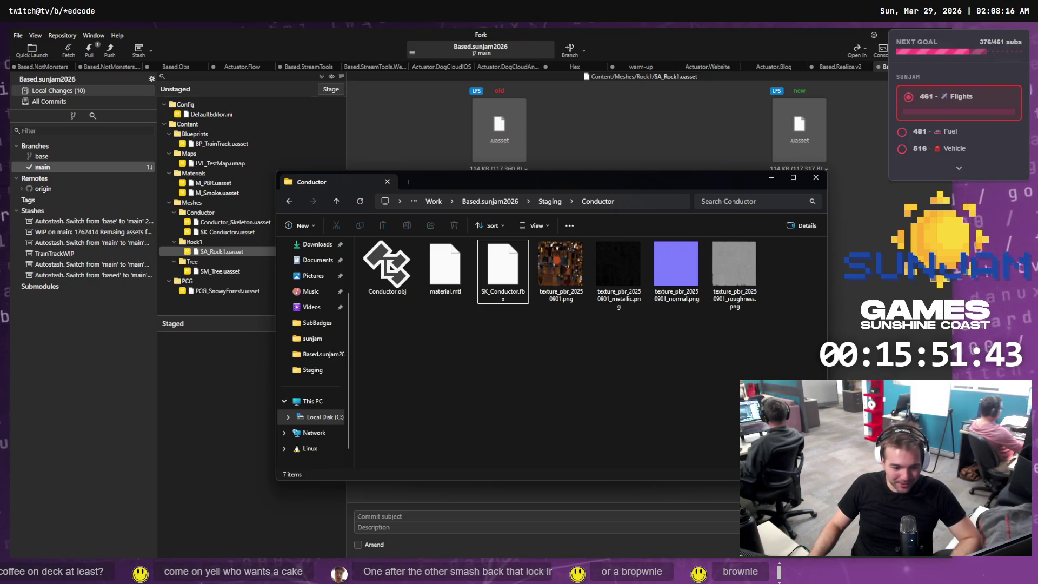
Reimport SK_Conductor.fbx by dragging it from Explorer onto the Conductor content folder
key("alt+Tab")
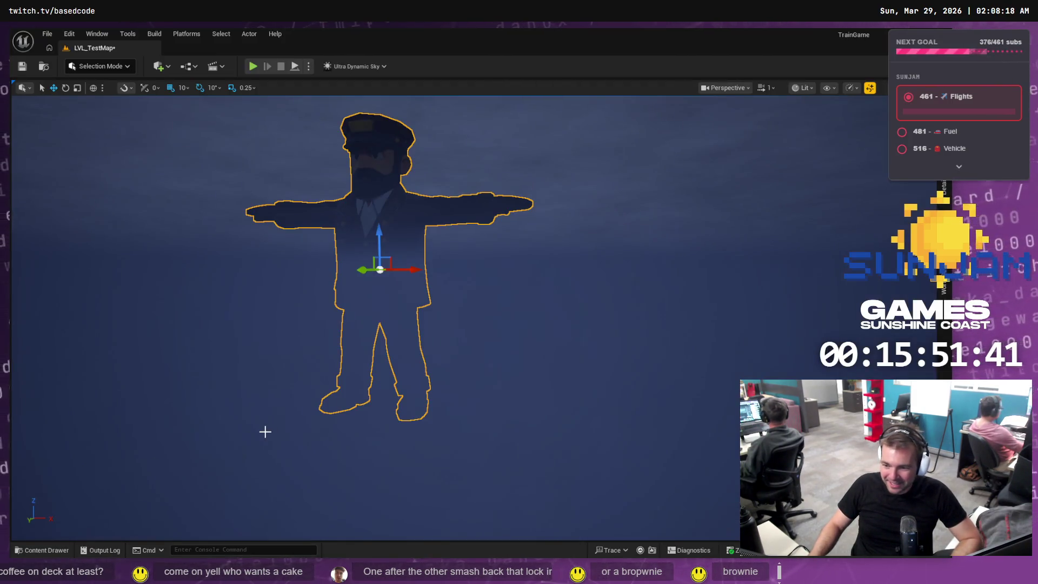
left_click(46, 550)
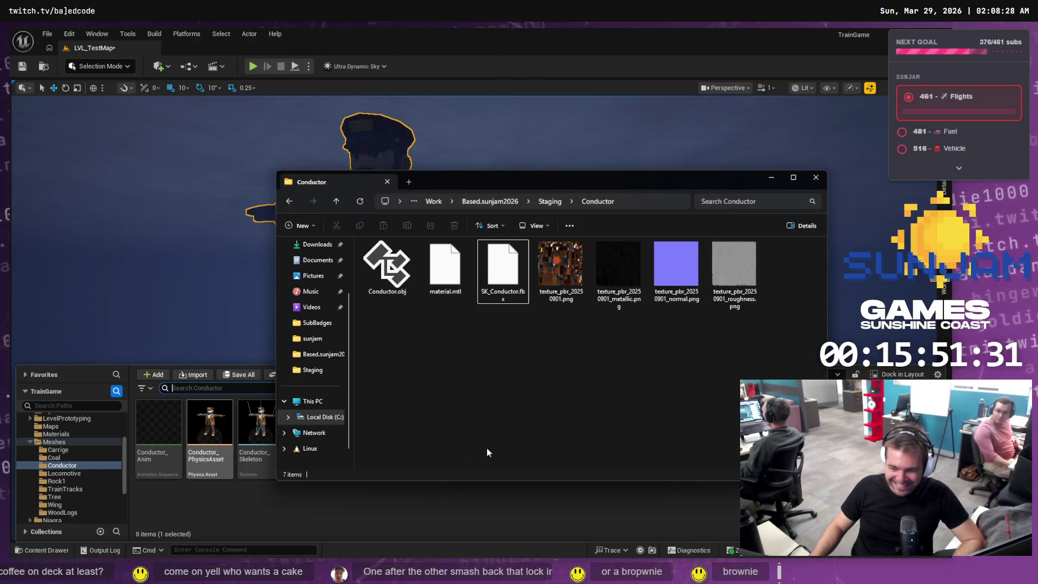
left_click(502, 289)
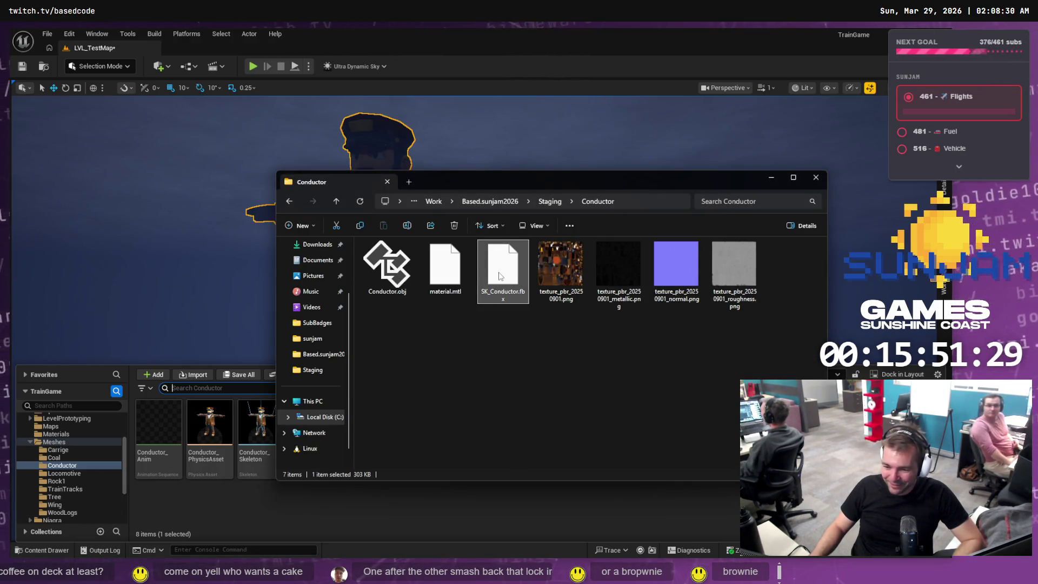
mouse_move(501, 280)
left_mouse_down()
mouse_move(314, 453)
mouse_move(245, 492)
left_mouse_up()
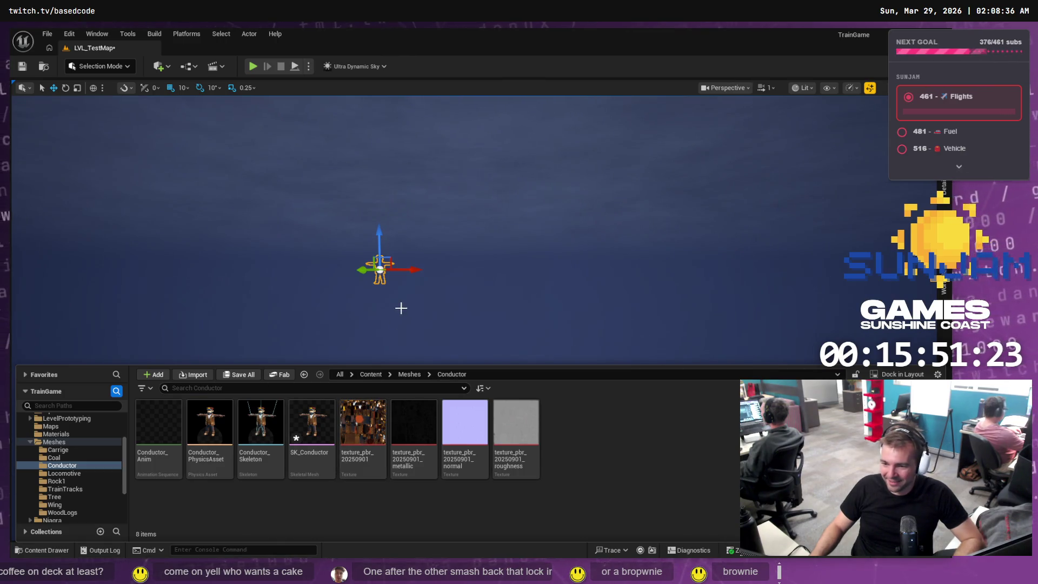
Frame and inspect the rescaled conductor in LVL_TestMap
left_click_drag(399, 307, 379, 306)
key("f")
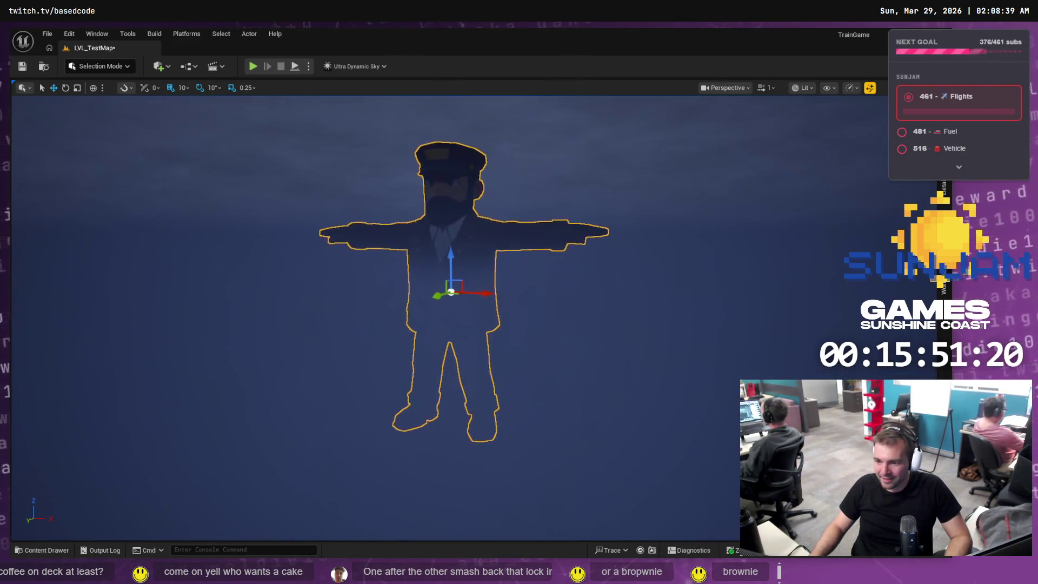
left_click_drag(234, 151, 234, 140)
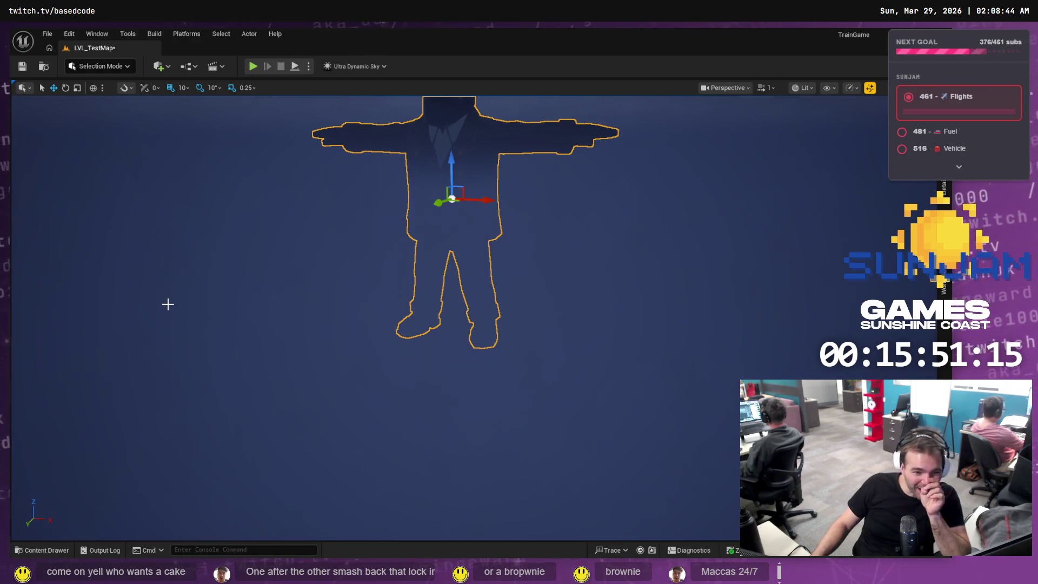
left_click(41, 552)
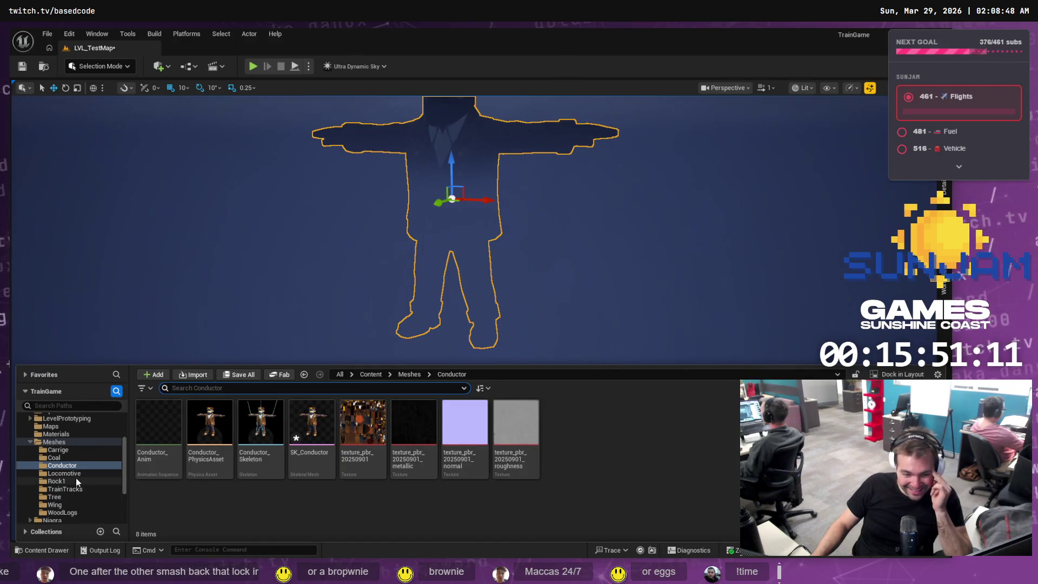
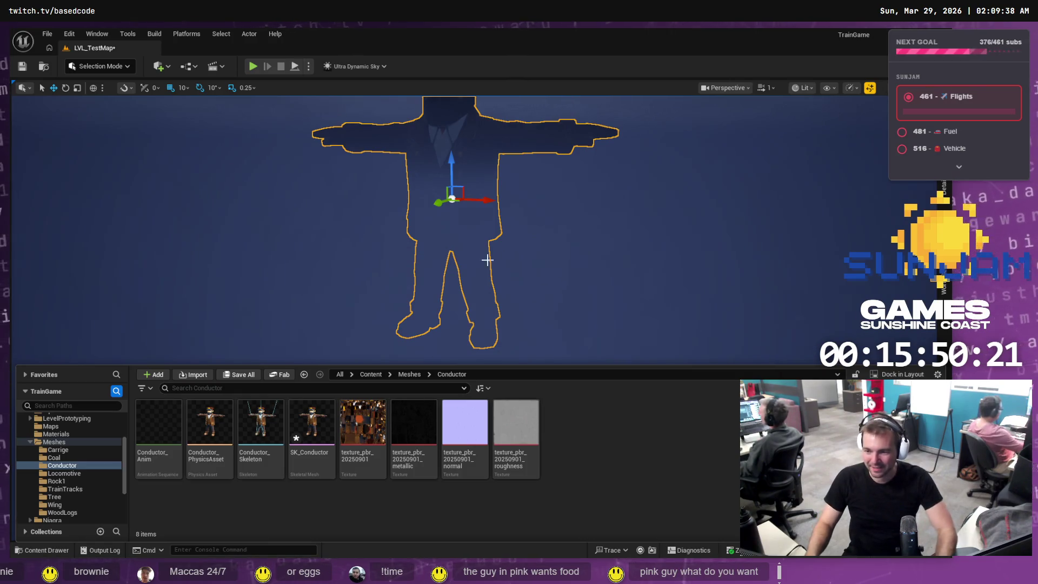
Switch past the staging Conductor folder to Blender, which holds the Mixamo-rigged Conductor mesh
key("alt+Tab")
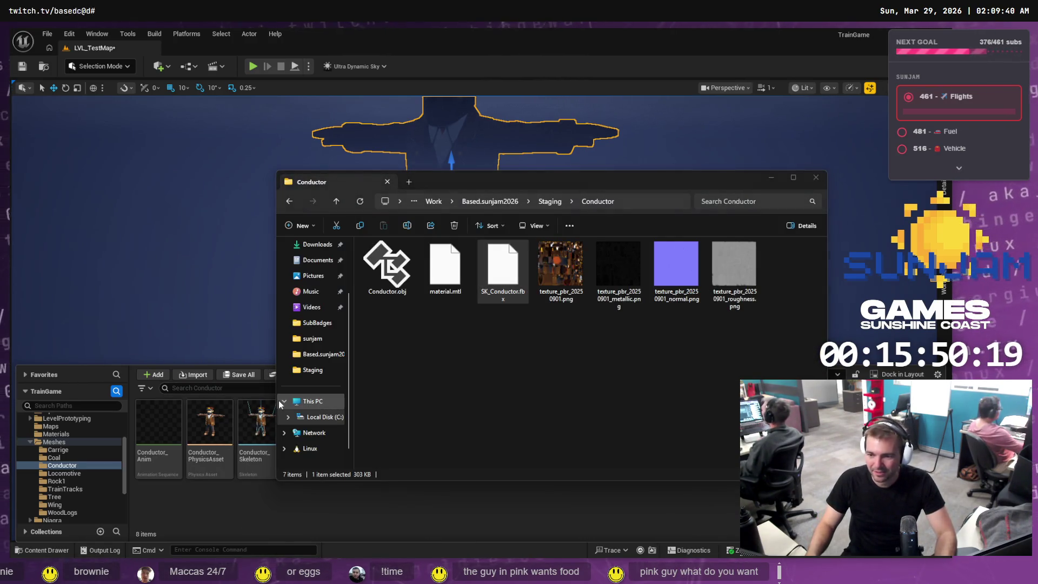
key("alt+Tab")
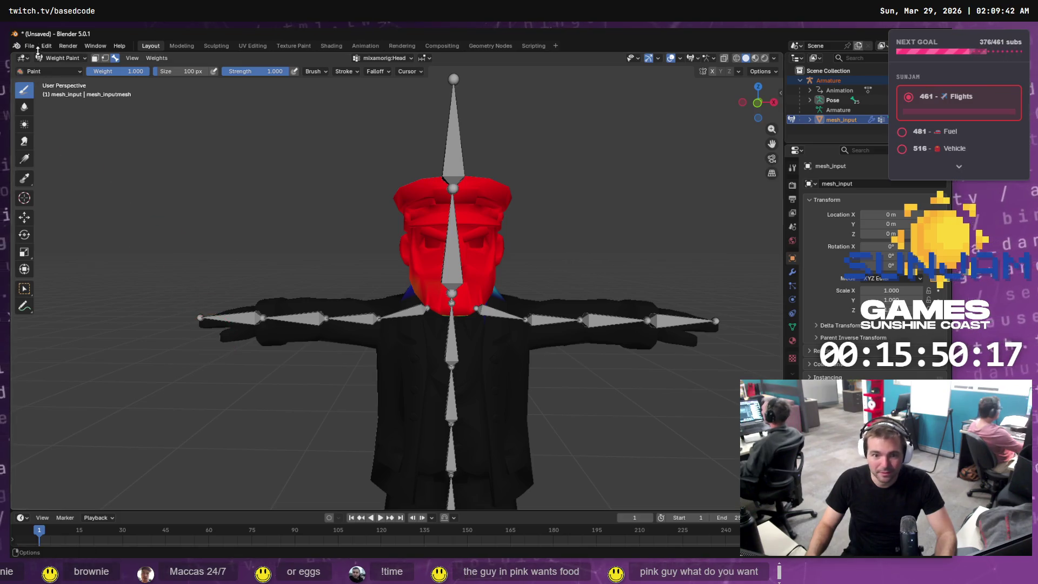
Export the conductor as FBX with scale 1, overwriting SK_Conductor.fbx
left_click(30, 46)
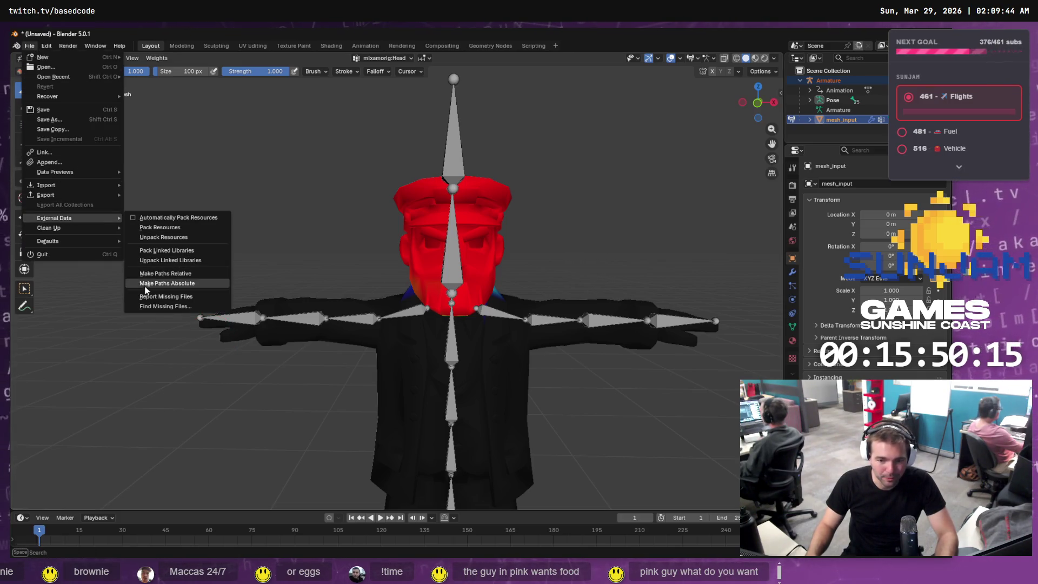
mouse_move(72, 200)
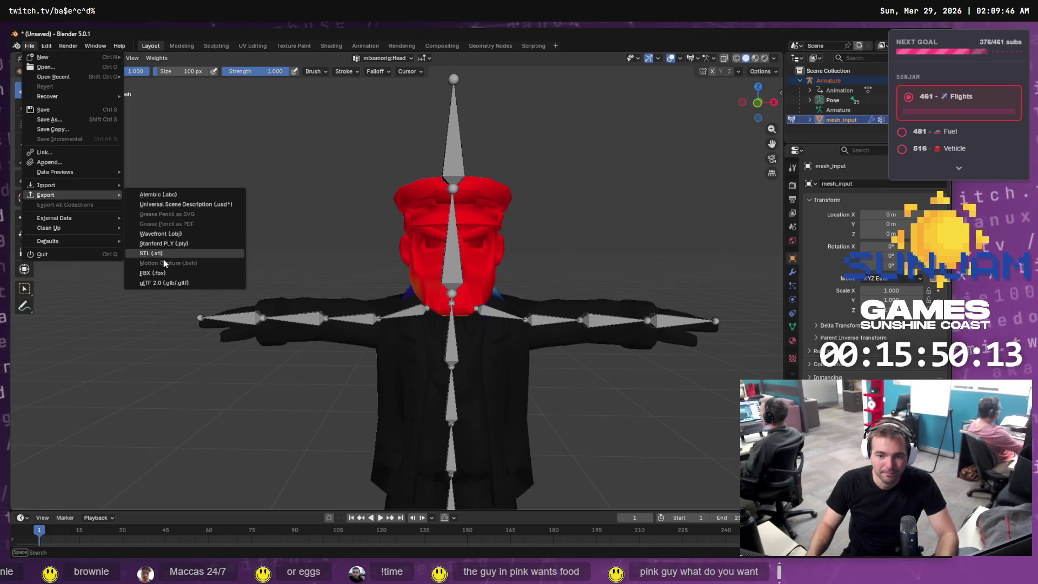
left_click(170, 273)
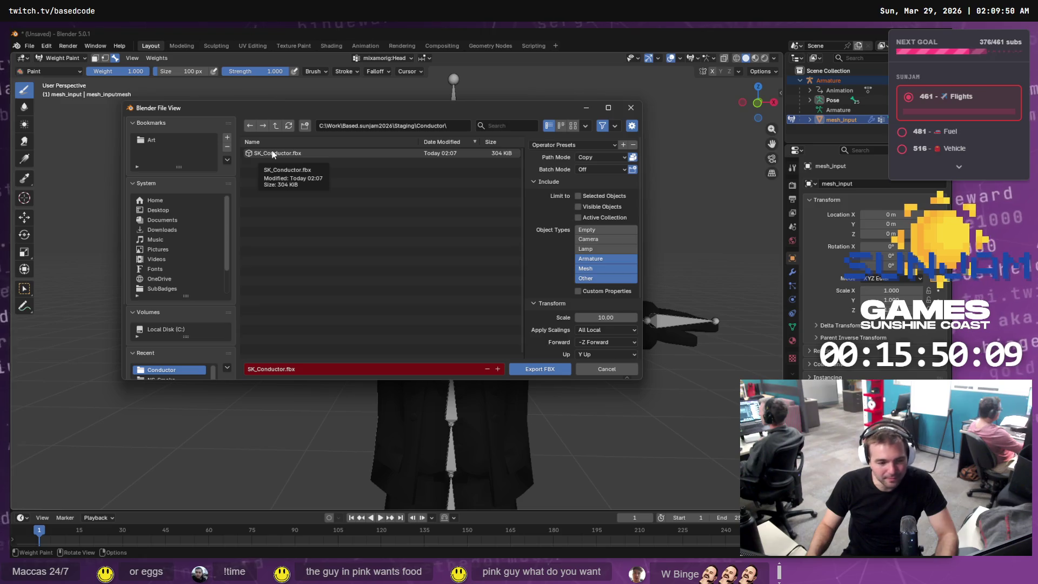
left_click(601, 316)
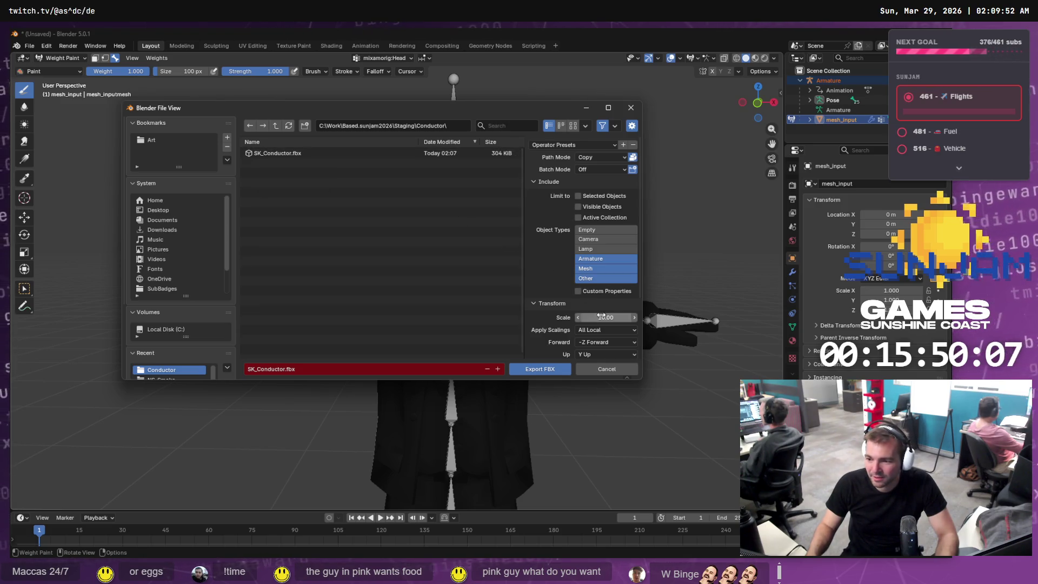
type("1")
double_click(282, 156)
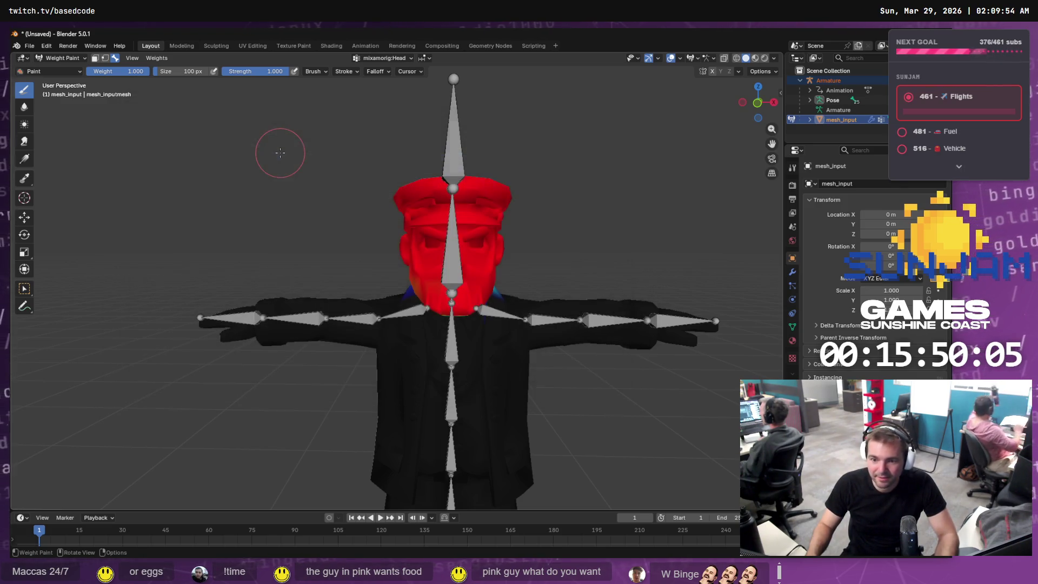
Cycle through the staging folder and Unreal over to the Fork git client
key("alt+Tab")
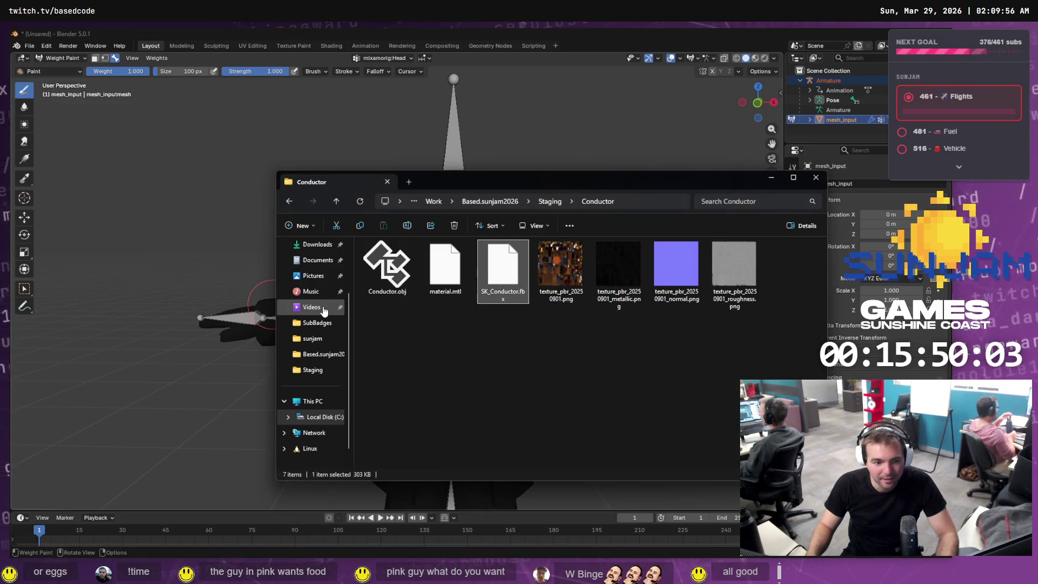
key("alt+Tab")
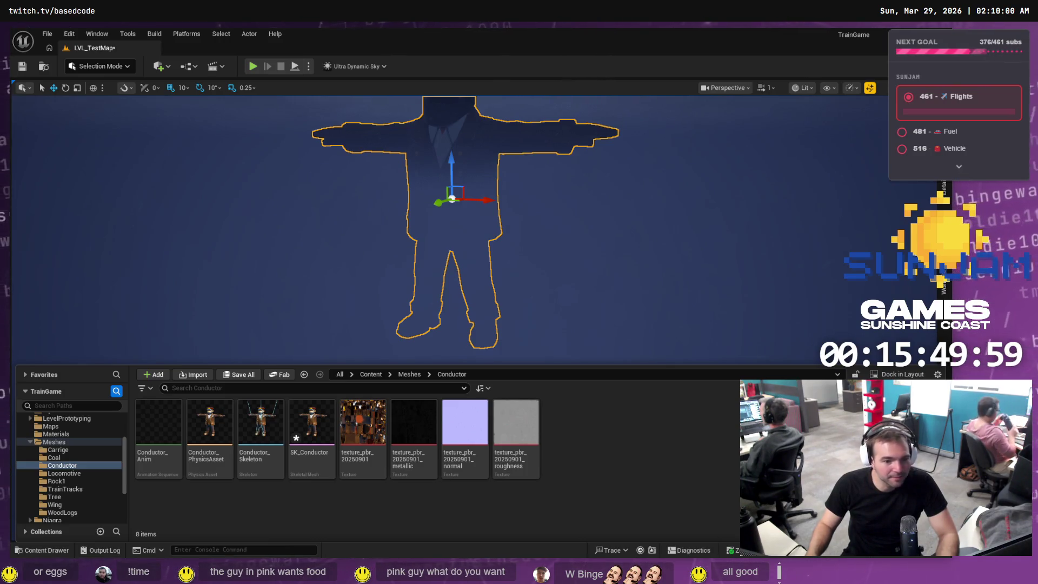
key("alt+Tab")
Inspect the unstaged SK_Conductor.uasset diff, which drops from 902 KB to 897 KB
right_click(229, 254)
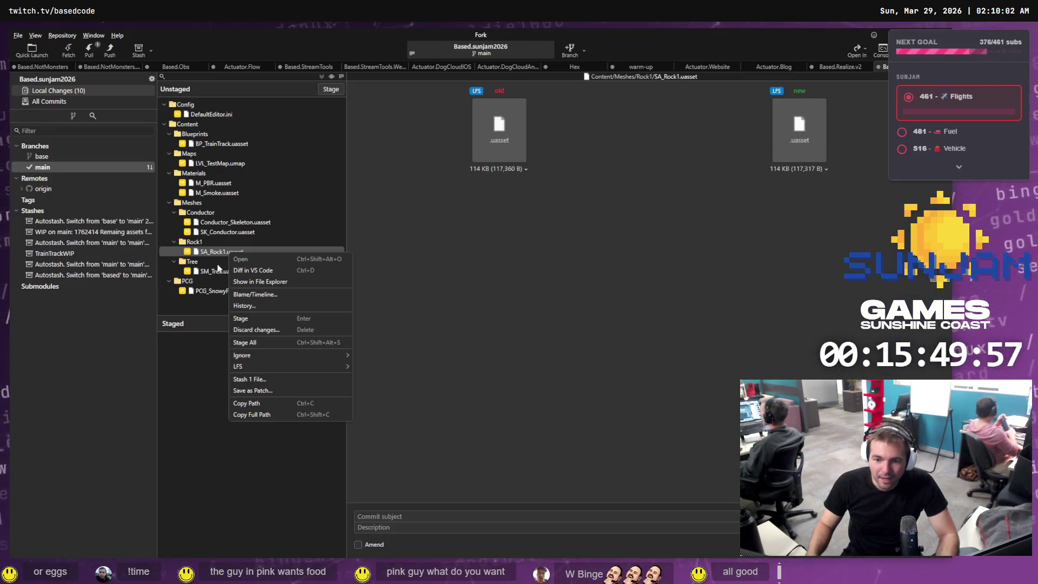
left_click(227, 182)
left_click(231, 232)
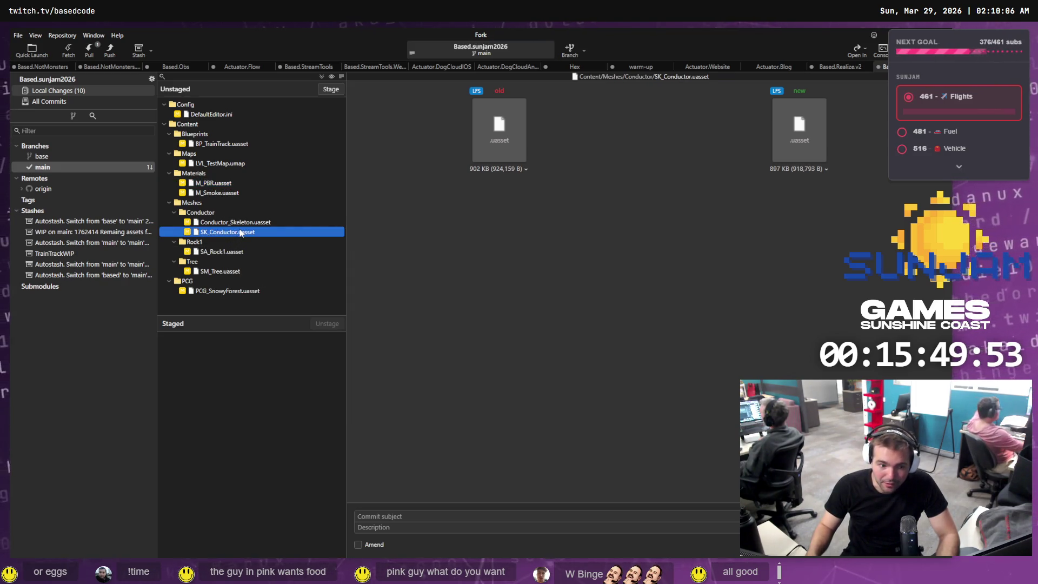
right_click(246, 233)
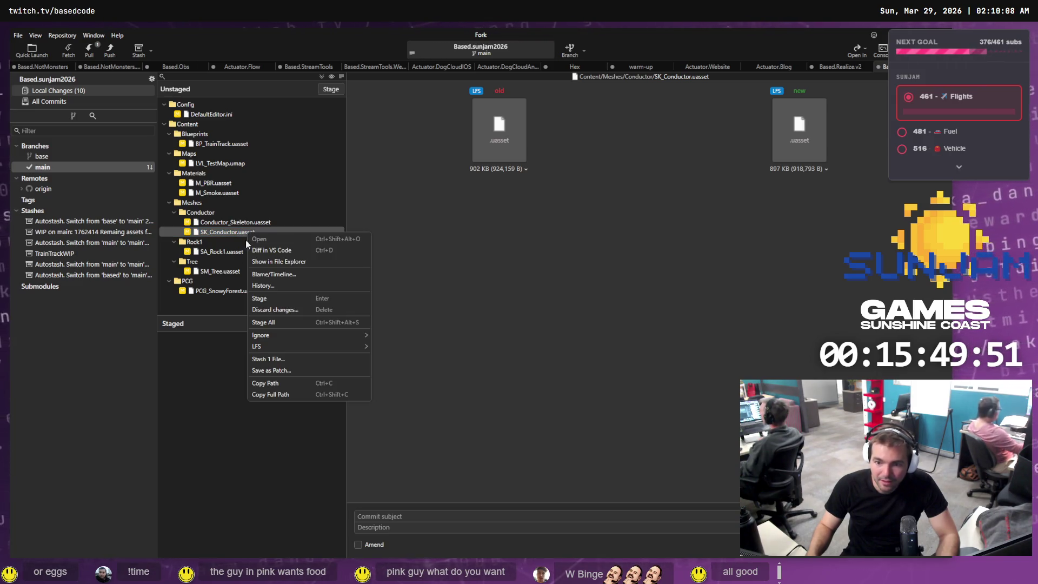
key("alt+Tab")
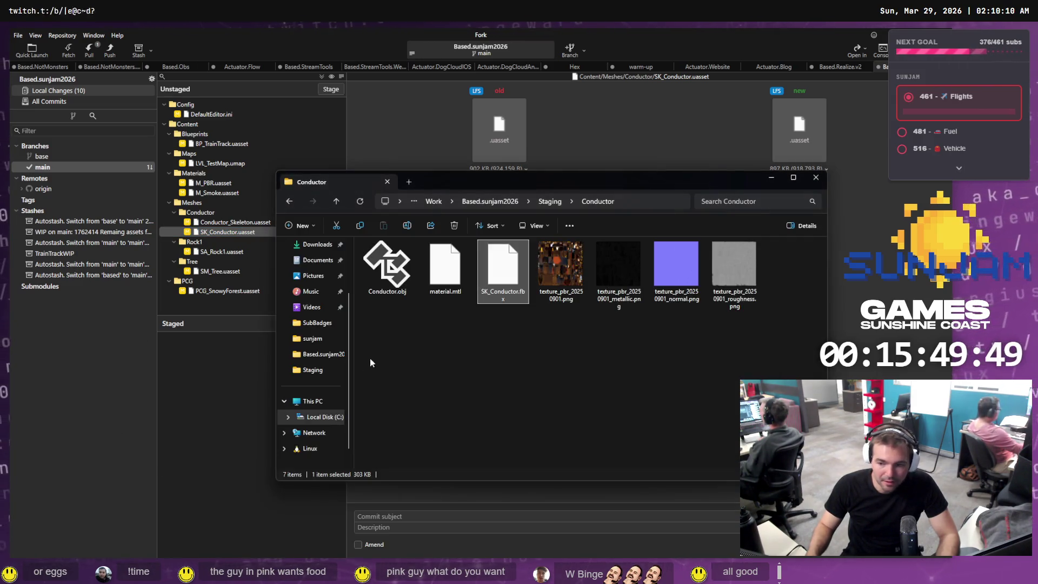
Return to Unreal and refresh the view by switching among the Coal, Carrige and Conductor mesh folders
key("alt+Tab")
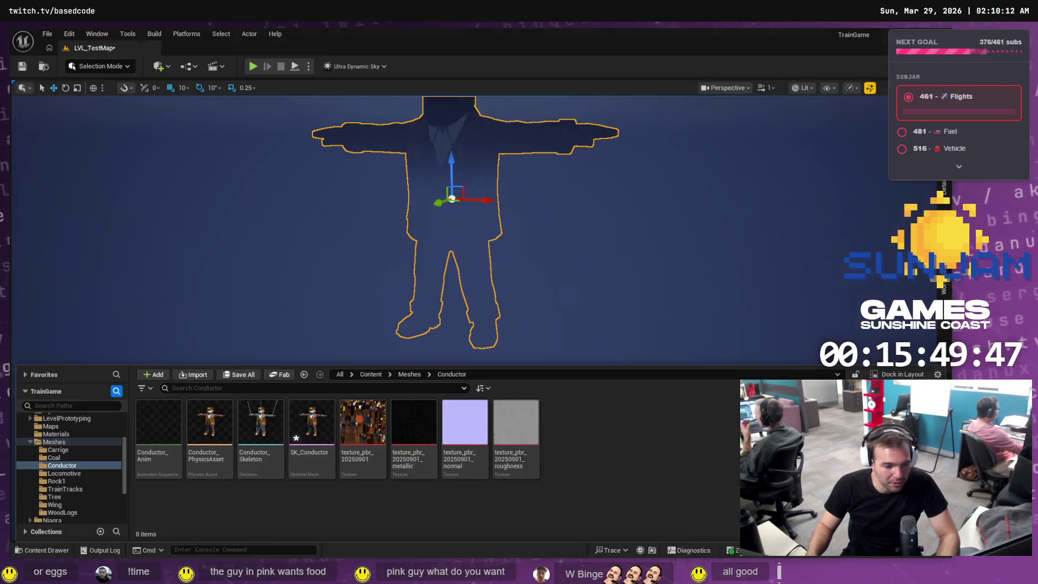
key("alt+Tab")
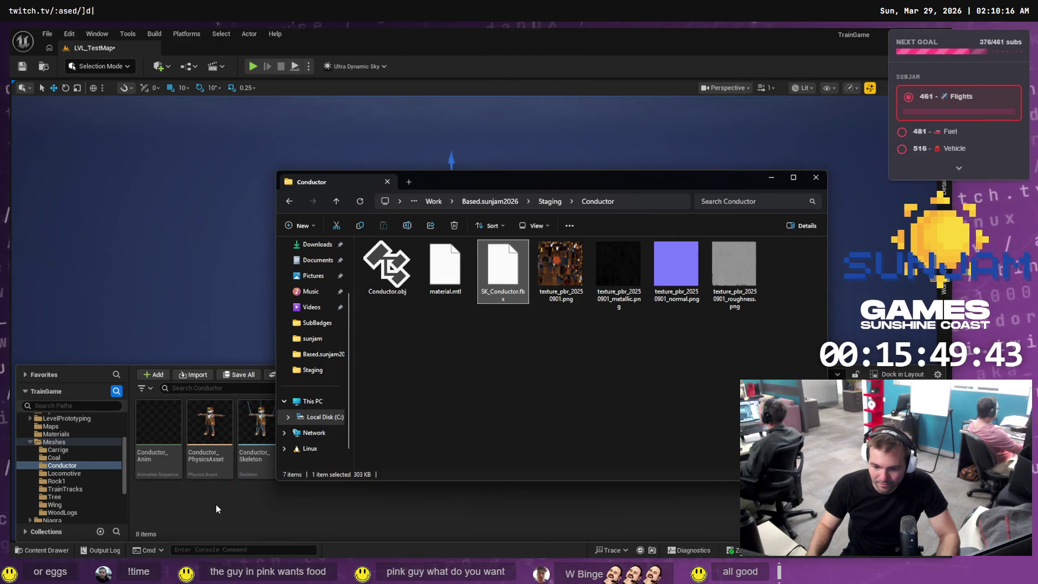
key("alt+Tab")
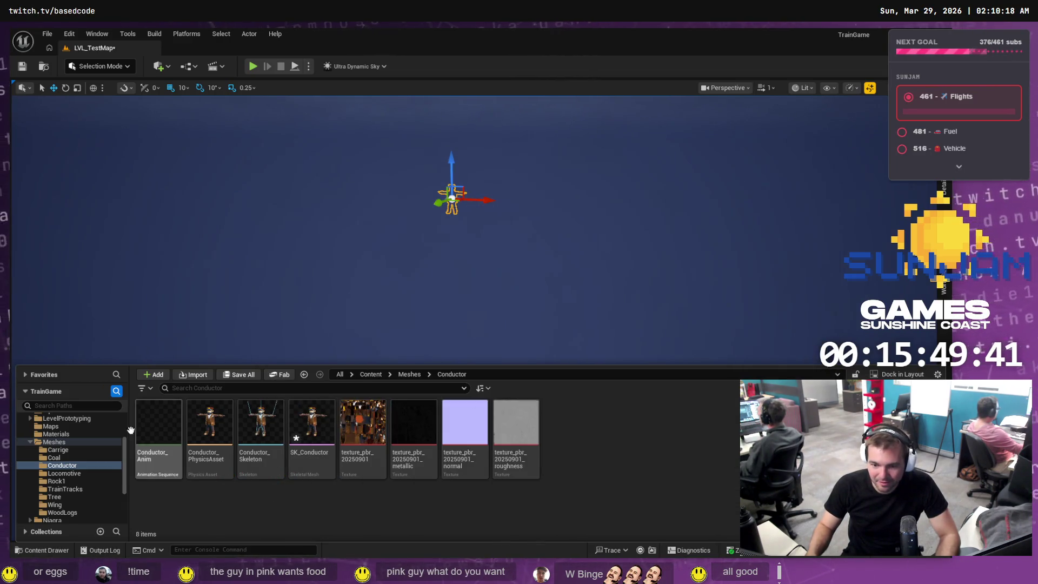
left_click(54, 457)
left_click(58, 450)
left_click(62, 465)
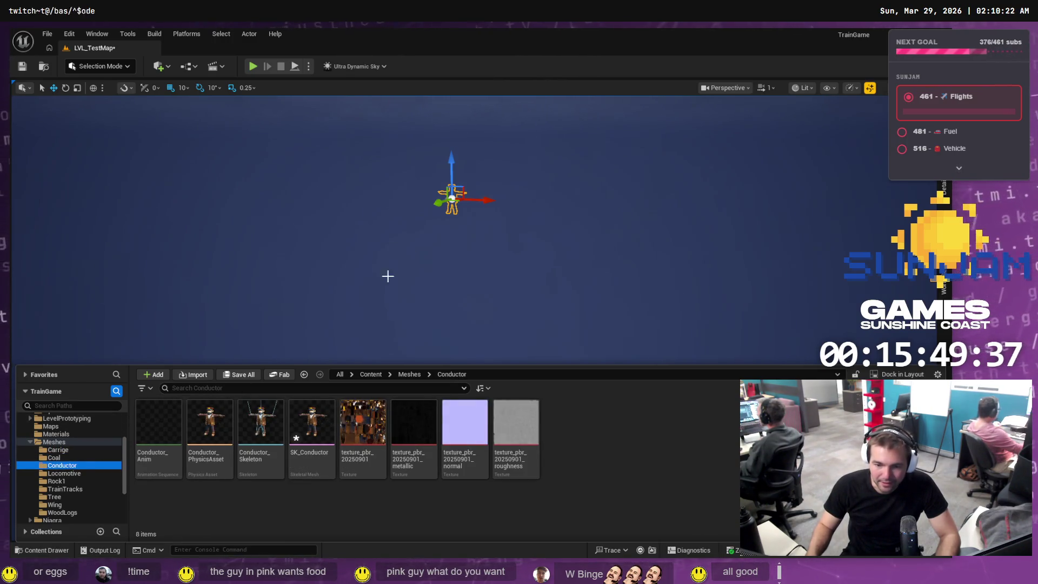
Frame MoonTarget, then SA_Rock and the now-smaller SK_Conductor beside the train tracks
left_click(494, 193)
key("f")
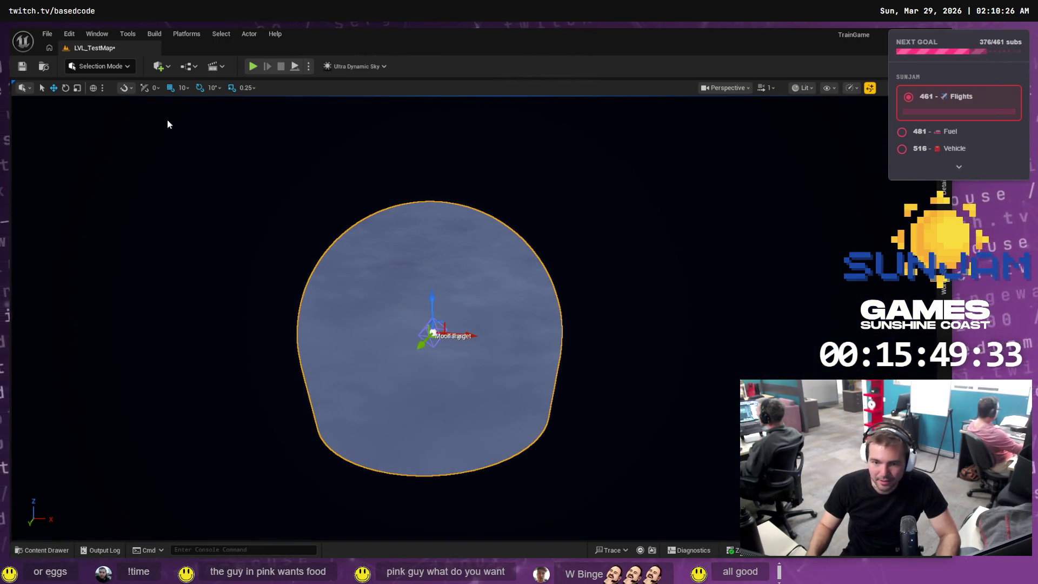
left_click(944, 283)
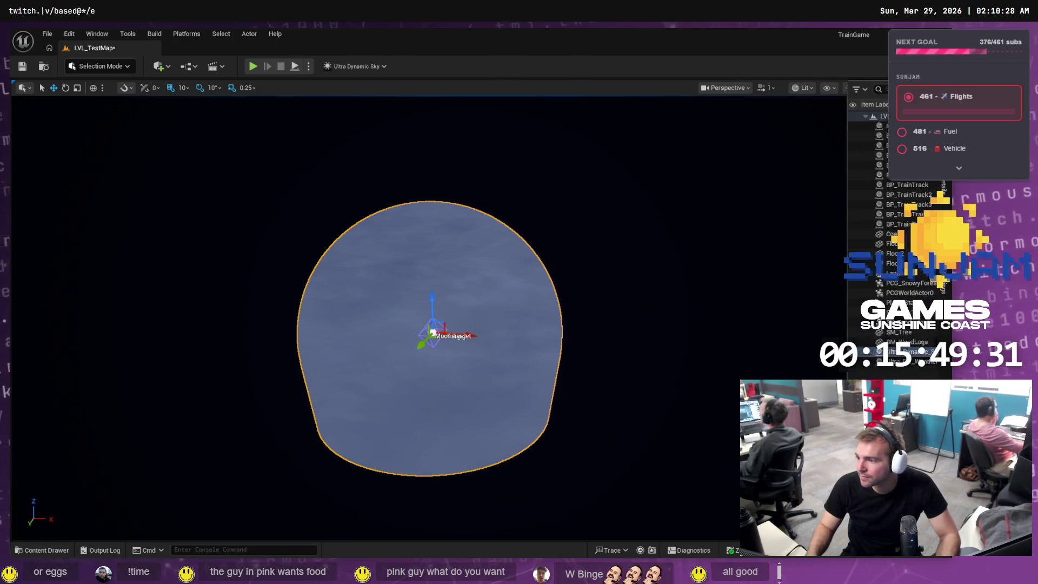
double_click(851, 312)
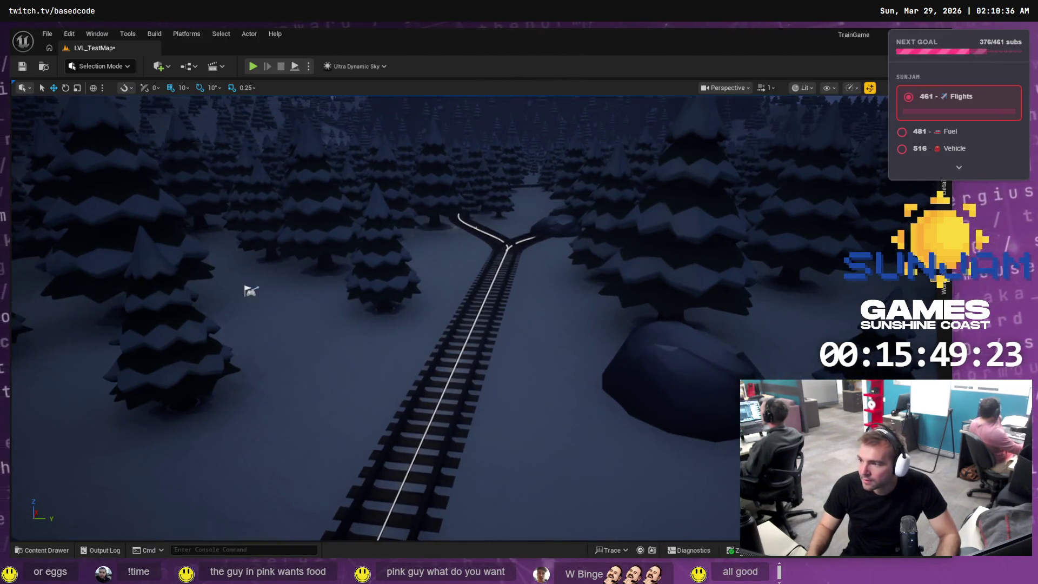
left_click(943, 273)
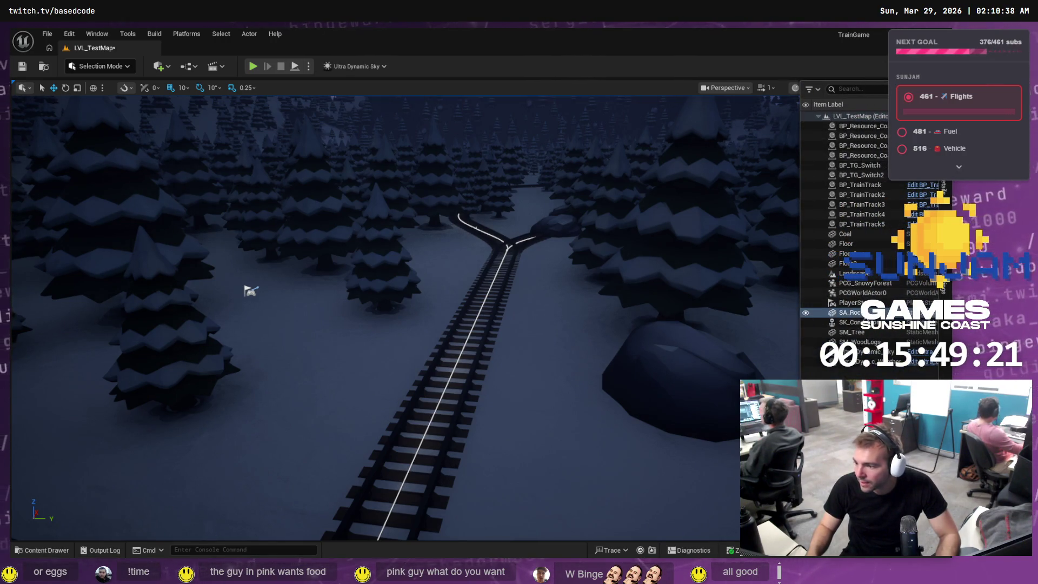
left_click(848, 322)
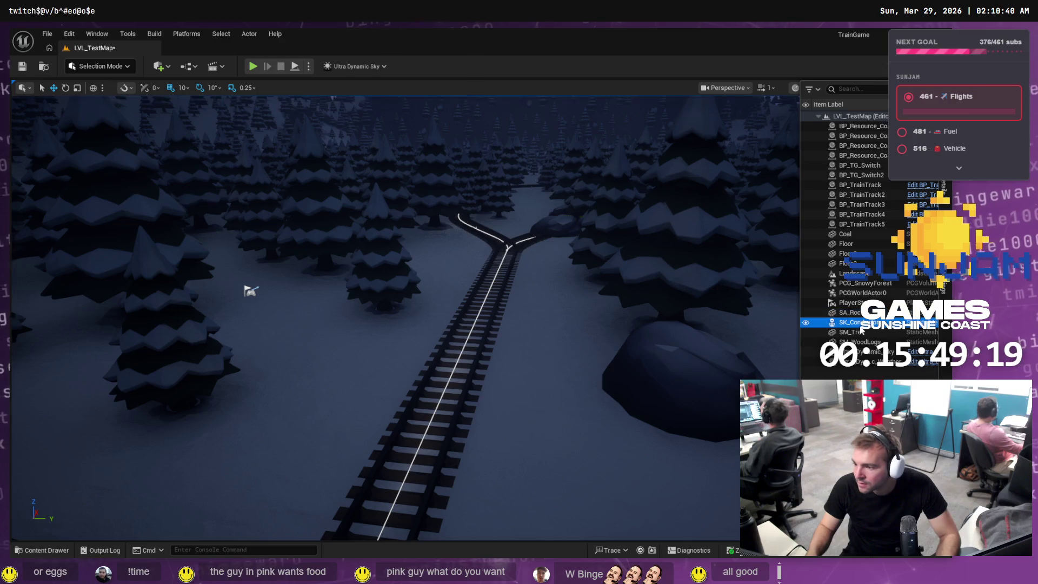
key("f")
mouse_move(630, 246)
left_mouse_down()
mouse_move(546, 249)
mouse_move(608, 243)
left_mouse_up()
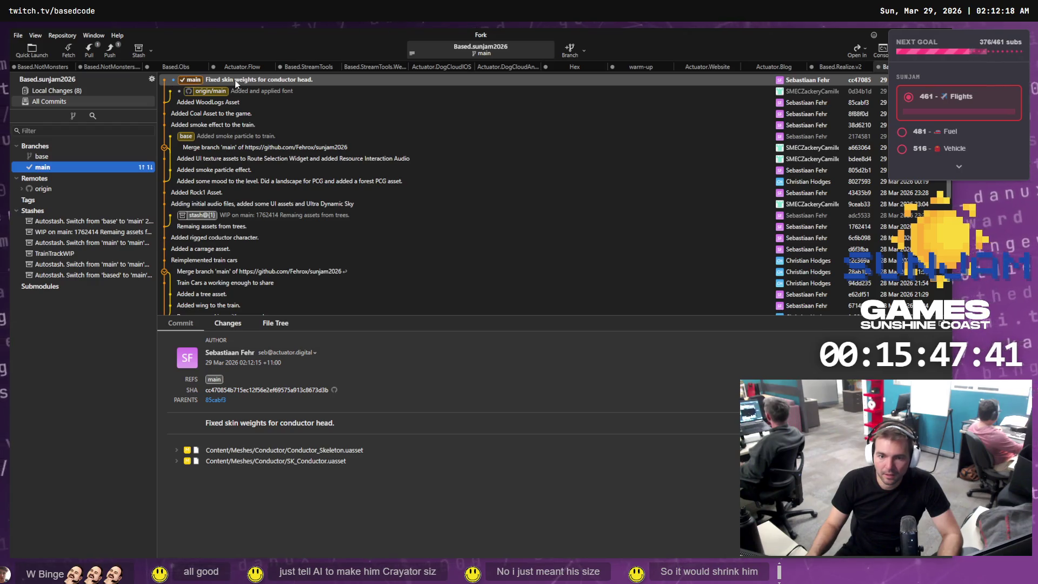
Create a branch named base_ at the top commit
right_click(240, 83)
left_click(261, 101)
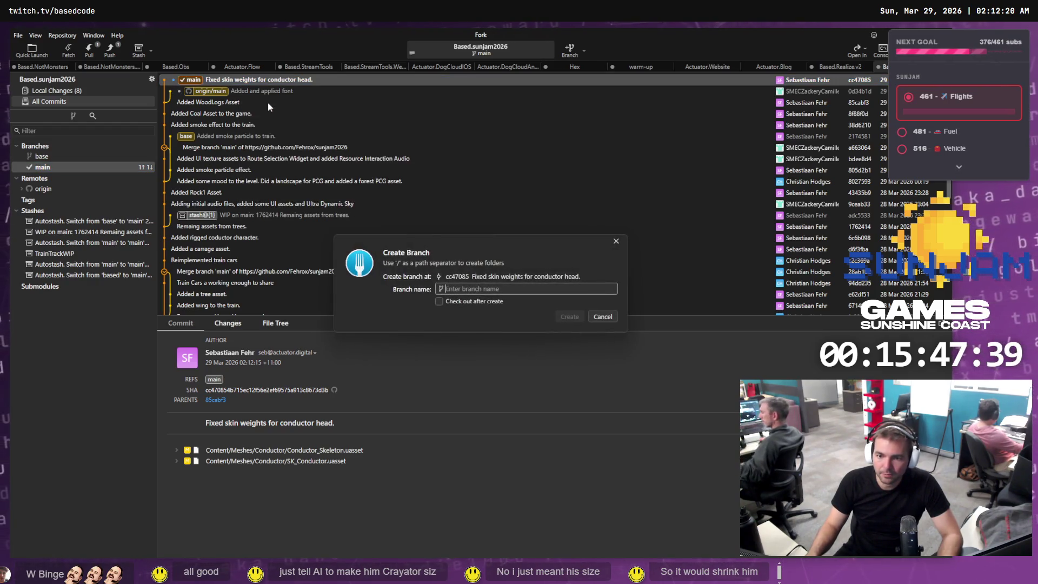
type("base")
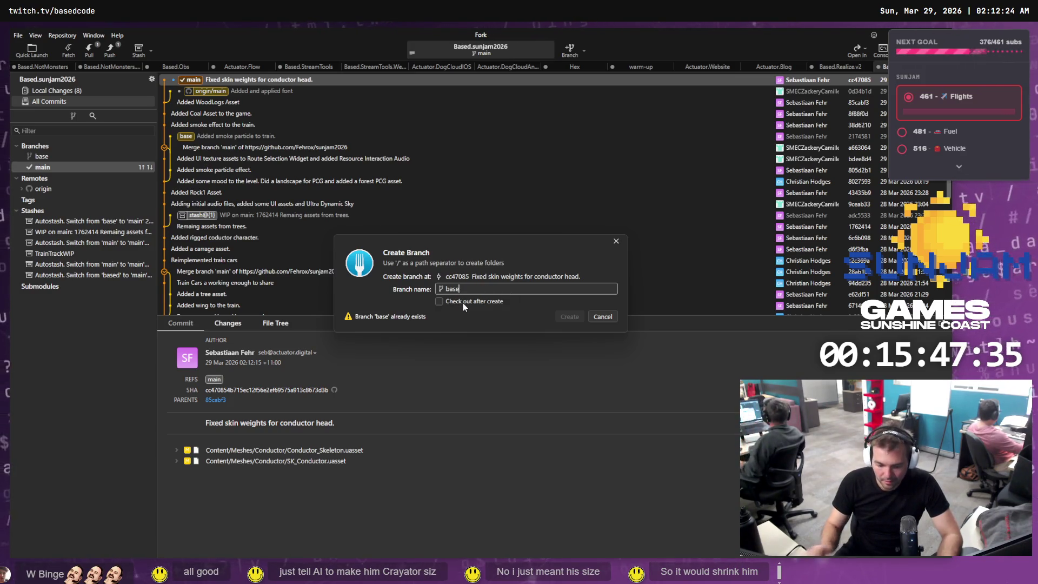
type("_")
key("Return")
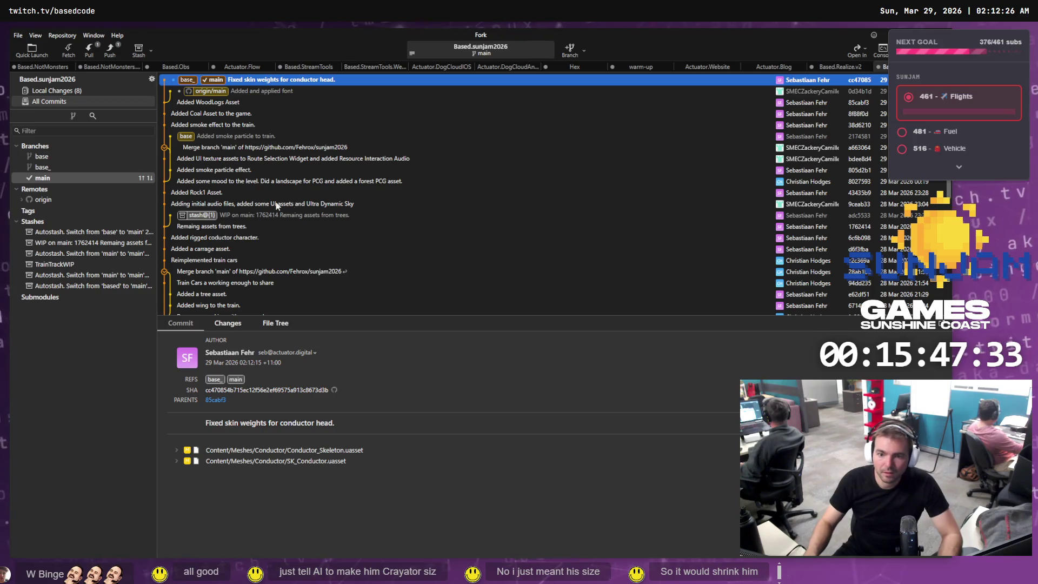
Delete the base branch and check out base_ instead
right_click(186, 138)
mouse_move(254, 140)
left_click(378, 229)
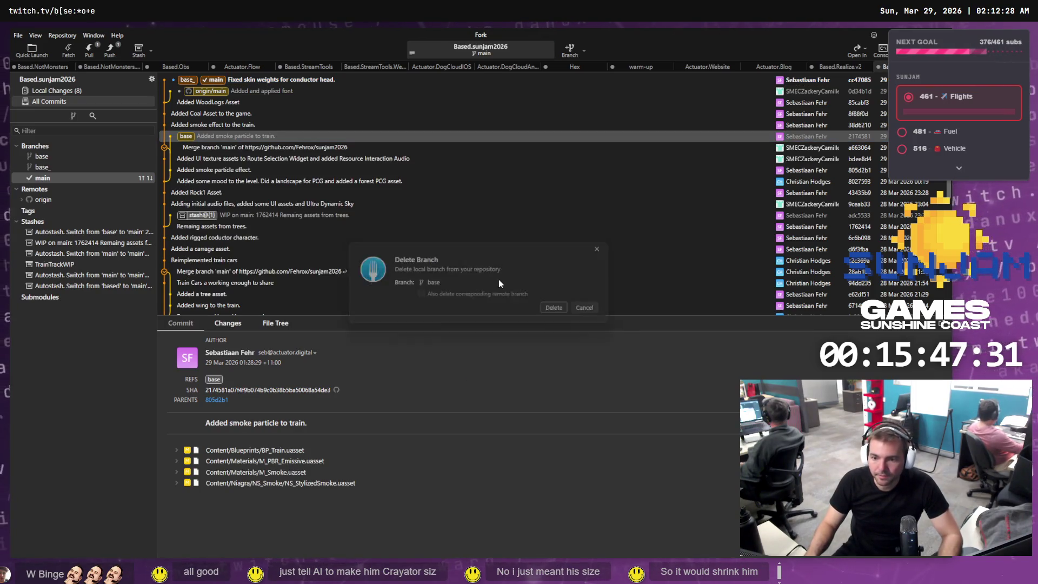
left_click(561, 311)
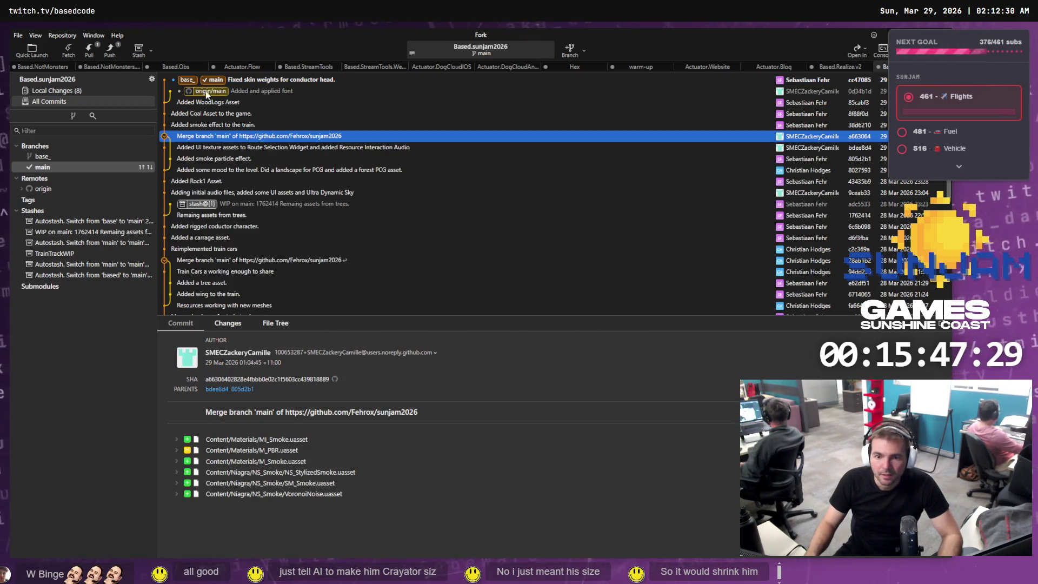
left_click(183, 81)
double_click(186, 81)
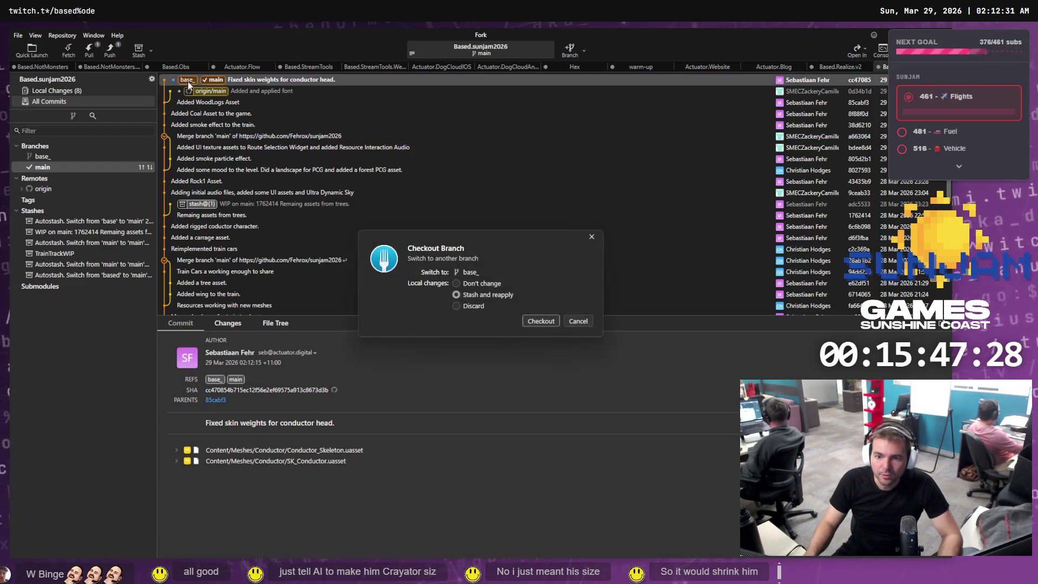
left_click(534, 320)
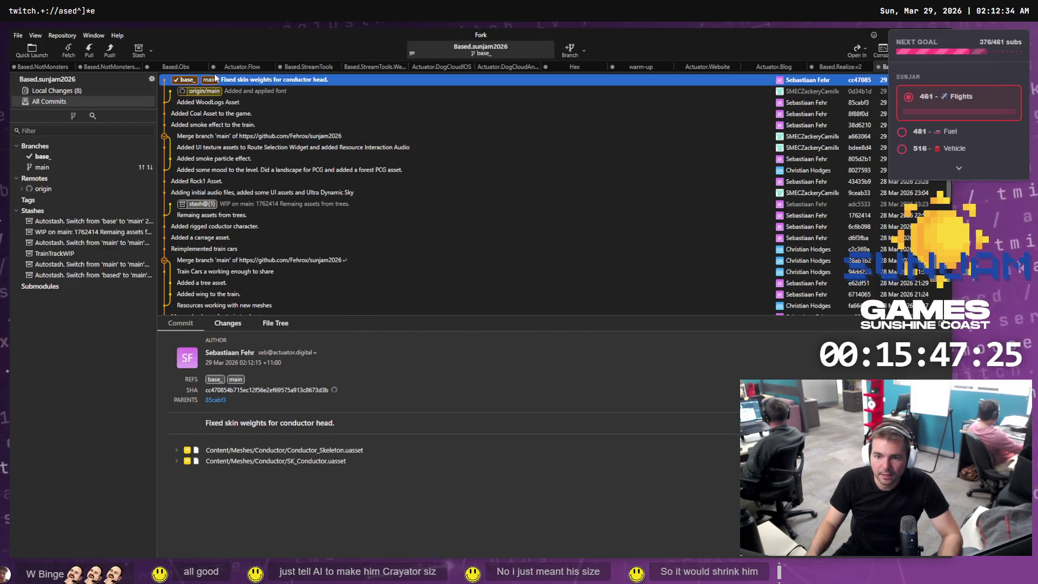
Delete local main and recreate it tracking origin/main
right_click(47, 167)
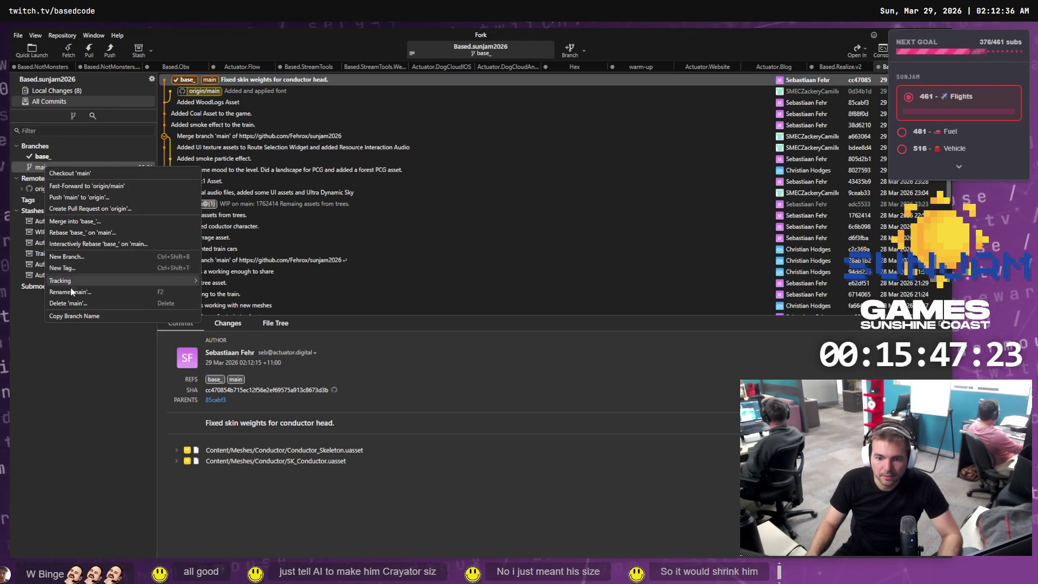
left_click(69, 303)
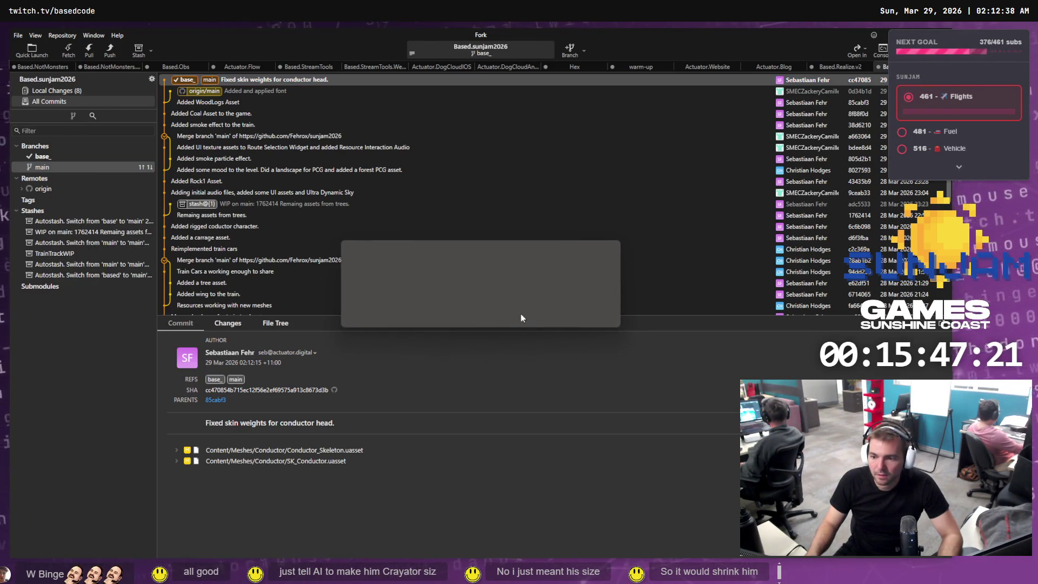
left_click(557, 321)
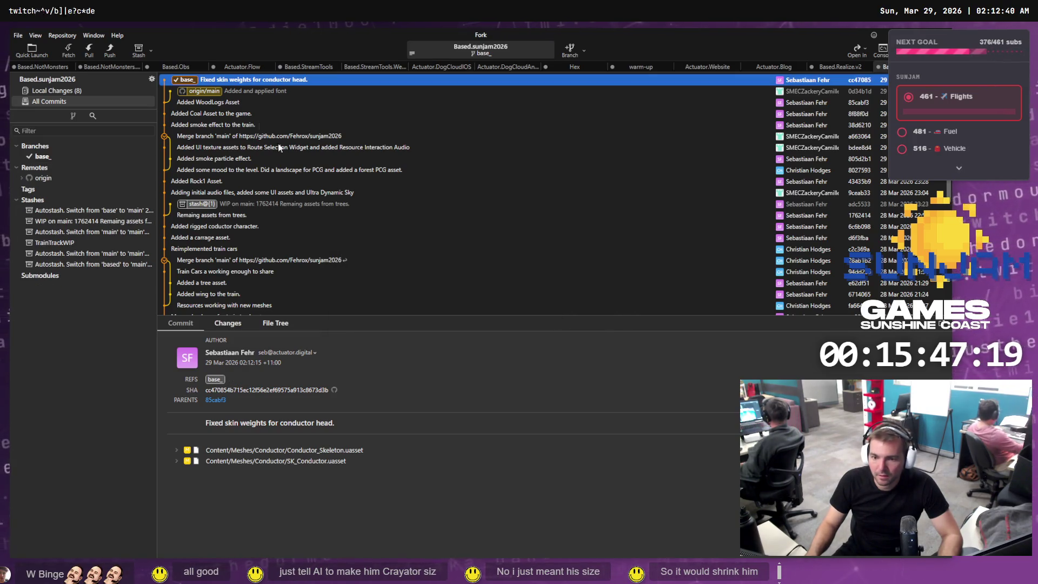
double_click(199, 92)
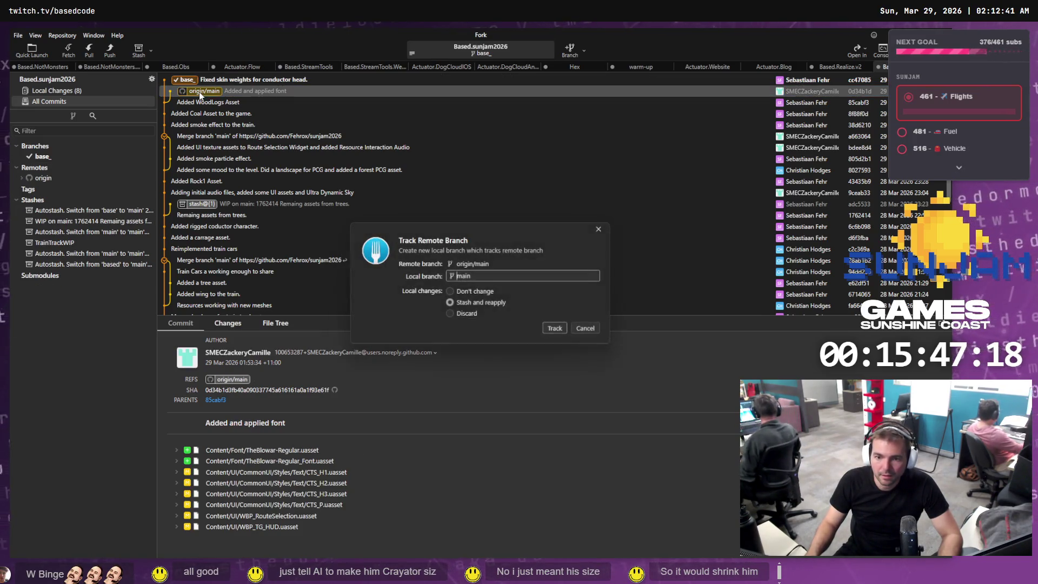
left_click(556, 330)
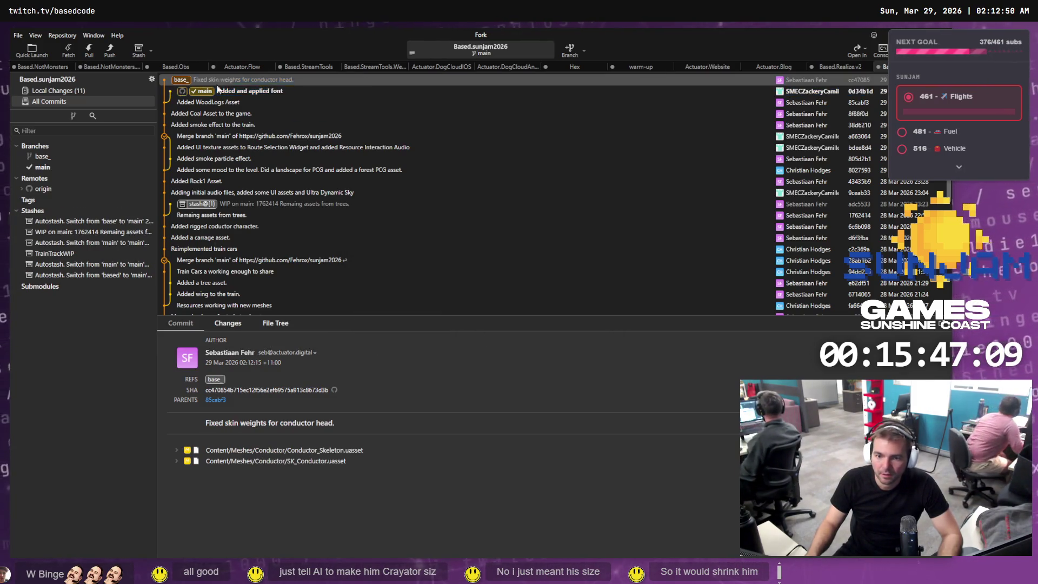
Check out the main commit, stashing and reapplying local changes
right_click(218, 89)
left_click(276, 167)
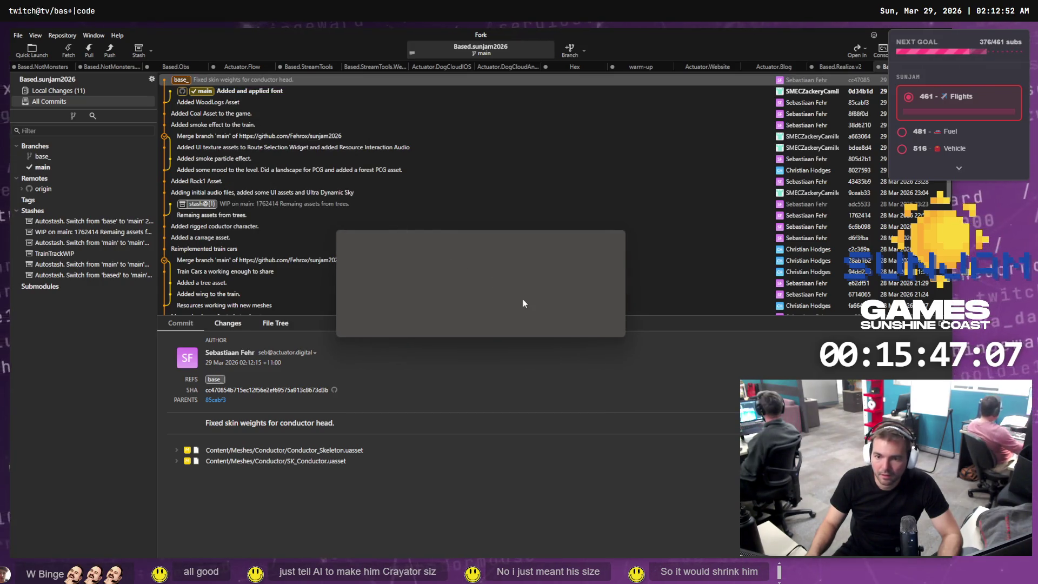
left_click(565, 324)
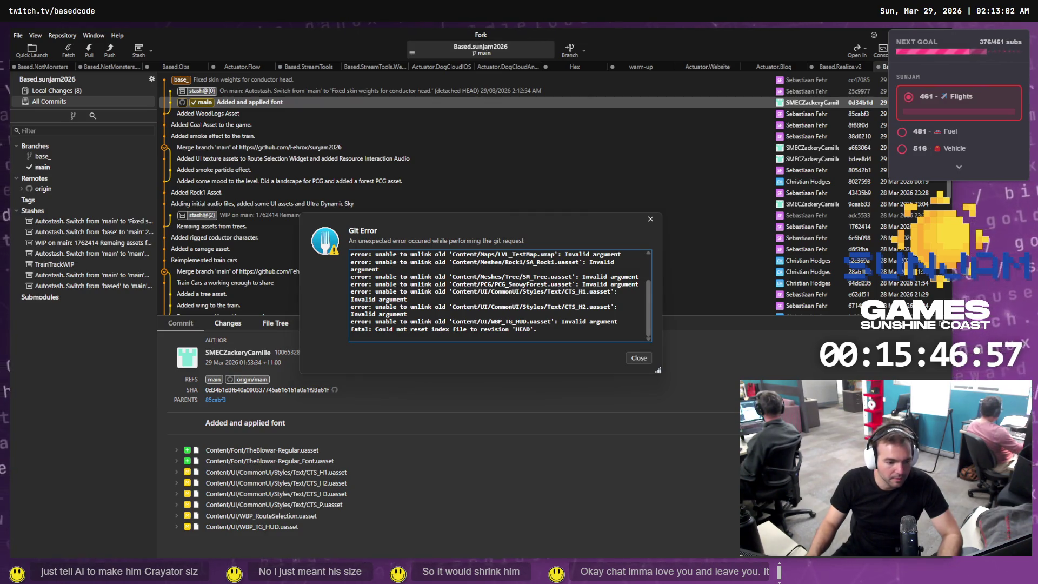
Back in Unreal, save LVL_TestMap and SK_Conductor with Save Selected
key("alt+Tab")
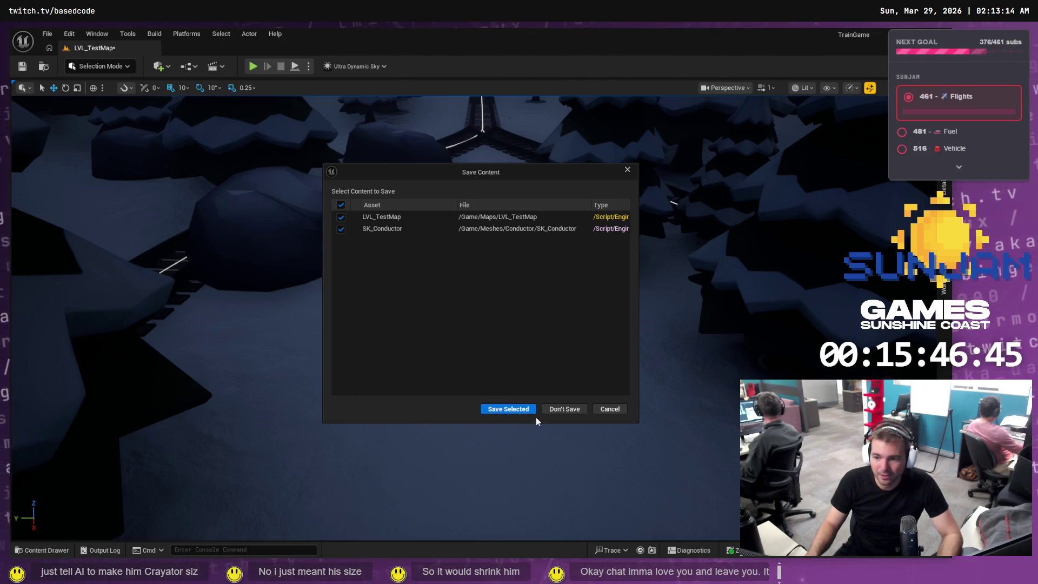
left_click(511, 411)
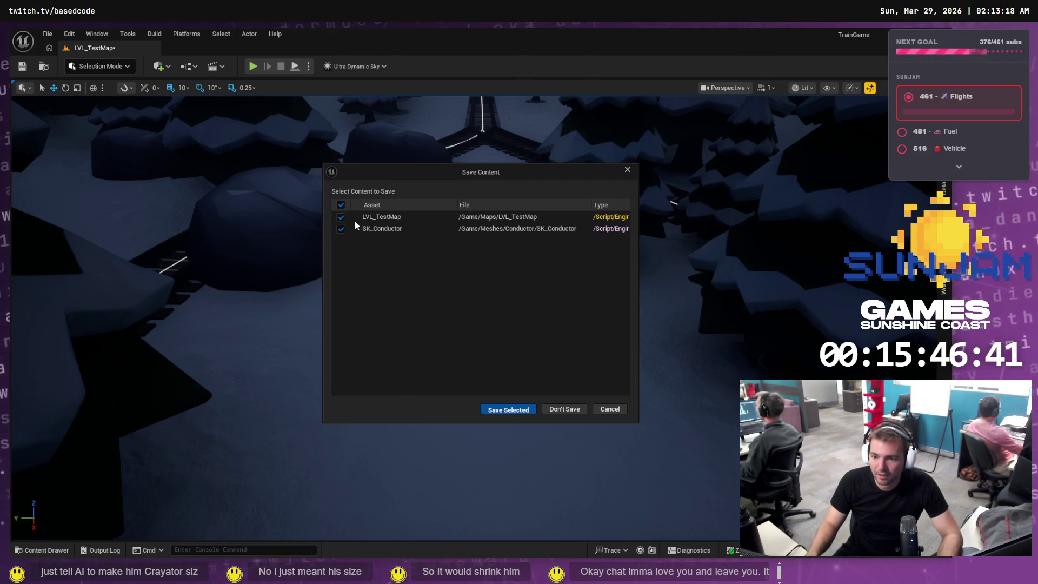
Close the Git error, review the 8 local changes, then select the base_ commit in All Commits
left_click(510, 409)
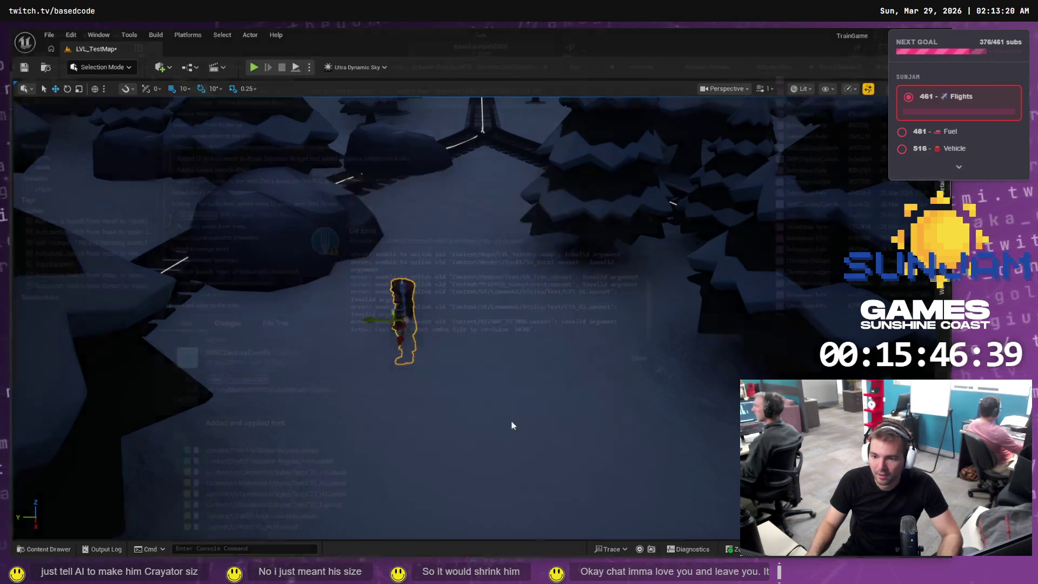
left_click(638, 358)
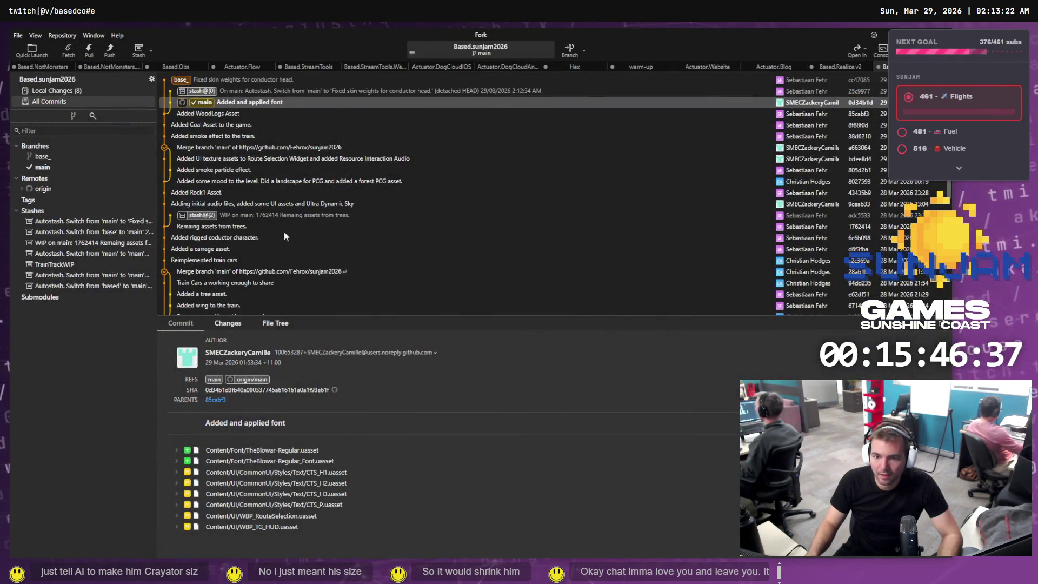
left_click(92, 92)
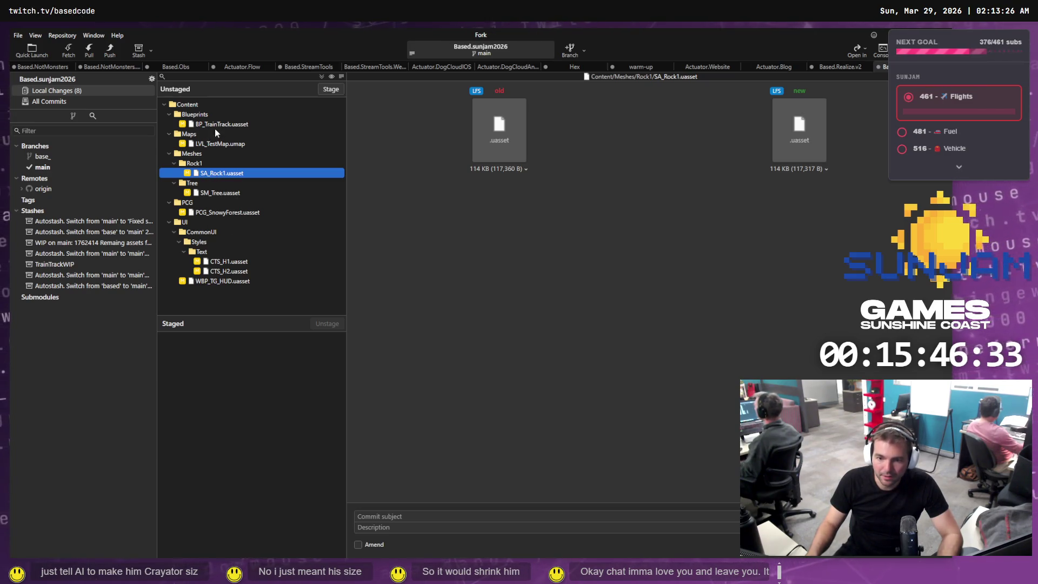
left_click(54, 103)
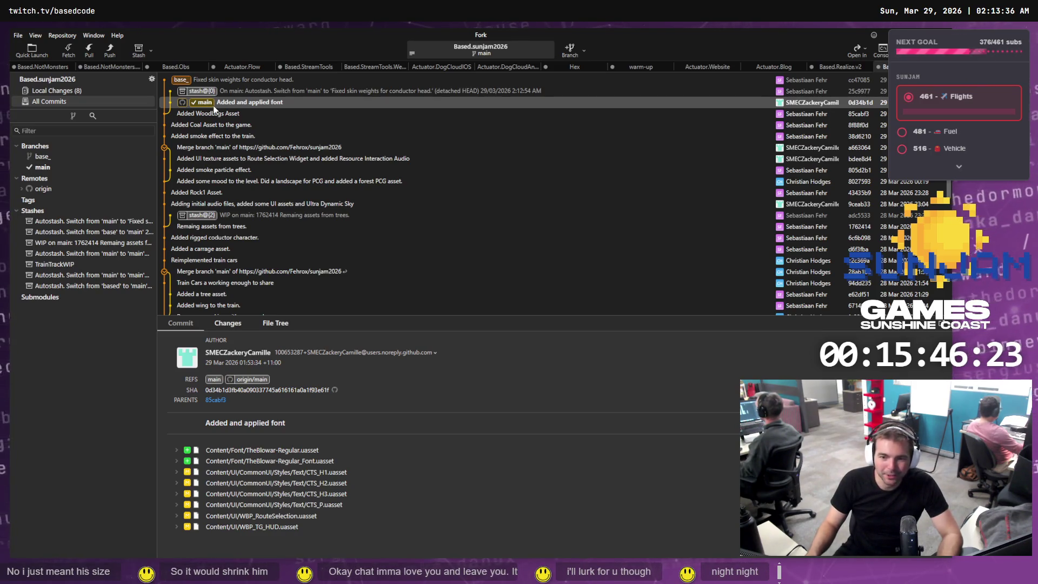
left_click(191, 81)
left_click(198, 102)
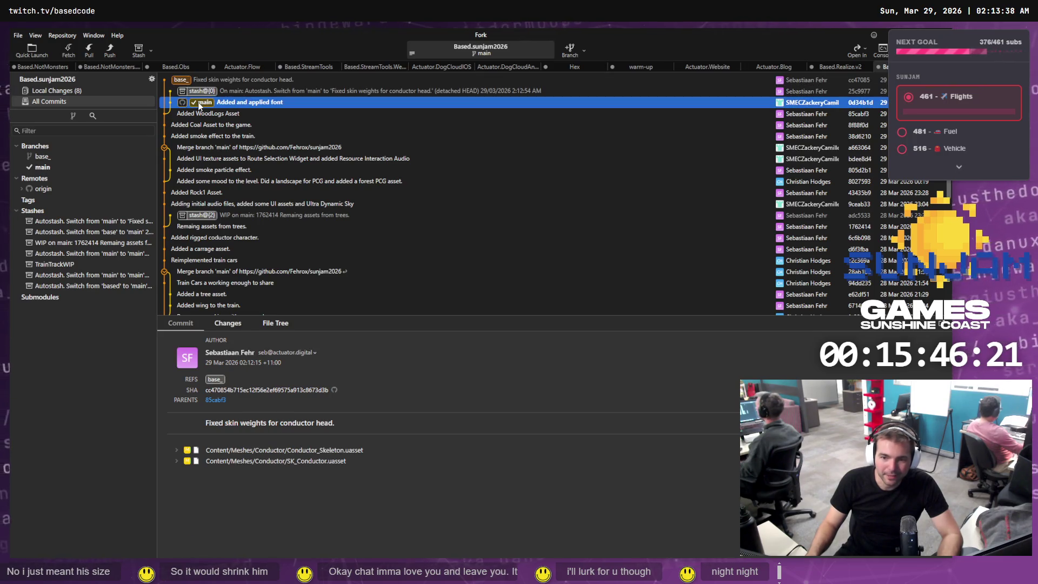
Cherry-pick the base_ skin-weights commit without committing, then dismiss the failure and view local changes
right_click(207, 82)
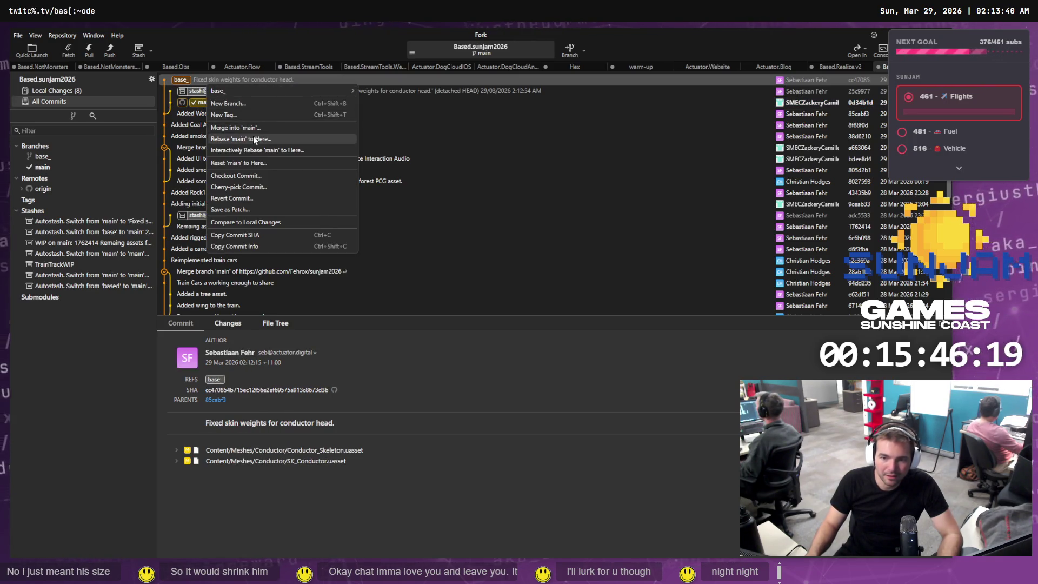
left_click(253, 188)
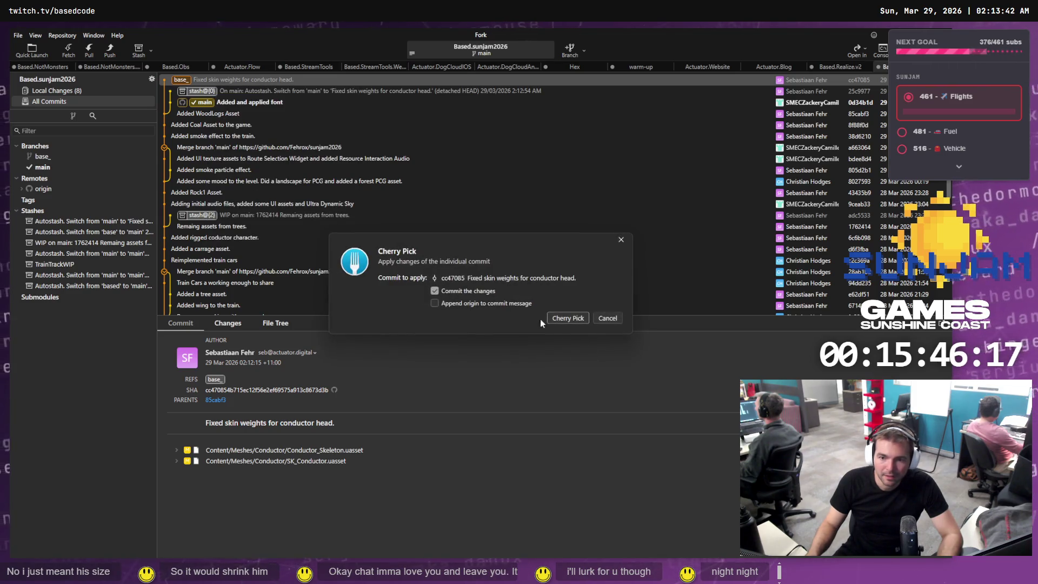
left_click(467, 290)
left_click(567, 318)
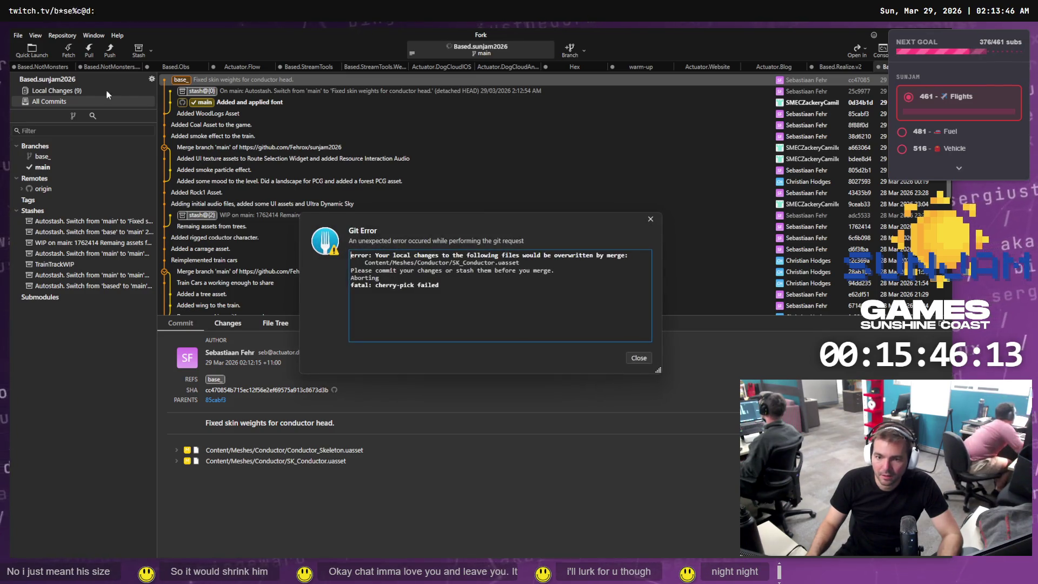
left_click(638, 358)
left_click(52, 89)
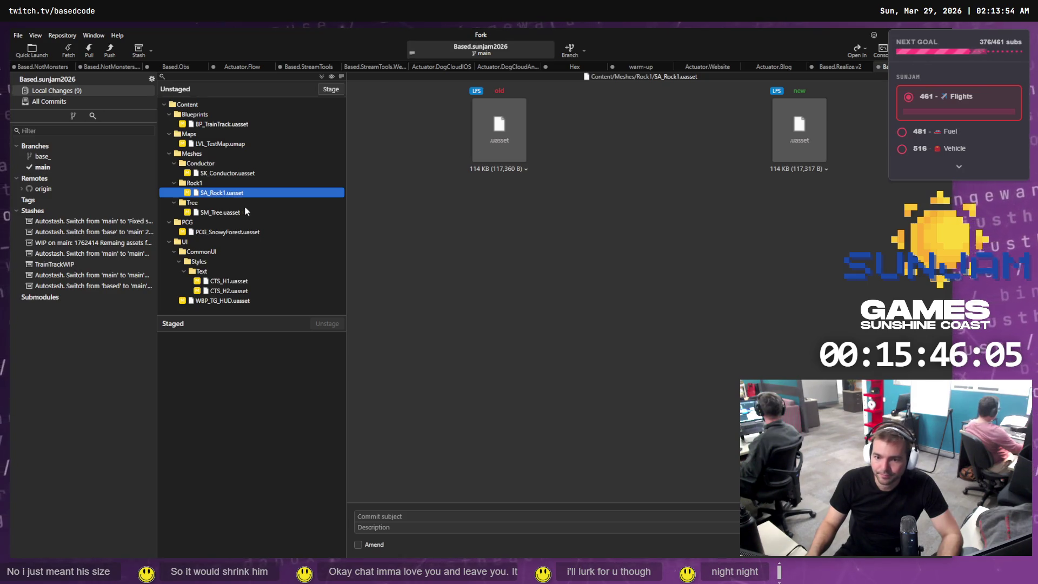
Discard the local changes to SK_Conductor.uasset
right_click(223, 174)
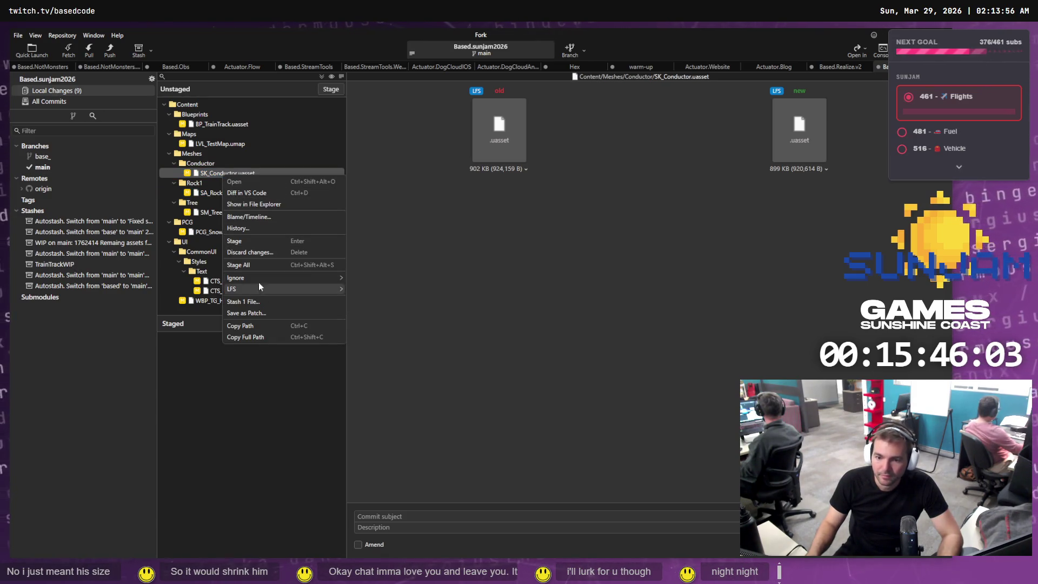
left_click(265, 252)
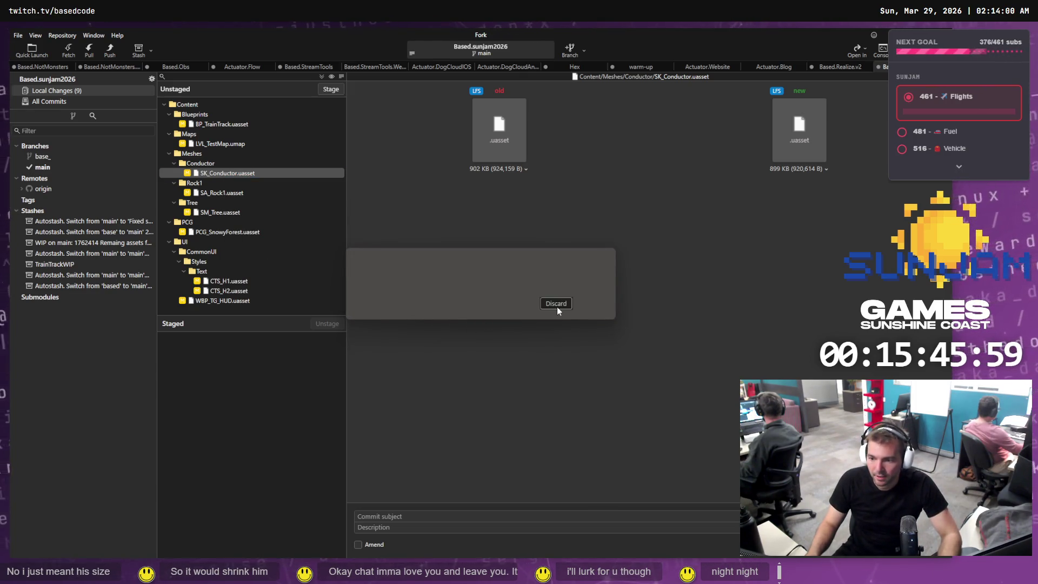
left_click(557, 305)
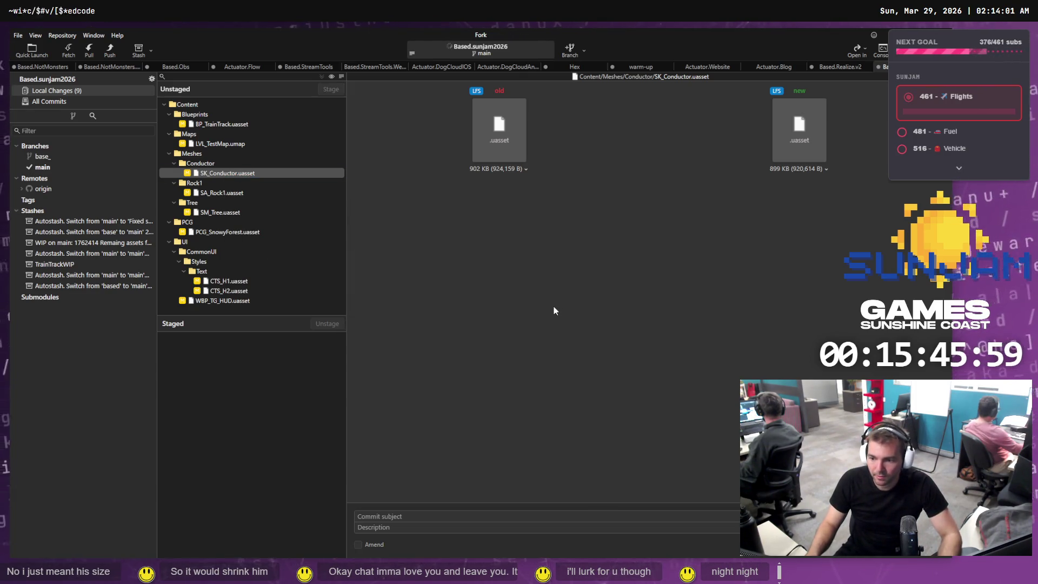
left_click(47, 167)
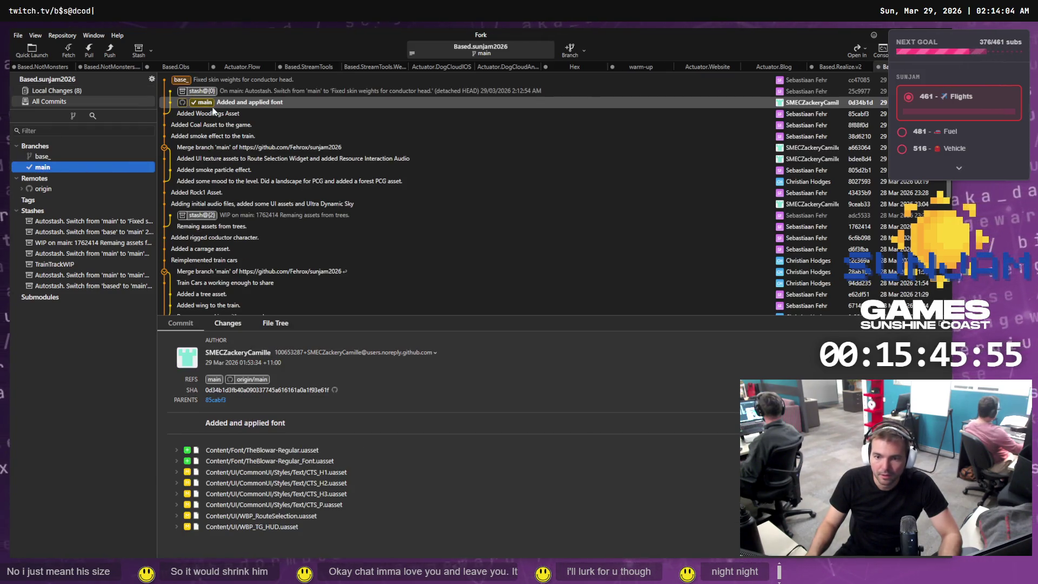
Select all 8 remaining changed files, discard them, and return to main's history
left_click(62, 89)
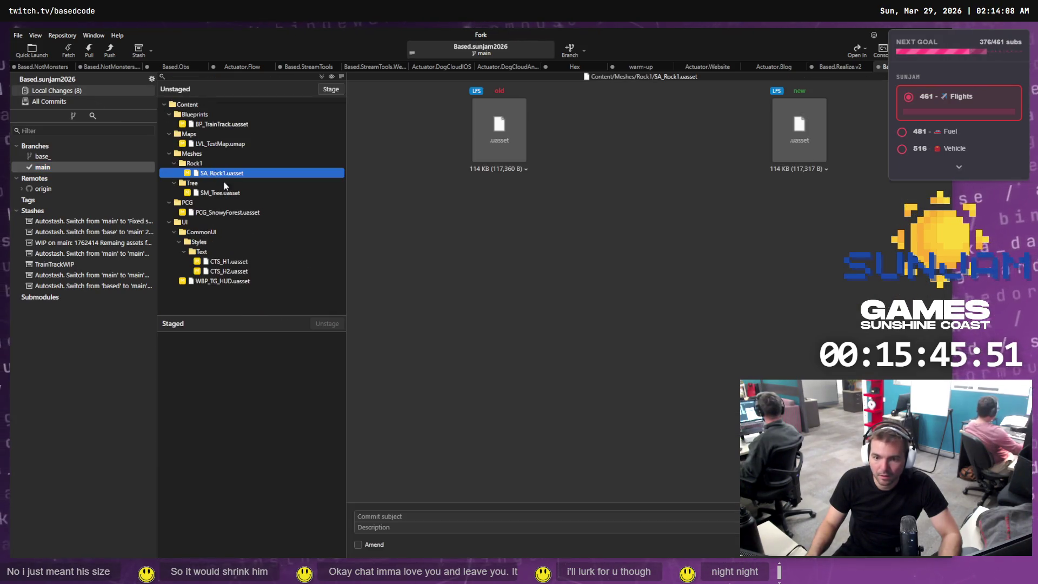
left_click(238, 281)
left_click(240, 191)
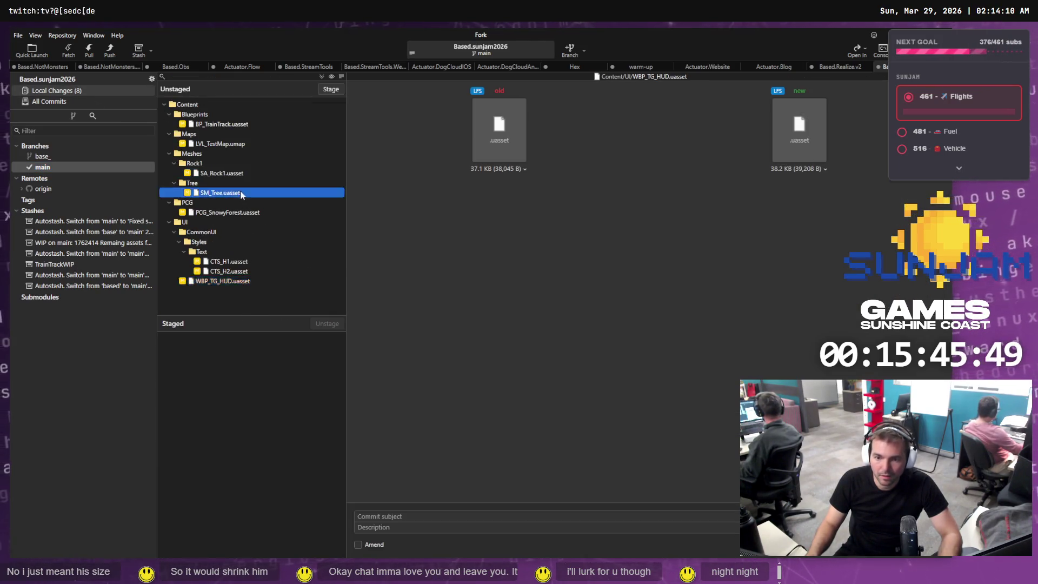
key("ctrl+a")
right_click(242, 192)
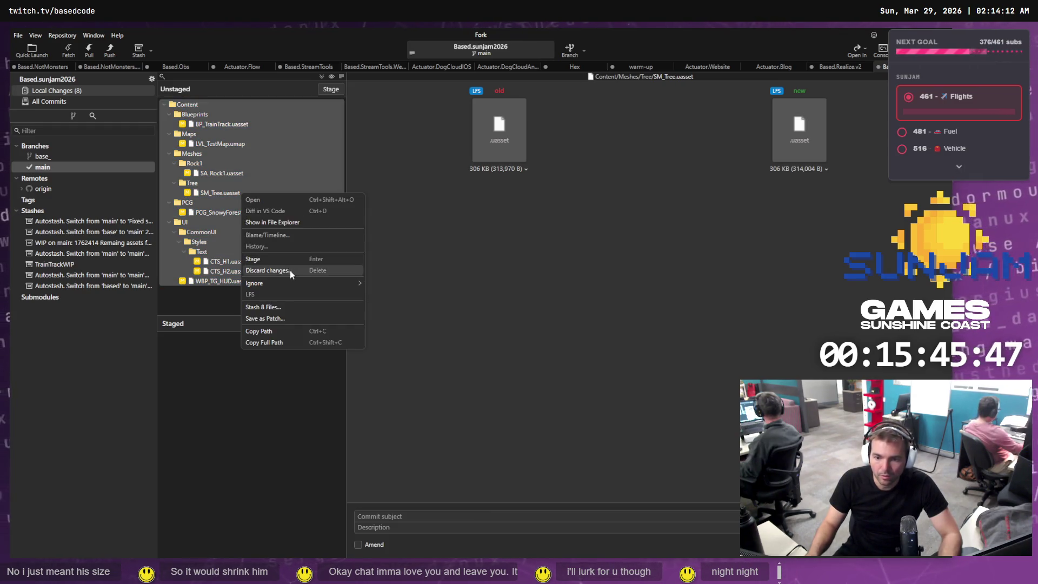
left_click(290, 270)
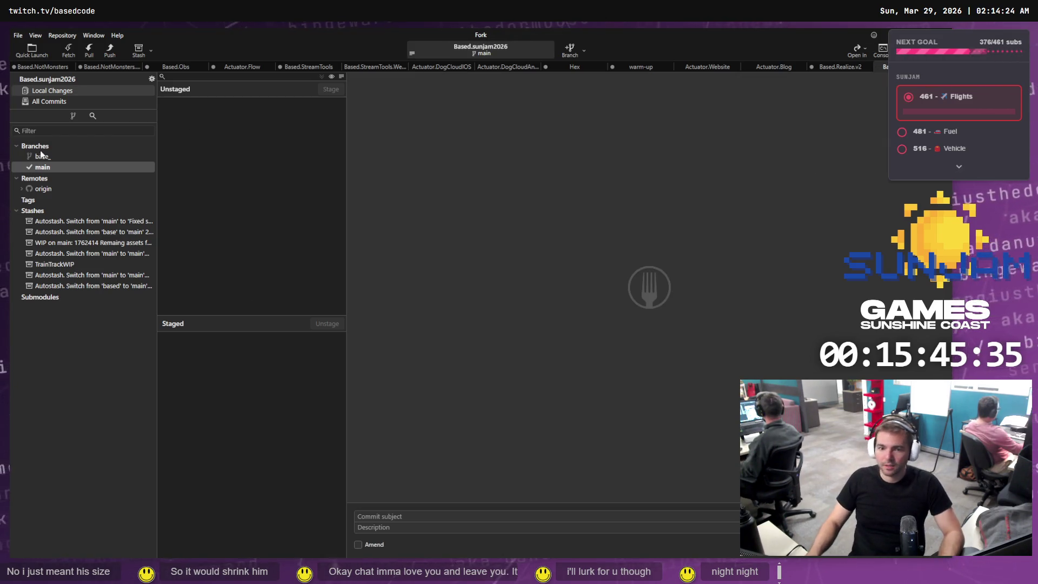
left_click(42, 167)
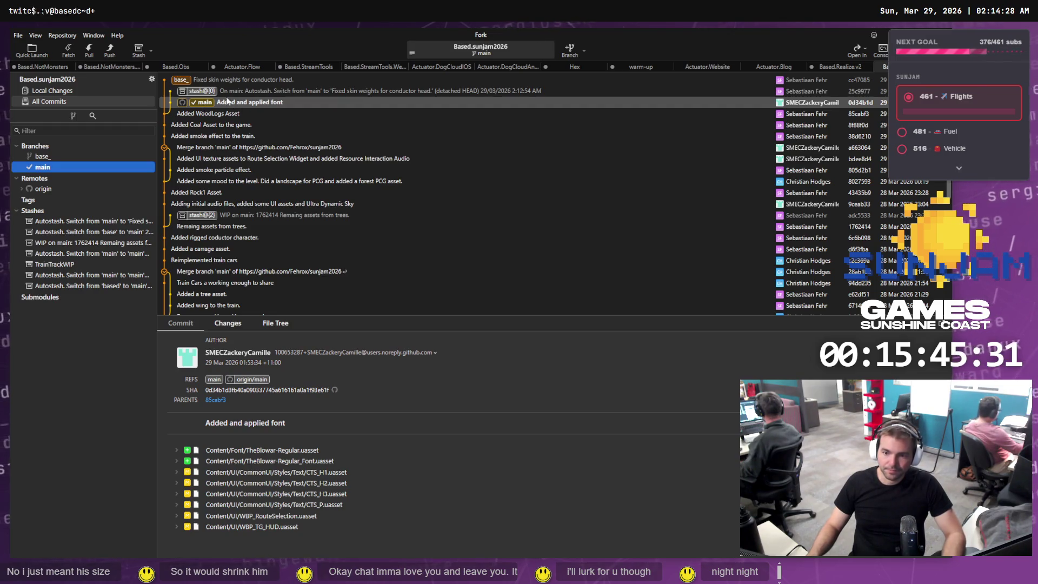
Re-export the rigged conductor from Blender as FBX over SK_Conductor.fbx
left_click(209, 79)
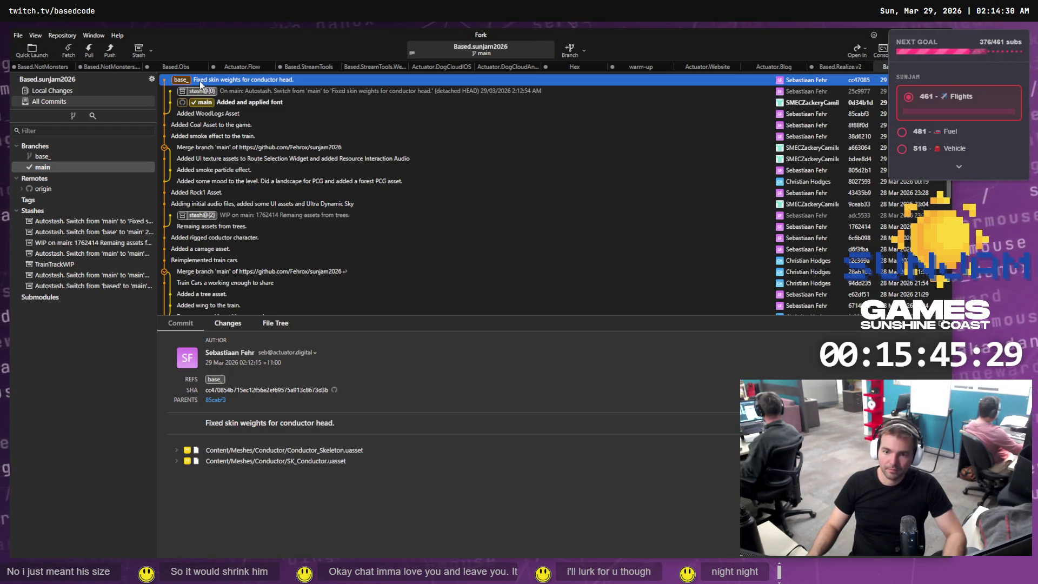
key("alt+Tab")
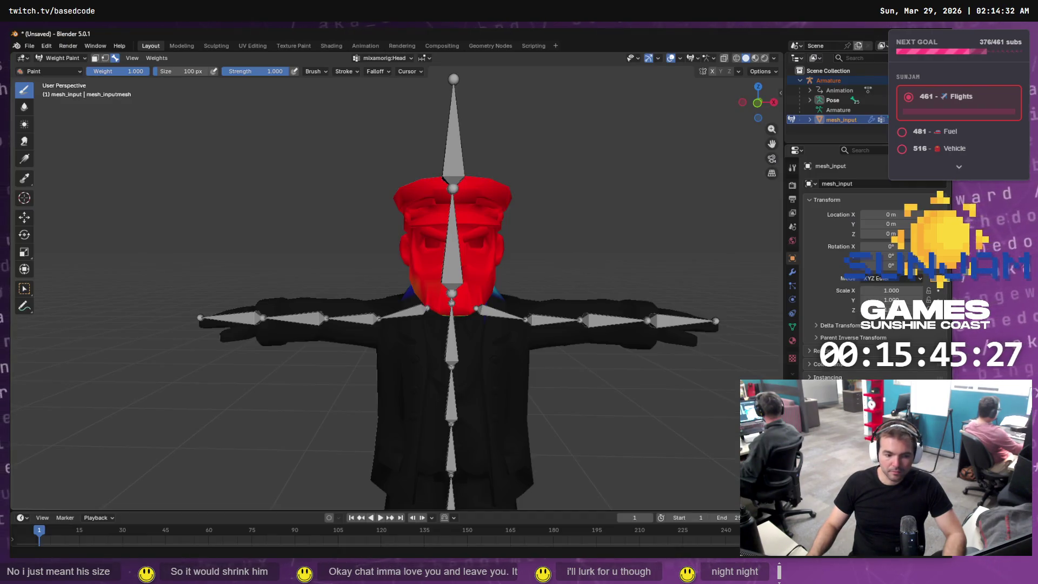
left_click(29, 46)
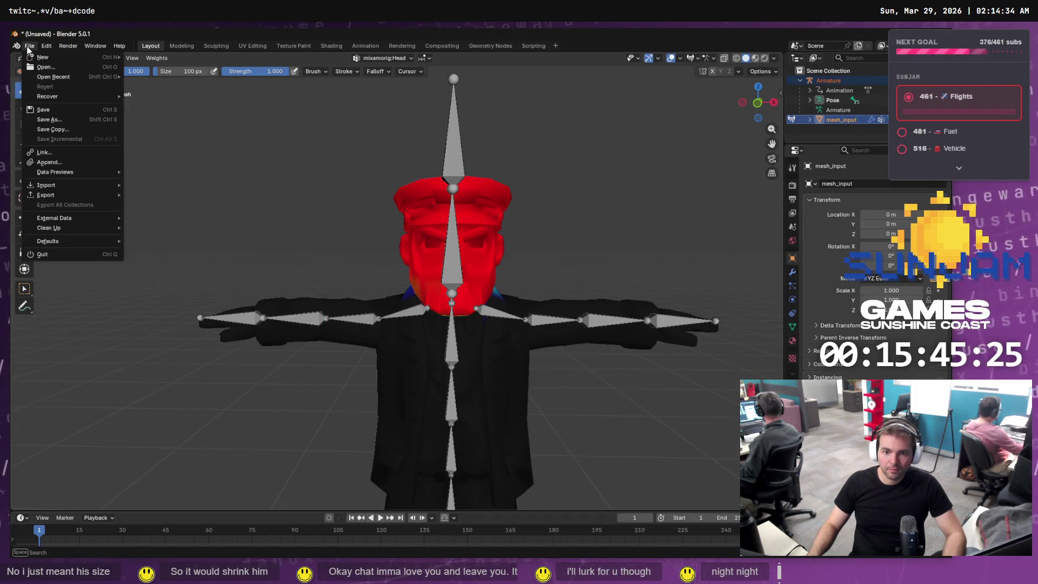
mouse_move(74, 193)
left_click(162, 272)
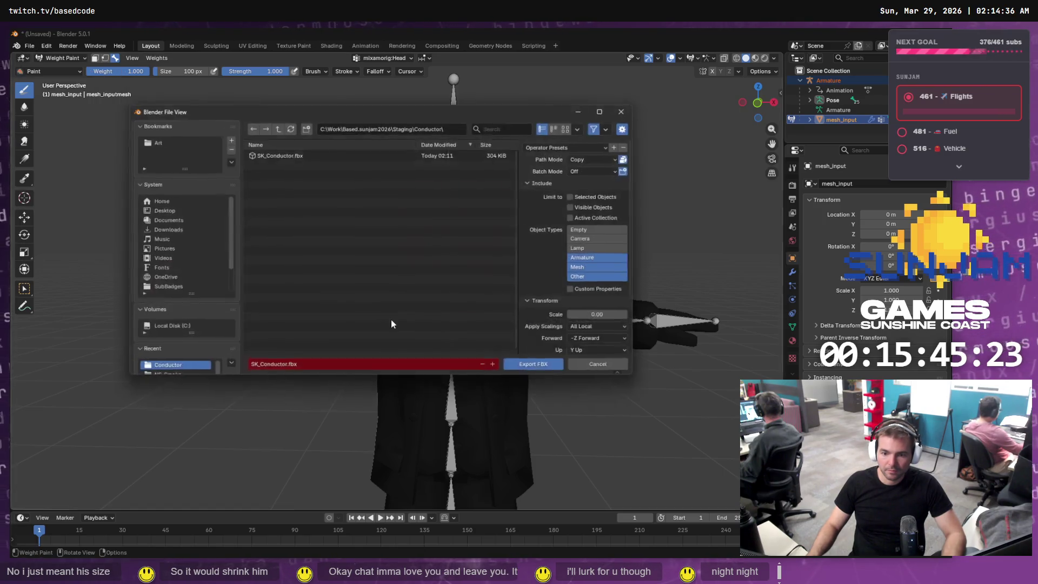
double_click(274, 154)
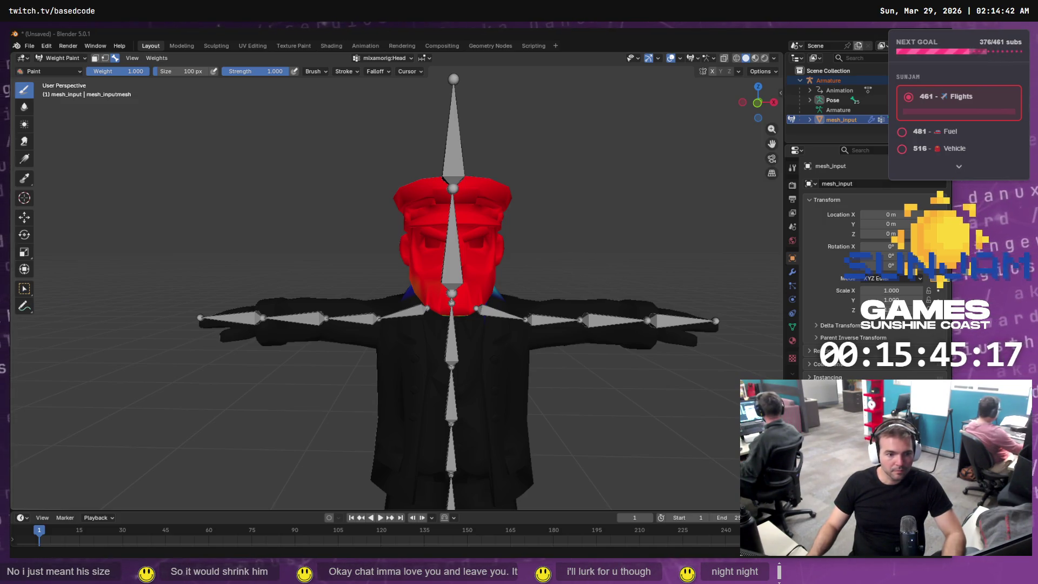
Check Fork's local changes, then bring up the staging Conductor folder in File Explorer
key("alt+Tab")
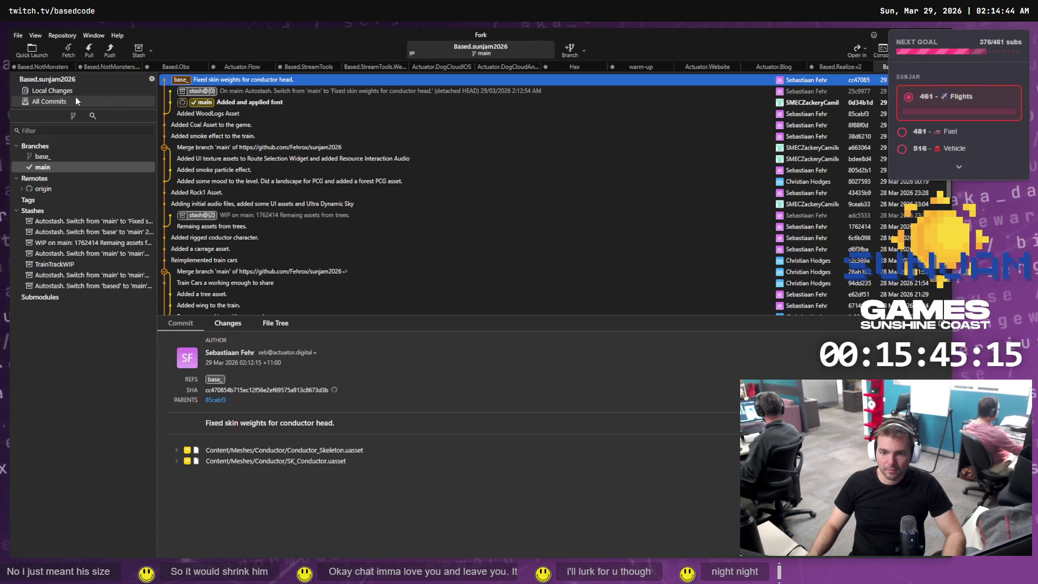
left_click(75, 91)
left_click(81, 102)
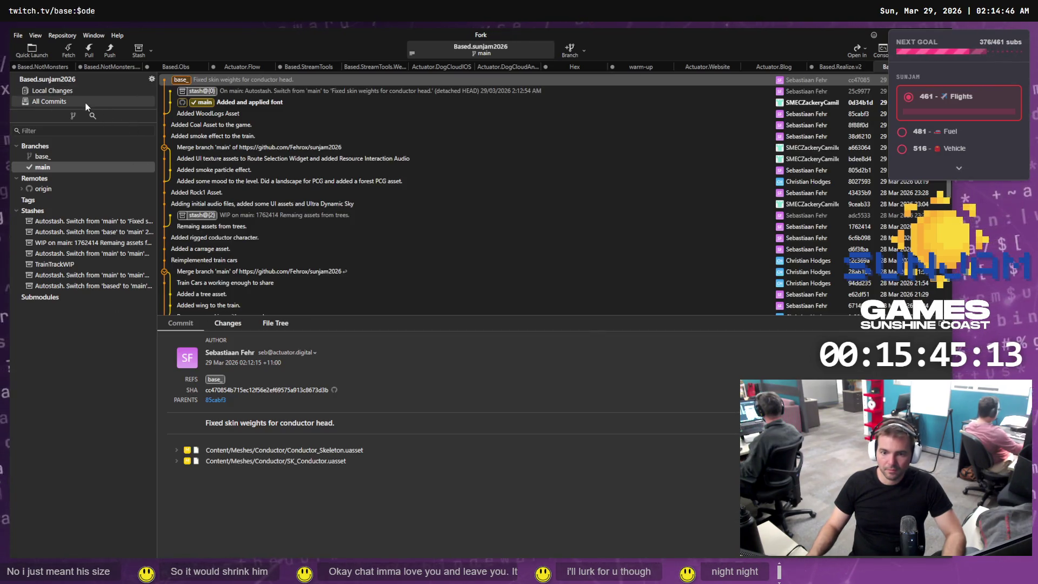
key("alt+Tab")
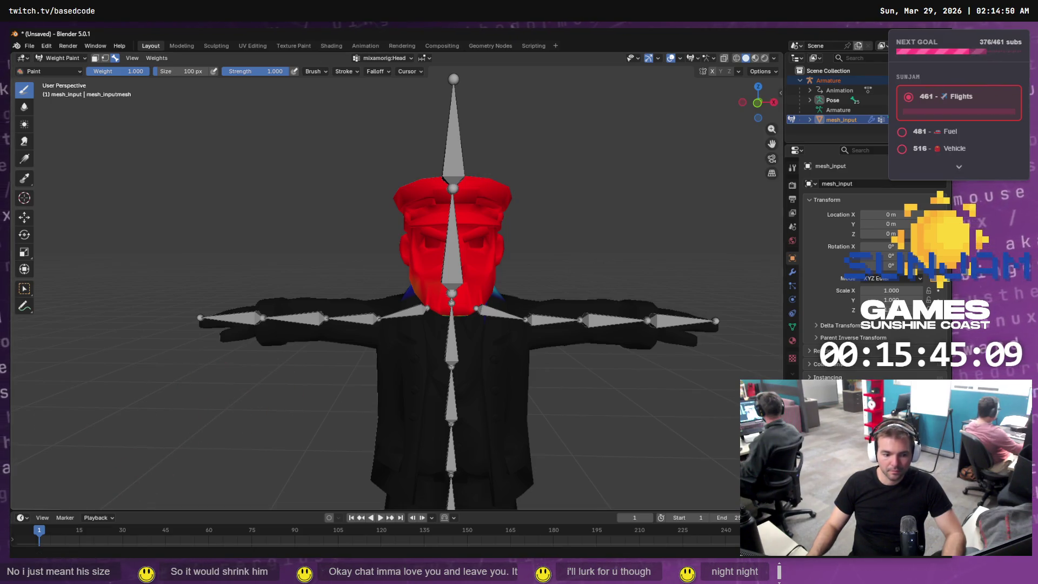
key("alt+Tab")
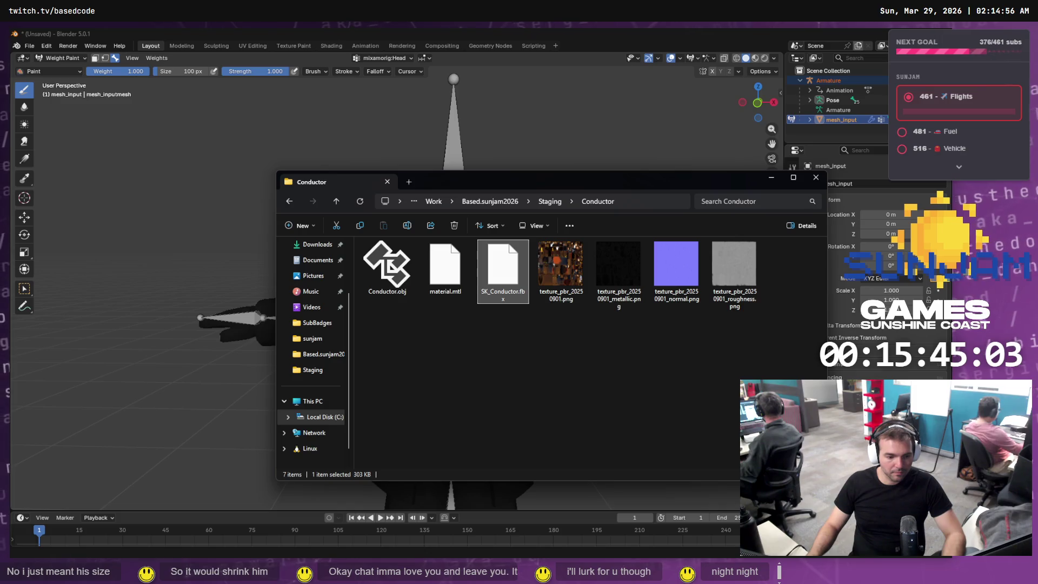
Copy the Conductor folder path and open TrainGame.uproject from a recent path in a new tab
right_click(492, 203)
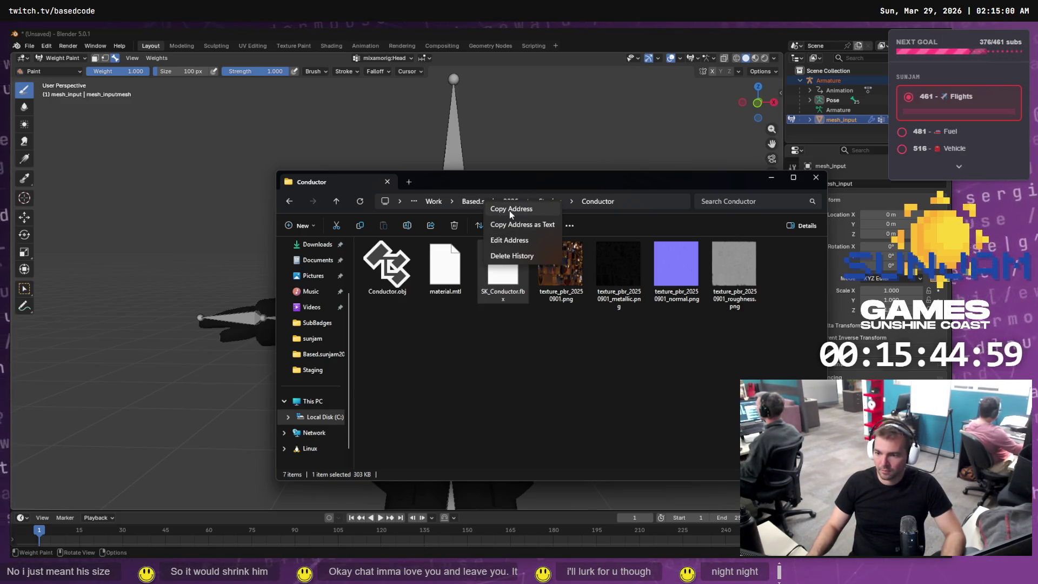
left_click(509, 210)
left_click(409, 181)
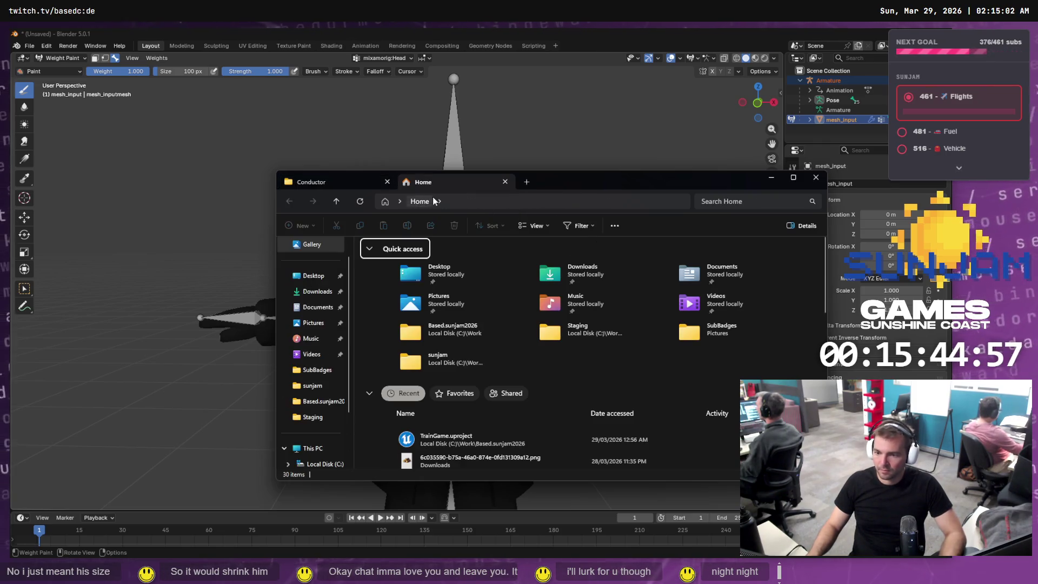
left_click(465, 203)
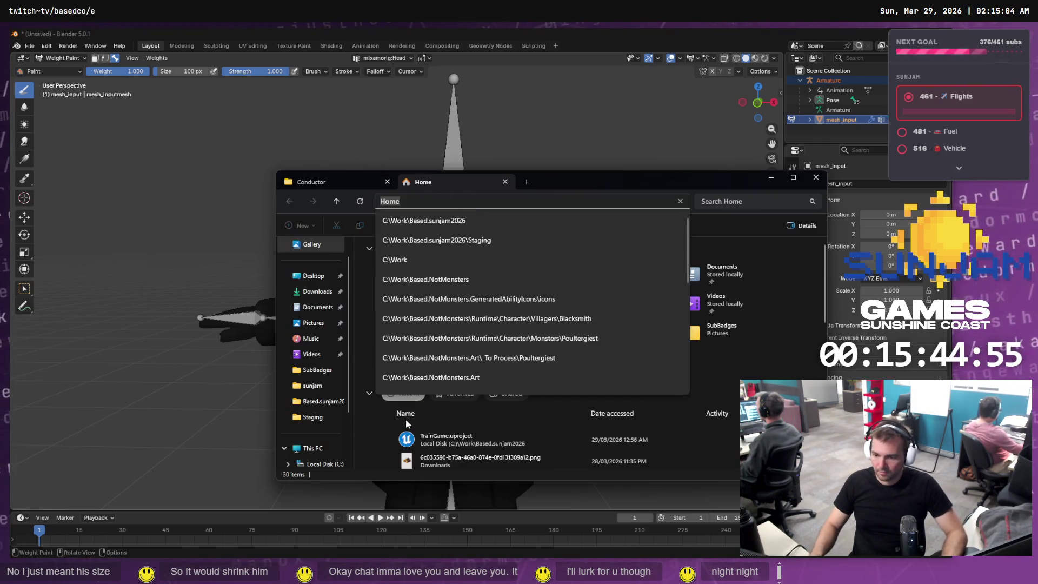
double_click(410, 439)
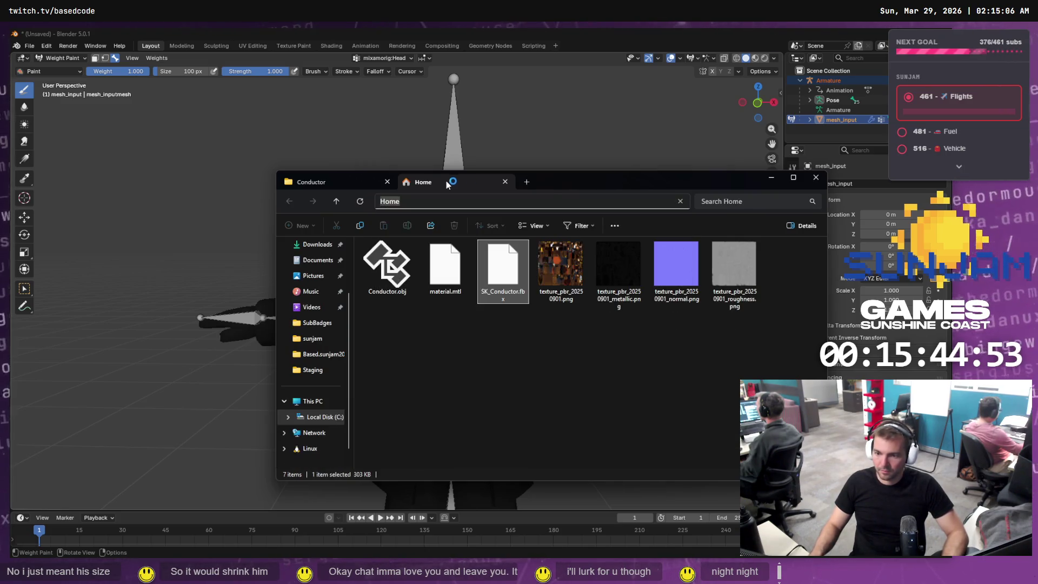
Close the extra Home tab so only the Conductor folder tab remains, then go to Unreal Editor
middle_click(355, 180)
left_click(503, 354)
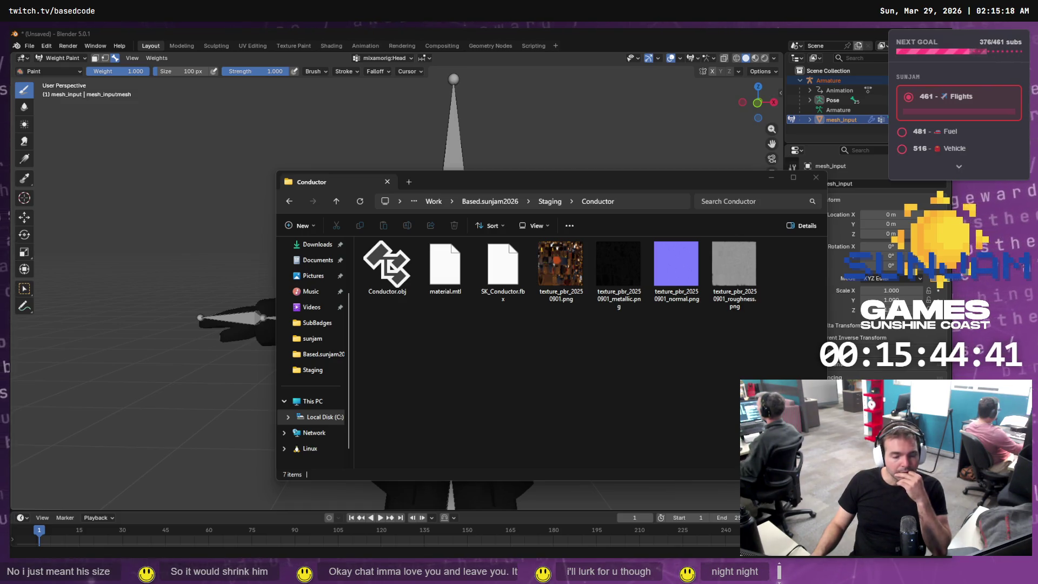
left_click(395, 412)
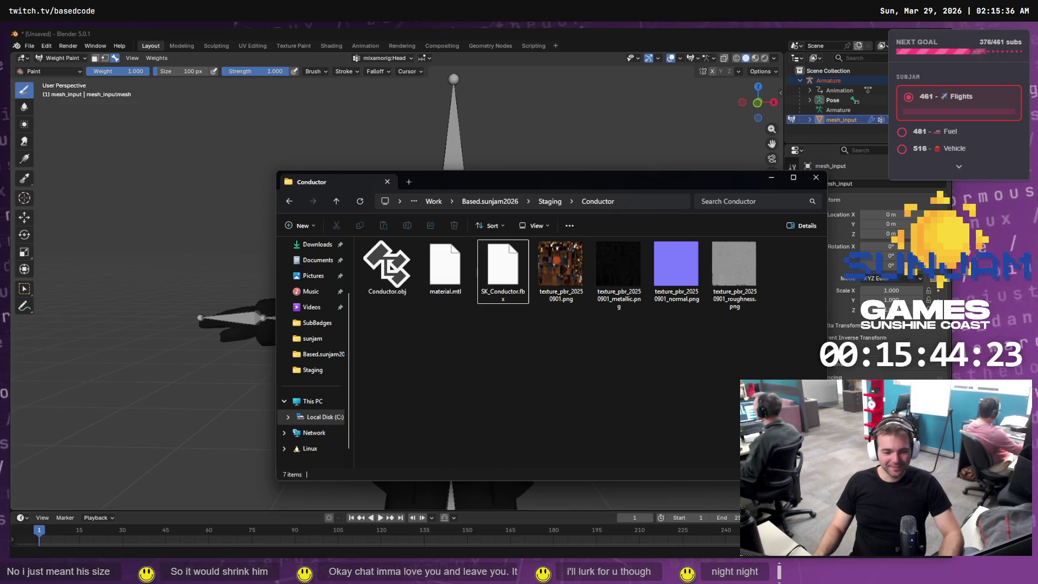
key("alt+Tab")
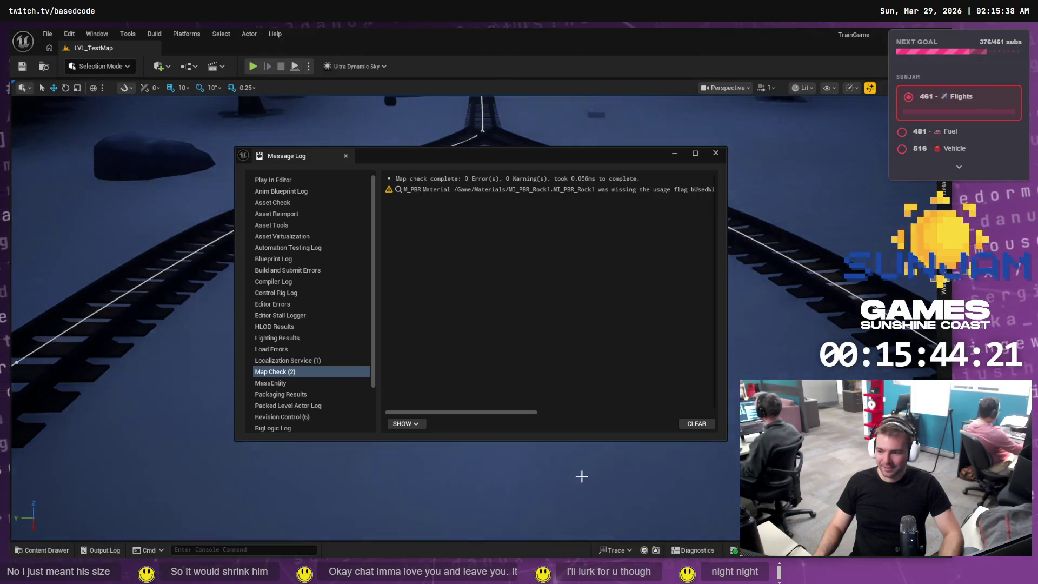
Clear and close the Message Log, then review pending changes and history in the git client
left_click(698, 424)
left_click(715, 153)
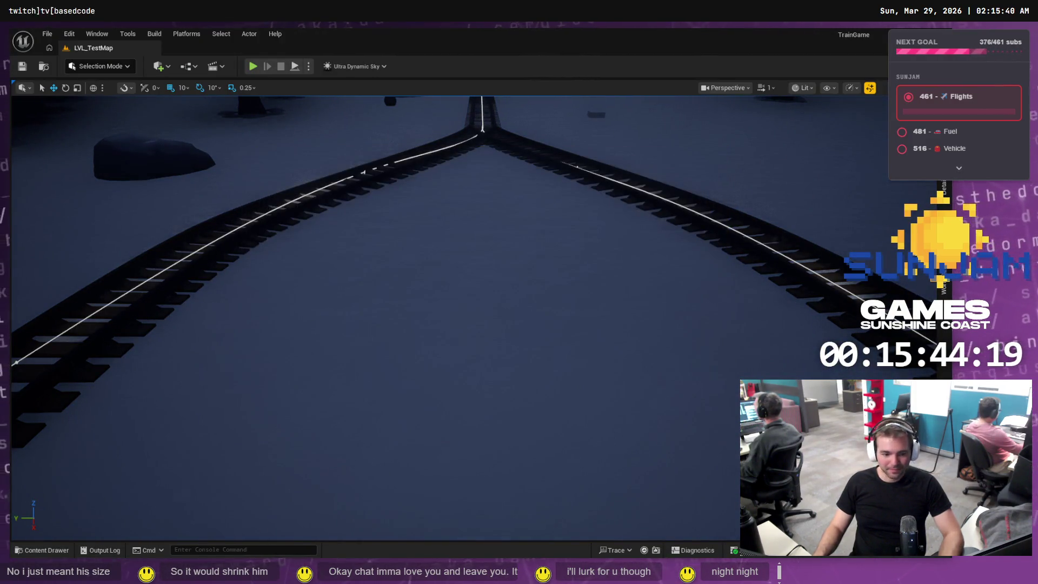
key("alt+Tab")
key("alt+Tab")
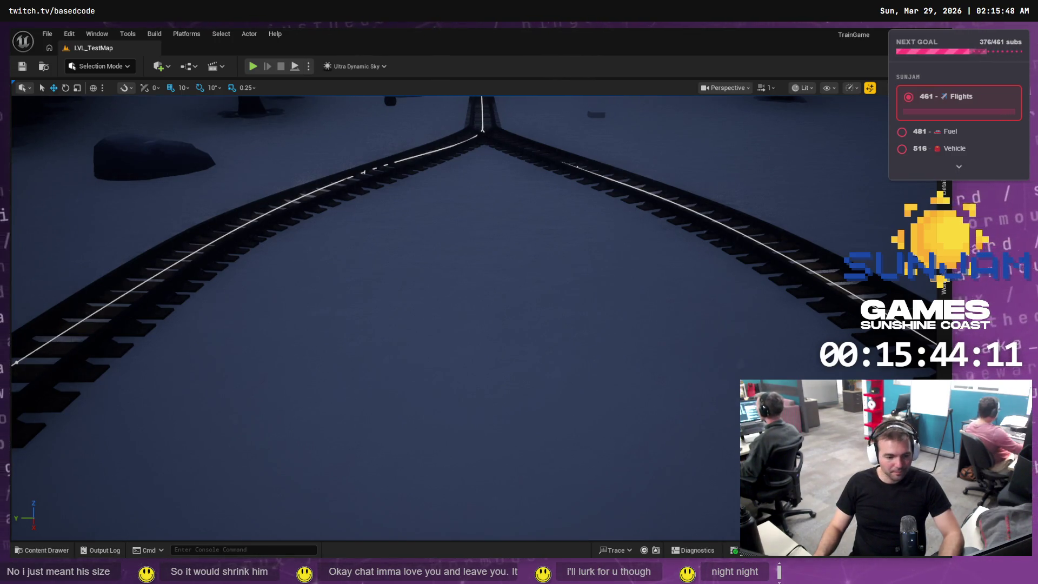
key("alt+Tab")
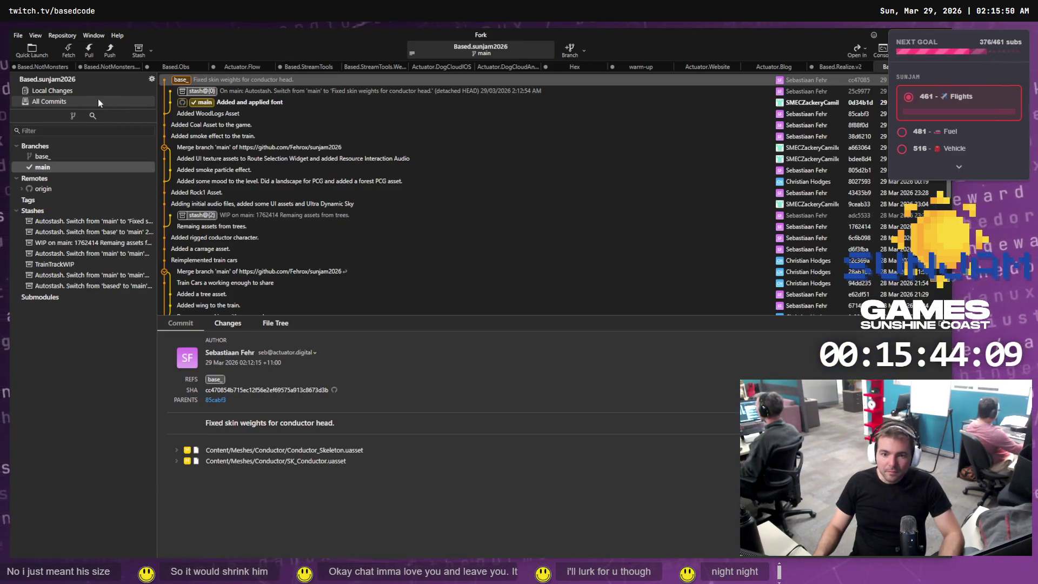
left_click(70, 91)
left_click(69, 101)
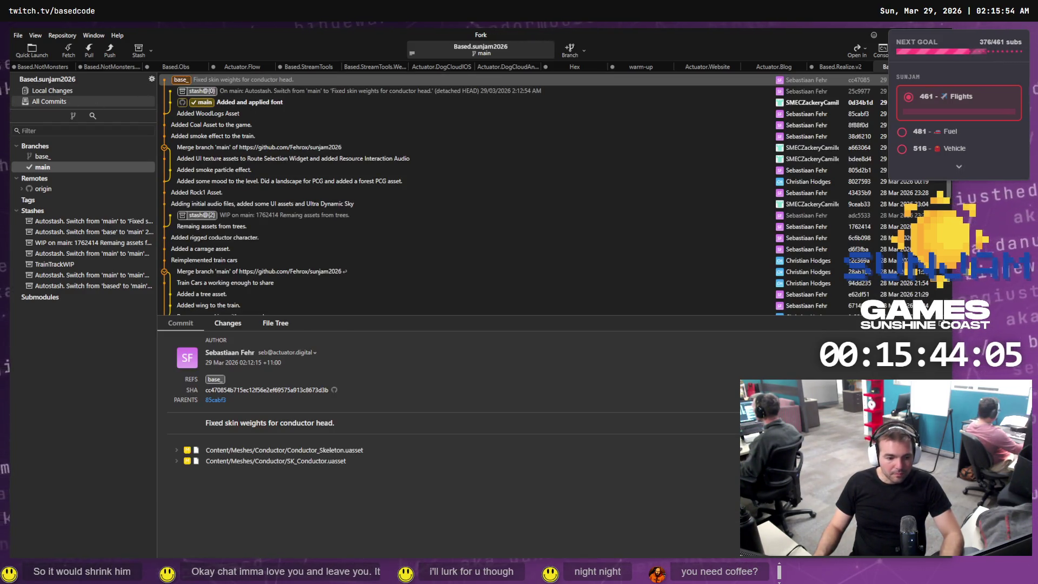
key("alt+Tab")
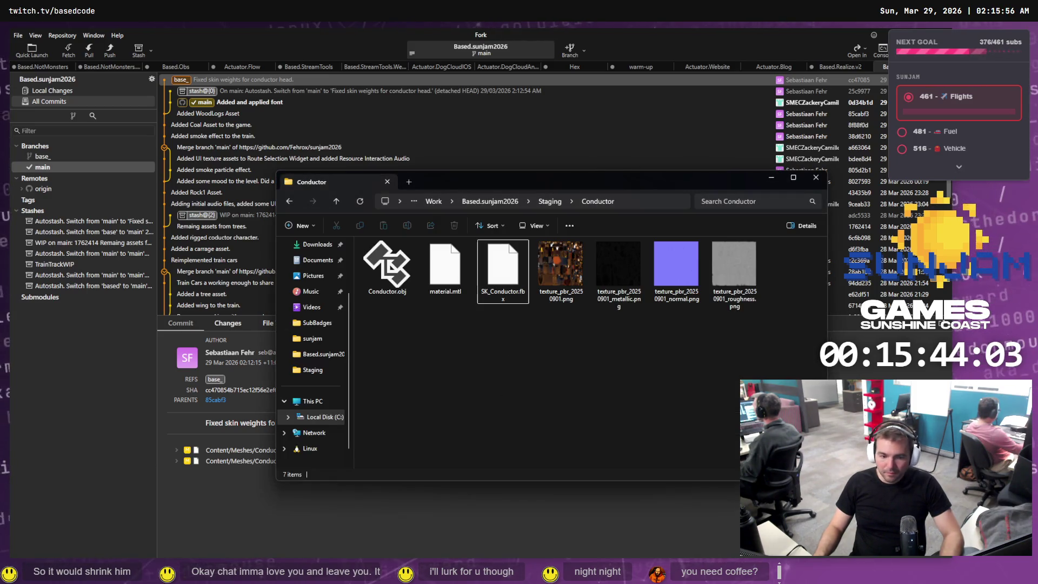
key("alt+Tab")
Reimport the updated SK_Conductor.fbx from Explorer into the Conductor content folder
left_click(46, 549)
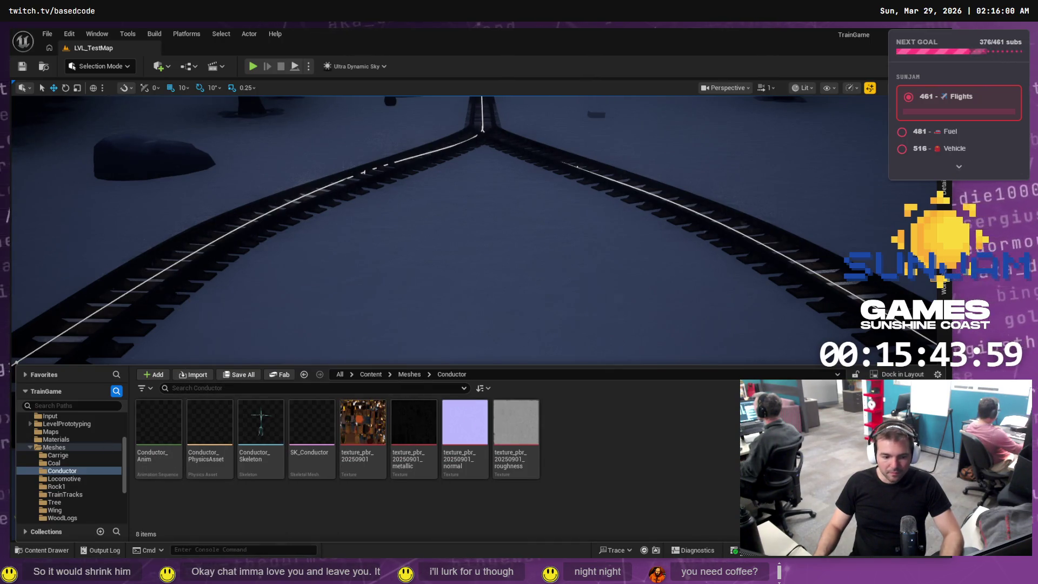
key("alt+Tab")
left_click(507, 295)
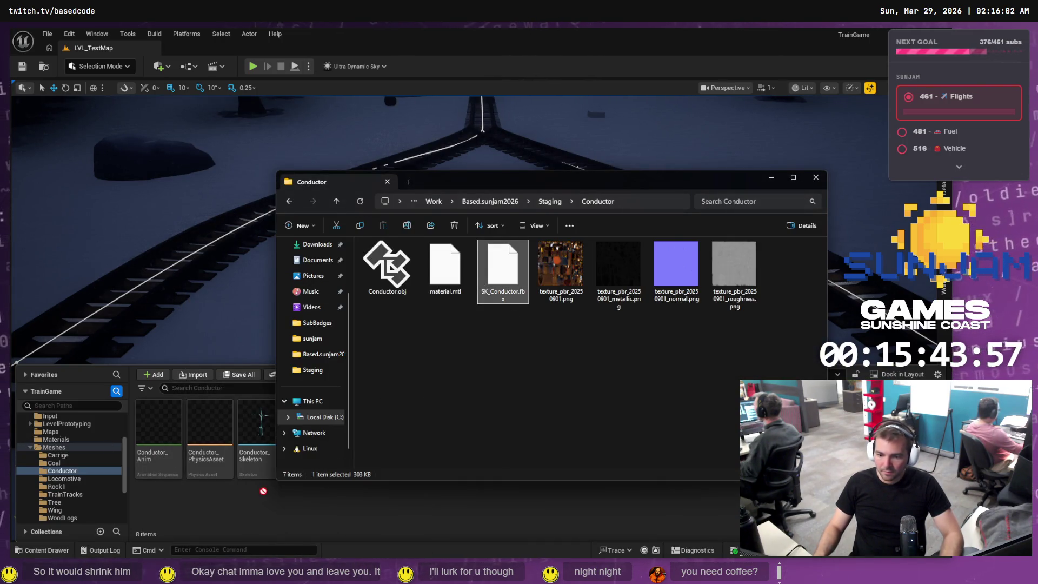
left_click_drag(216, 457, 200, 498)
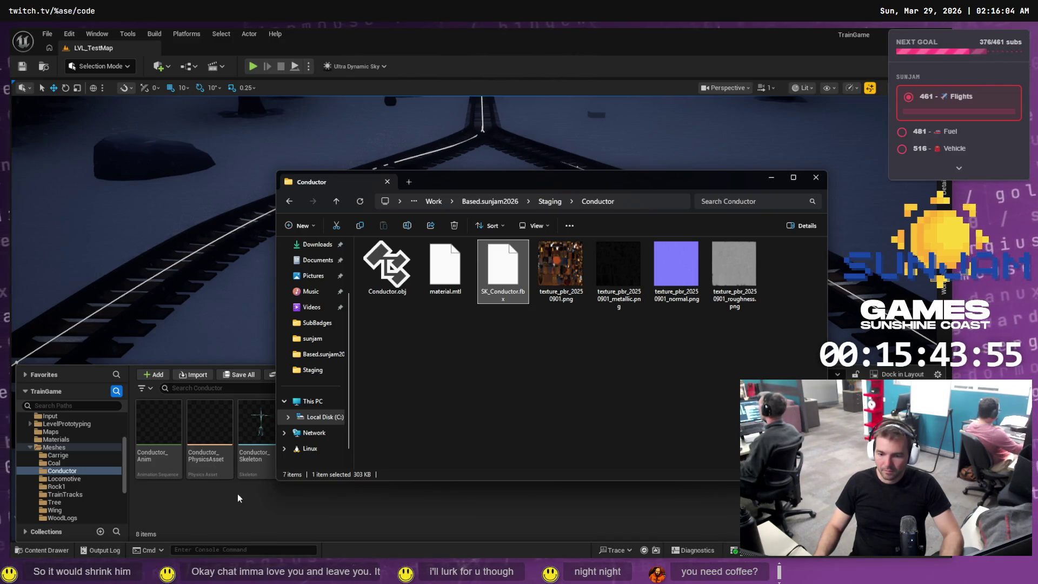
left_click(631, 517)
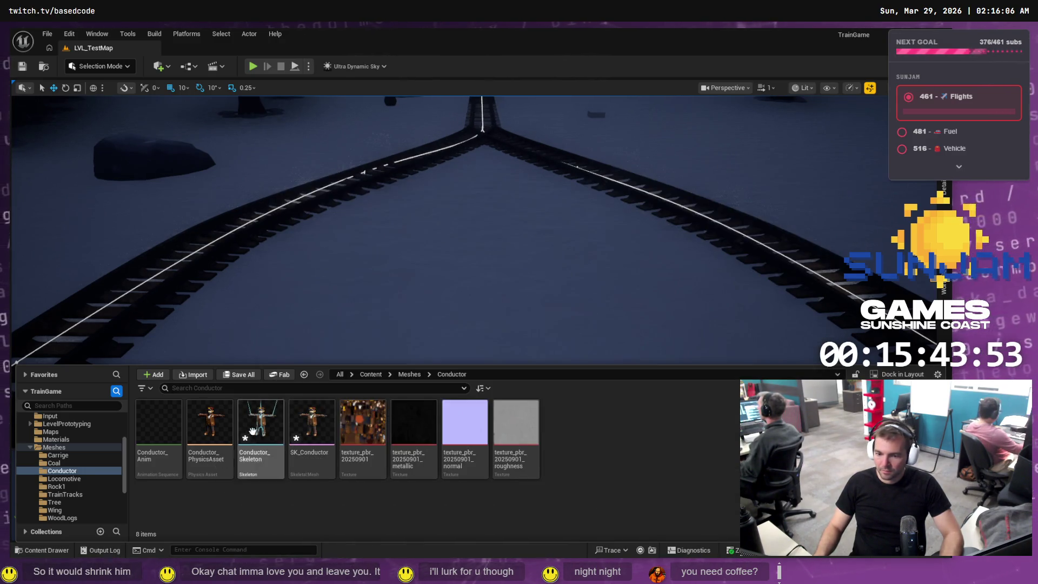
mouse_move(318, 435)
left_mouse_down()
mouse_move(359, 312)
mouse_move(384, 312)
mouse_move(382, 326)
left_mouse_up()
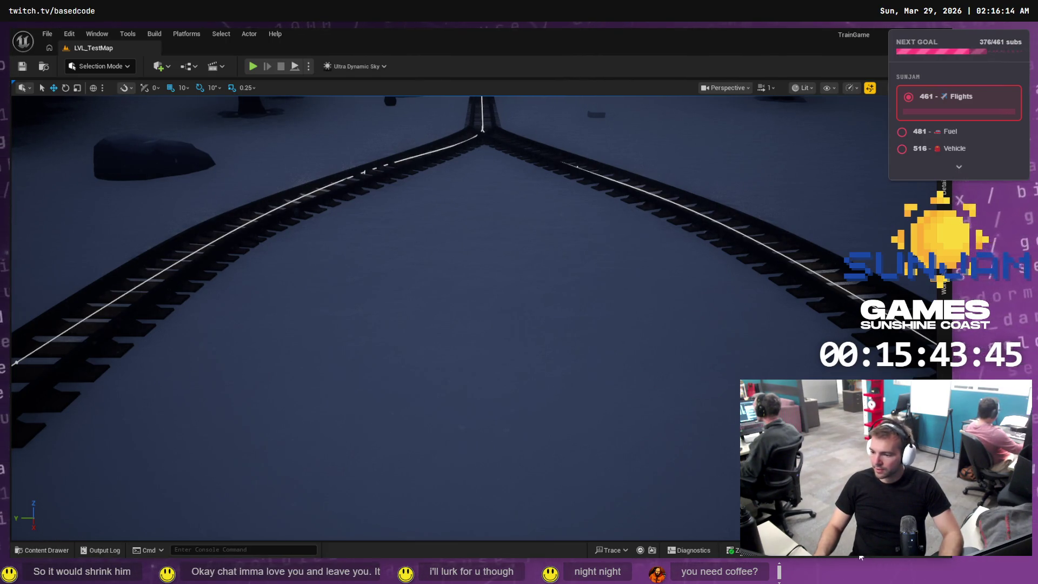
Save all four modified Conductor assets with Save All
key("ctrl+shift+s")
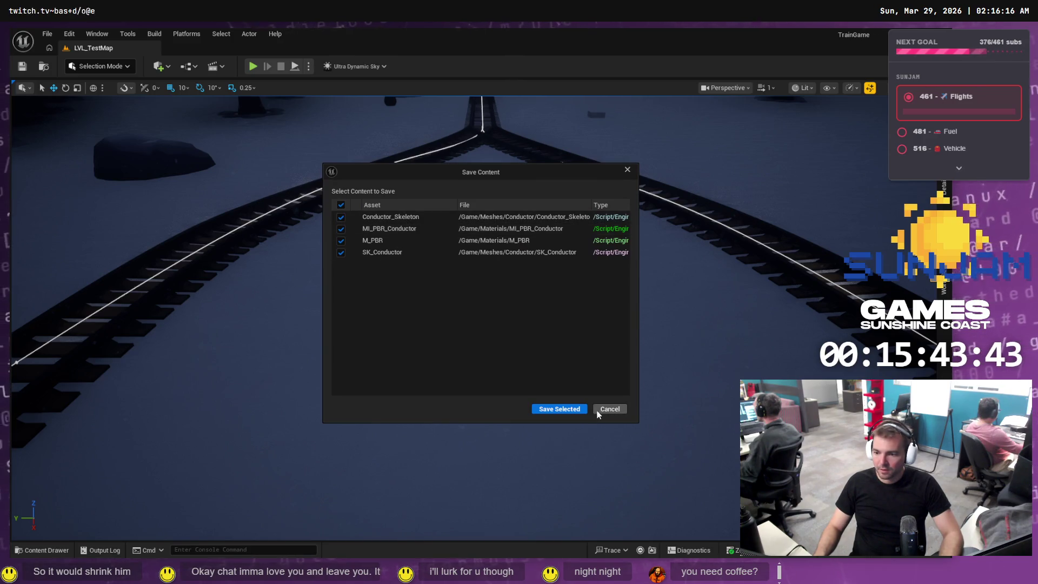
left_click(559, 408)
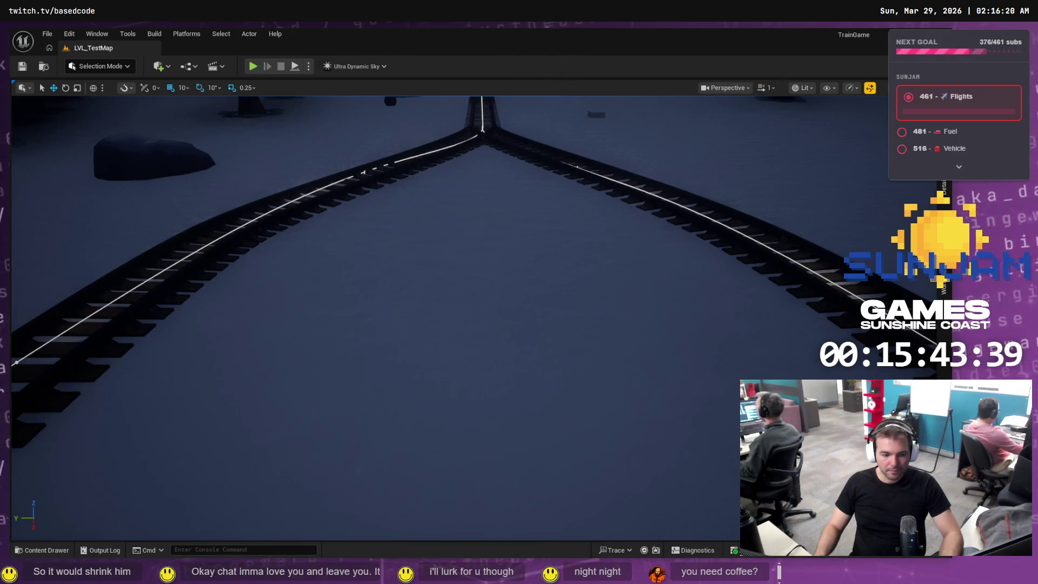
key("alt+Tab")
Stage the Conductor_Skeleton.uasset and SK_Conductor.uasset changes in Fork
left_click(78, 92)
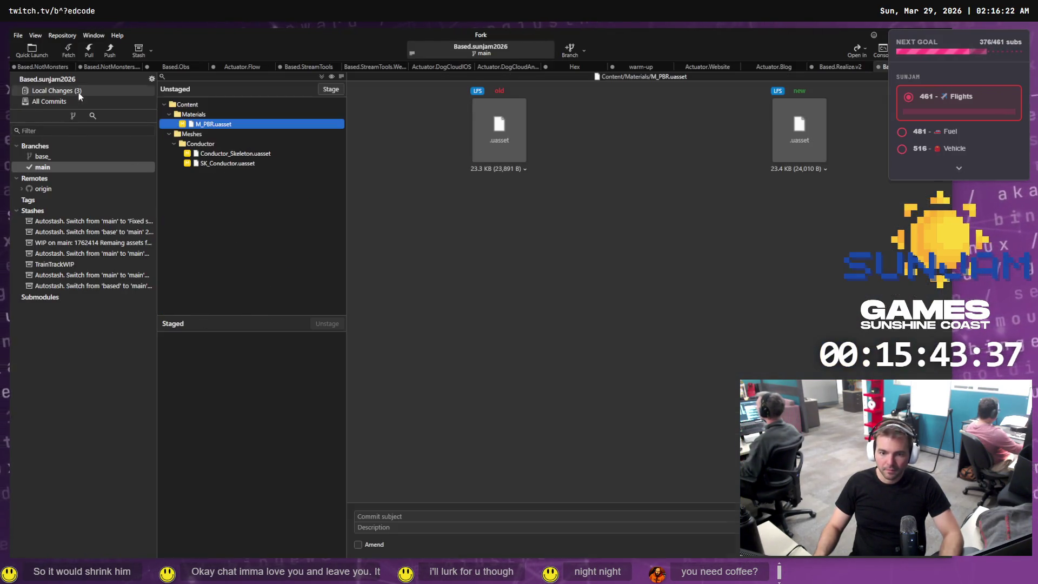
left_click(232, 154)
left_click(330, 90)
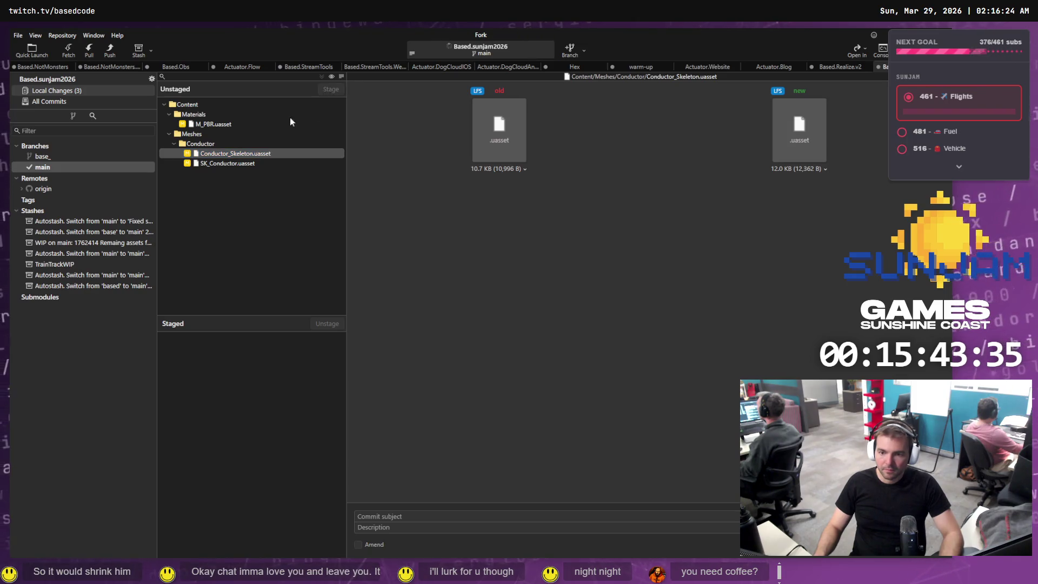
left_click(229, 154)
left_click(328, 90)
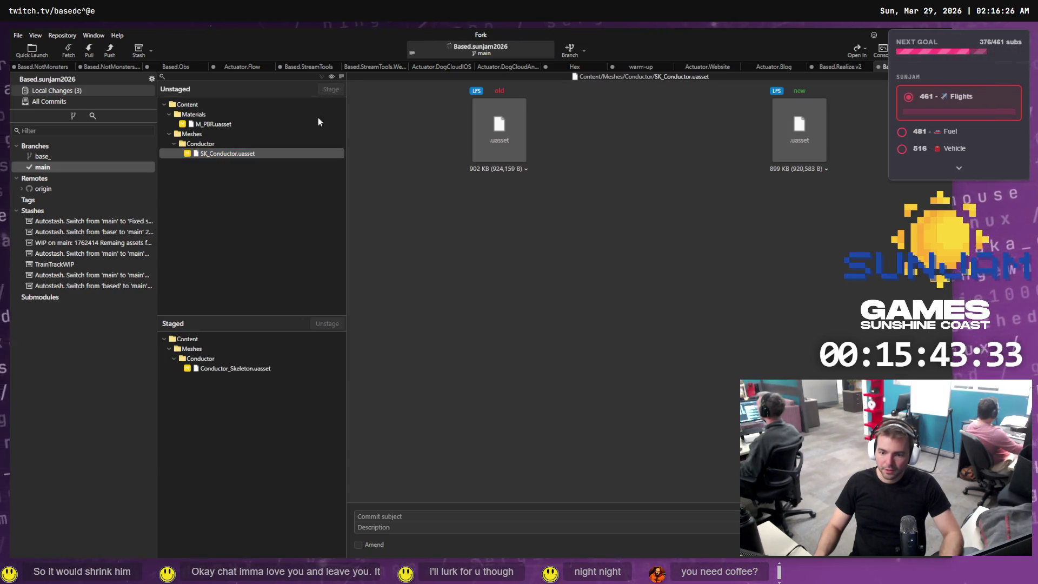
Commit the staged files with the message 'Updated head skin weights for Conductor.'
left_click(416, 518)
type("Update")
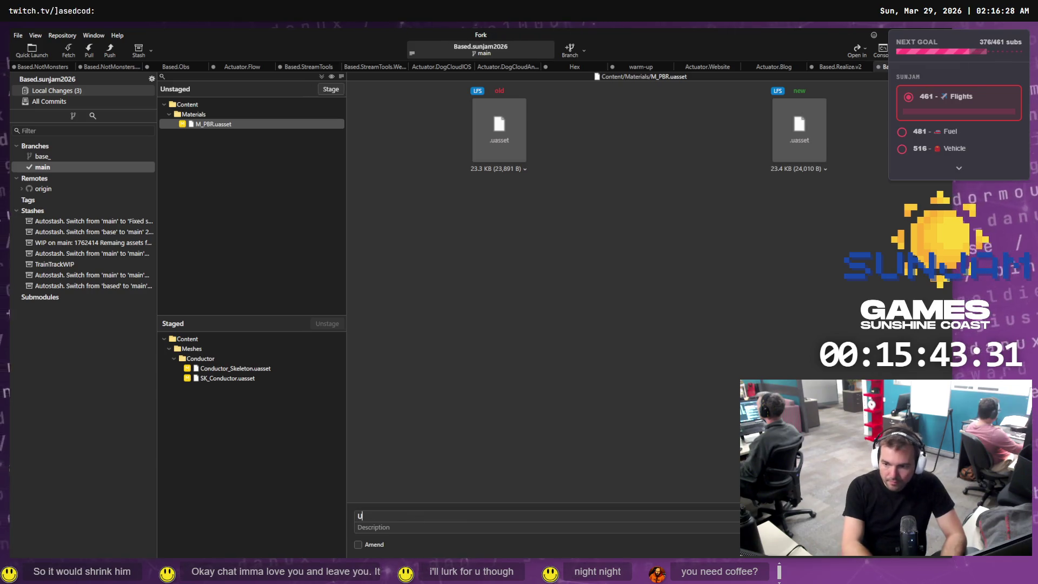
key("BackSpace")
key("BackSpace")
key("BackSpace")
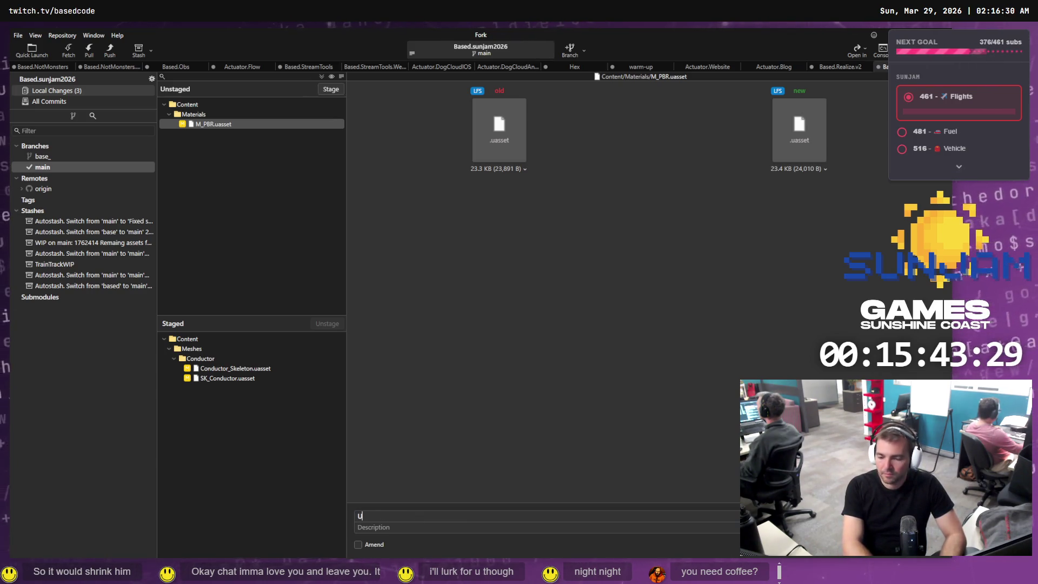
type("ed s")
key("BackSpace")
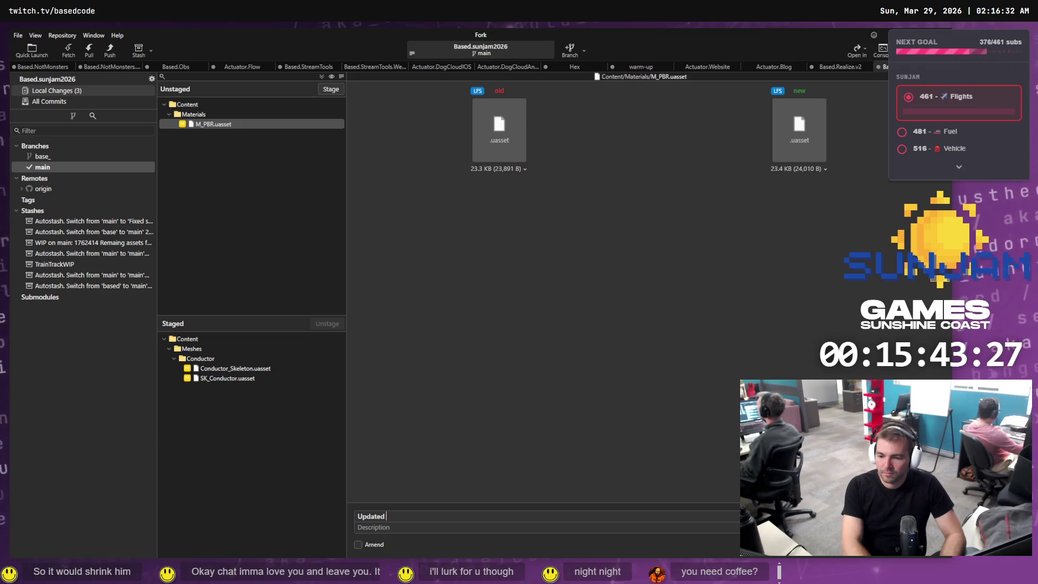
key("BackSpace")
key("BackSpace")
key("BackSpace")
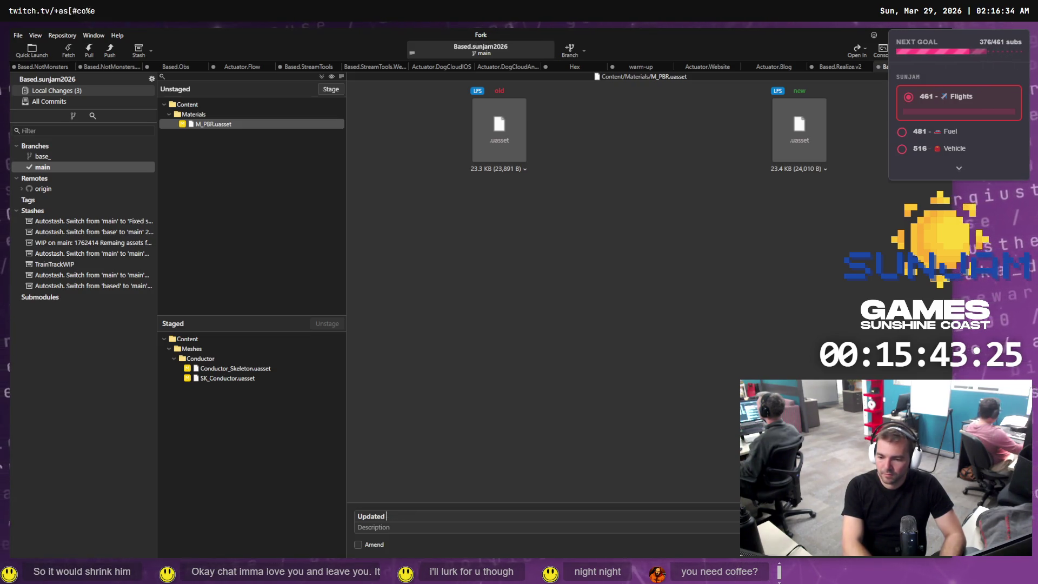
type("head skin weights for Cond")
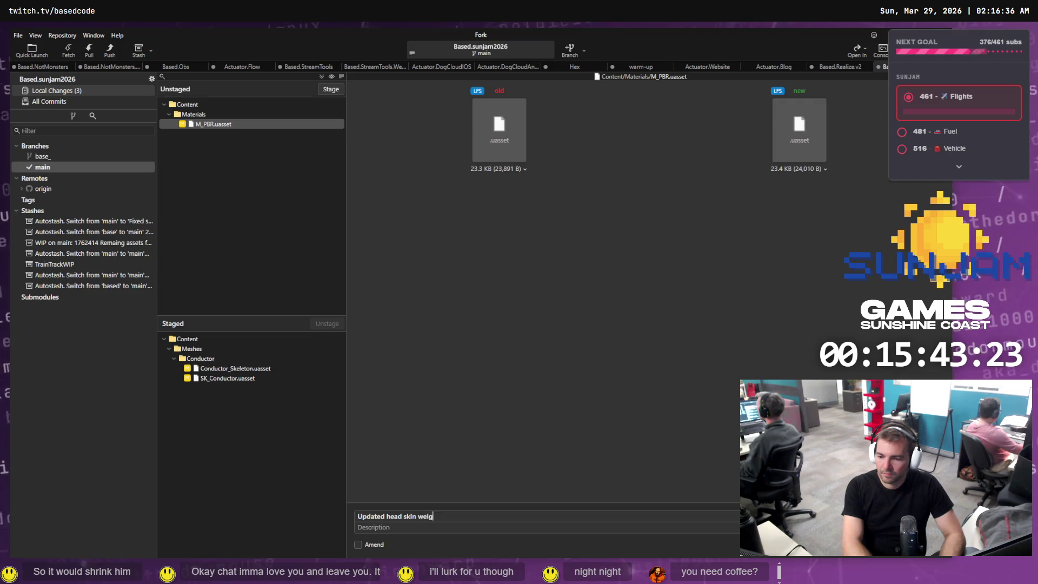
type("uctor.")
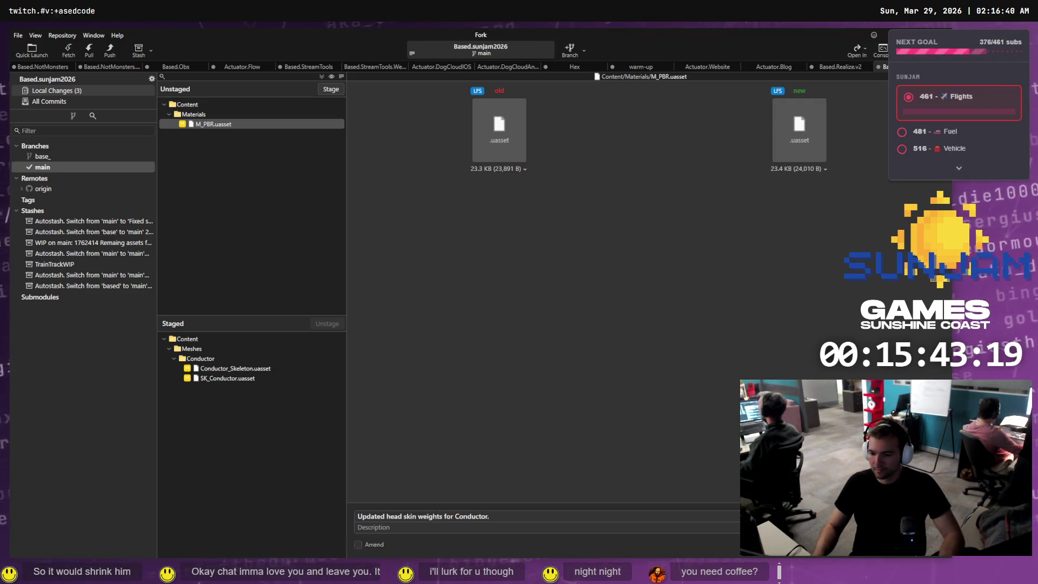
key("ctrl+Return")
Push main with the head skin weights commit to origin, then turn the Unreal view toward the track
left_click(67, 166)
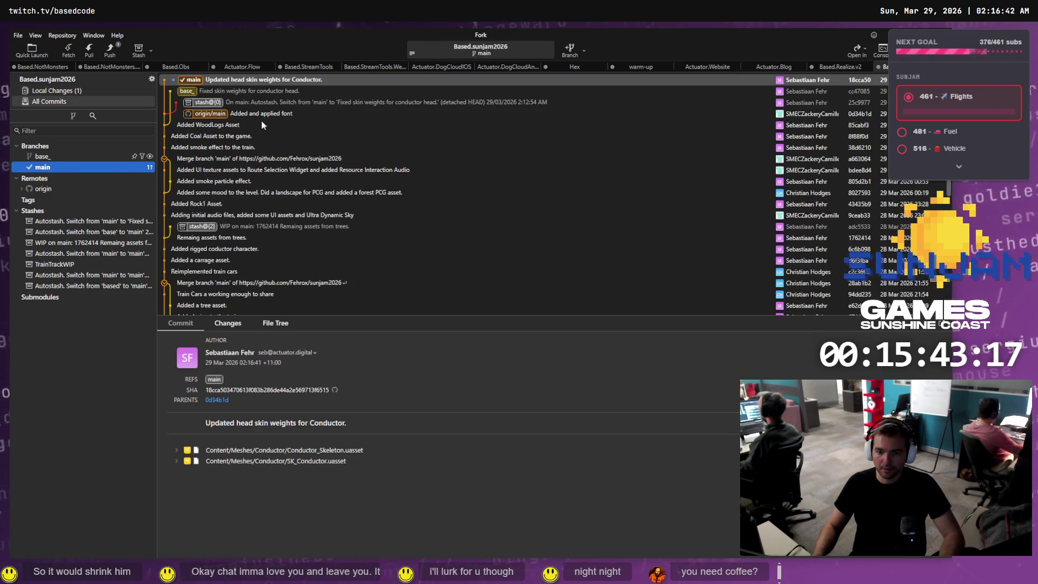
right_click(215, 83)
mouse_move(278, 90)
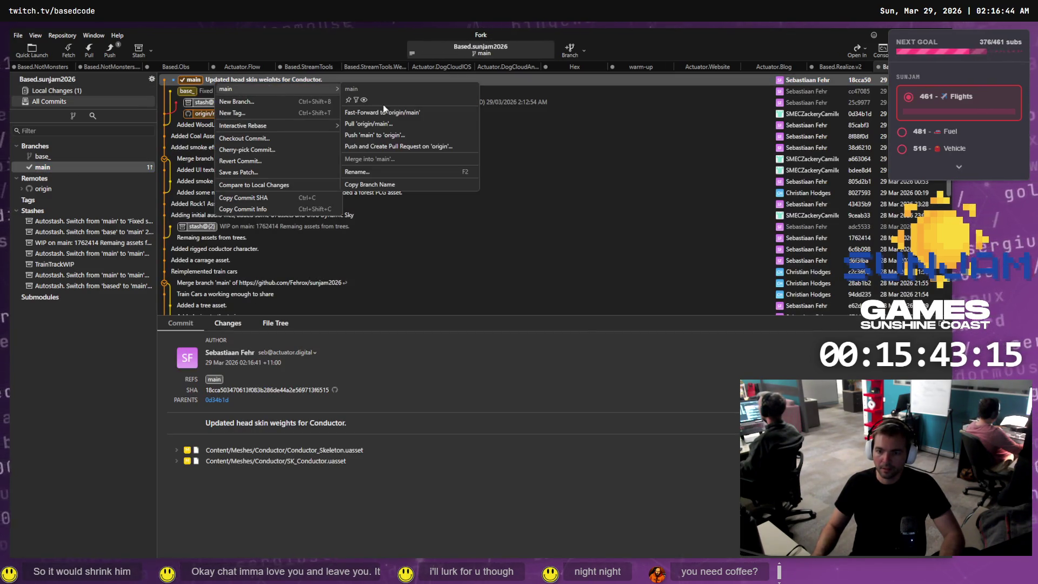
left_click(391, 134)
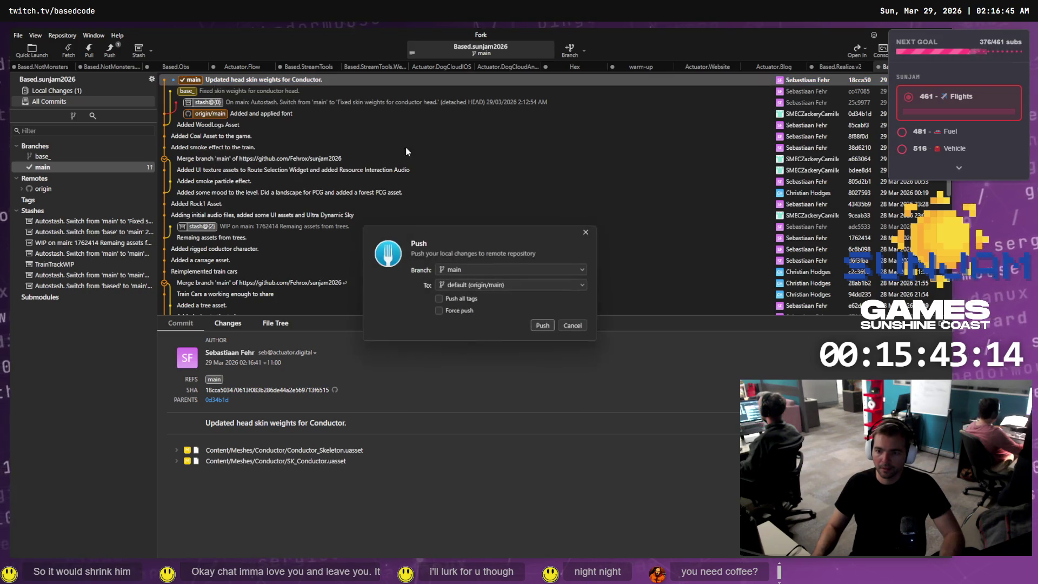
left_click(544, 327)
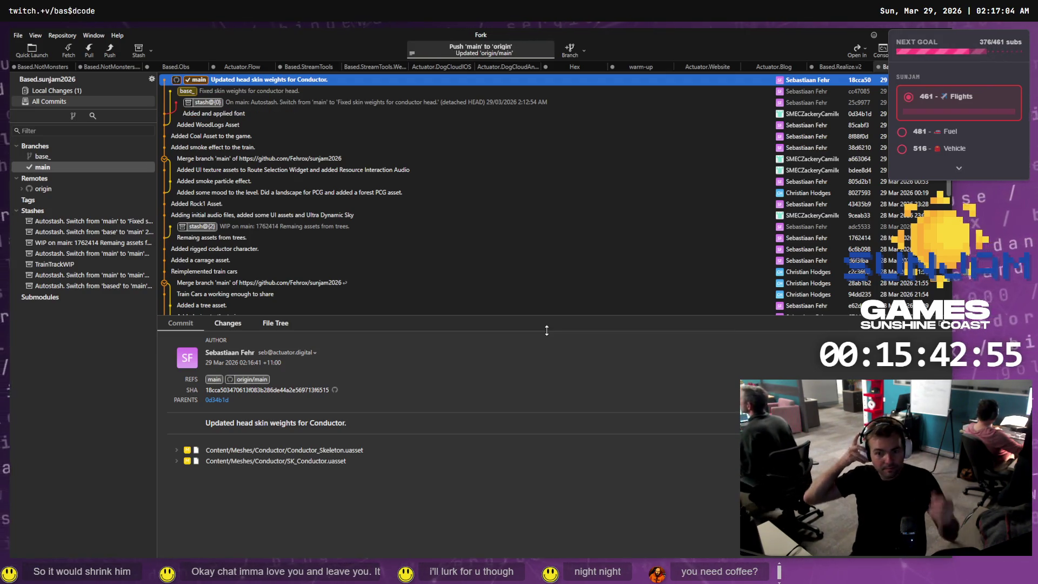
key("alt+Tab")
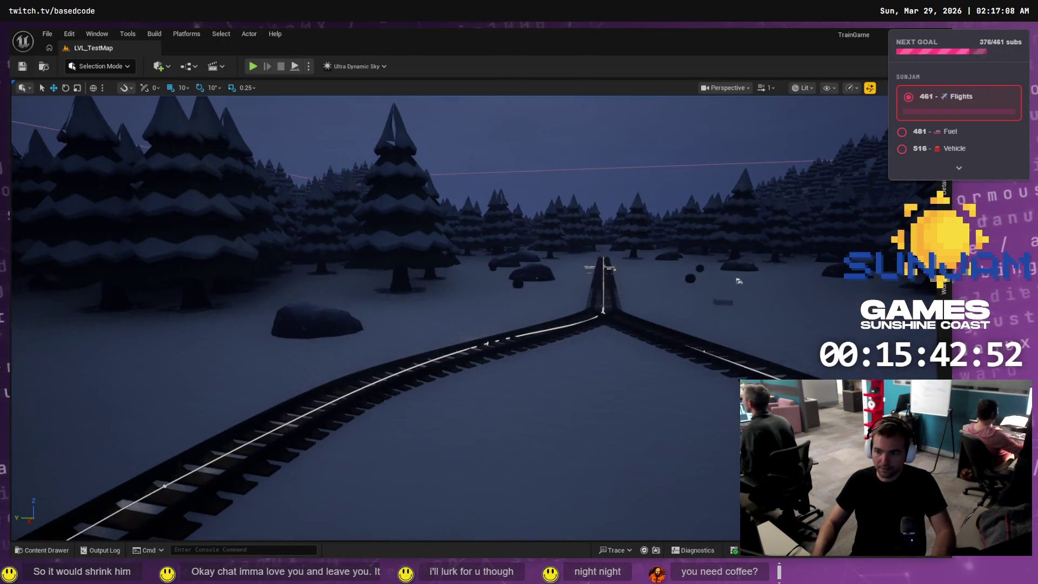
mouse_move(282, 168)
left_mouse_down()
mouse_move(238, 168)
mouse_move(335, 155)
mouse_move(303, 106)
left_mouse_up()
left_click(21, 550)
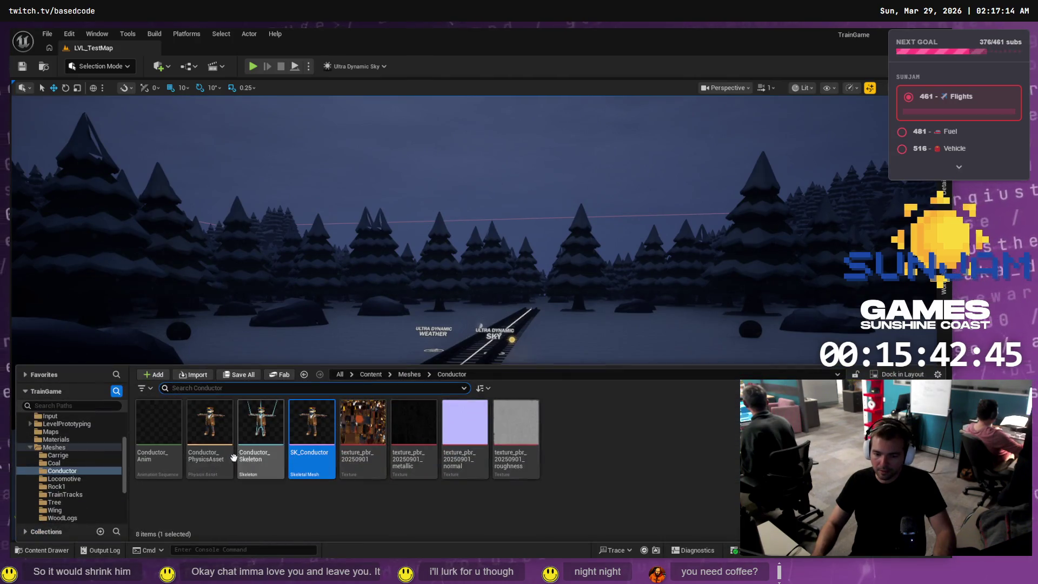
left_click(64, 448)
scroll(75, 487, "down", 5)
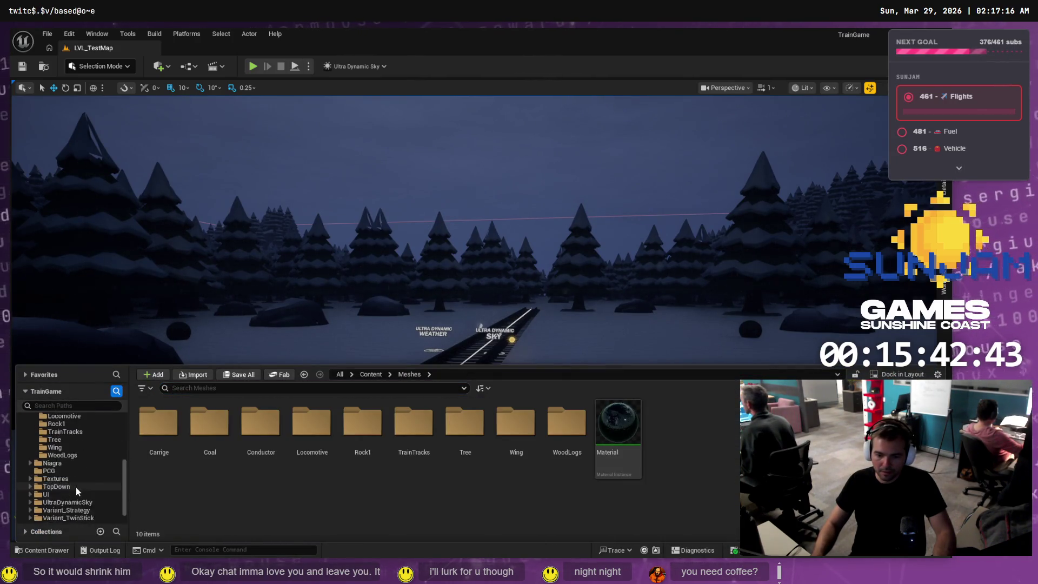
left_click(498, 294)
mouse_move(498, 294)
left_mouse_down()
mouse_move(498, 265)
mouse_move(584, 220)
mouse_move(586, 143)
mouse_move(551, 366)
left_mouse_up()
left_click(586, 198)
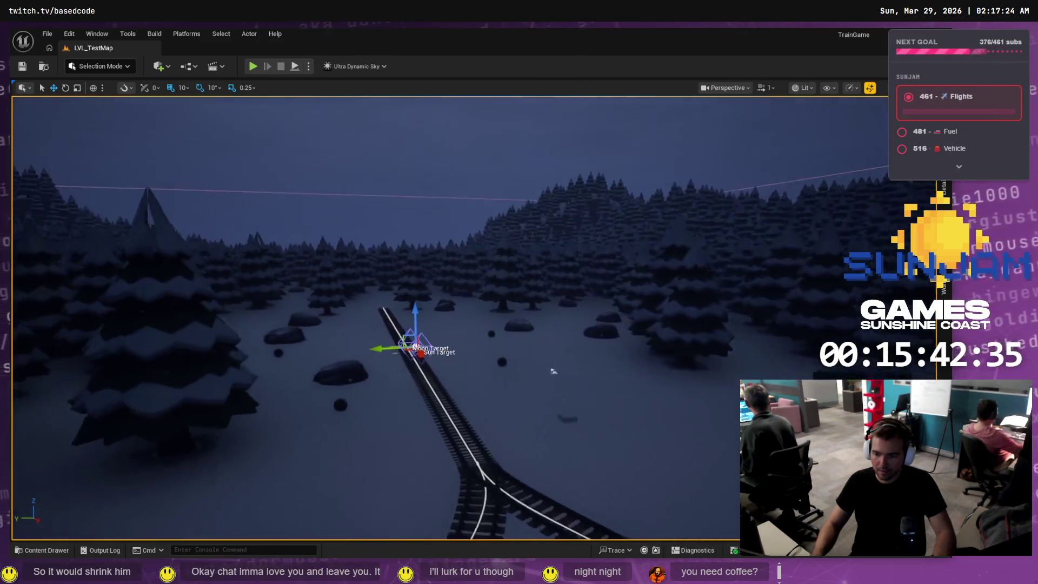
mouse_move(664, 413)
left_mouse_down()
mouse_move(660, 428)
mouse_move(664, 413)
mouse_move(487, 348)
mouse_move(570, 344)
left_mouse_up()
mouse_move(586, 198)
left_mouse_down()
mouse_move(519, 221)
mouse_move(586, 198)
left_mouse_up()
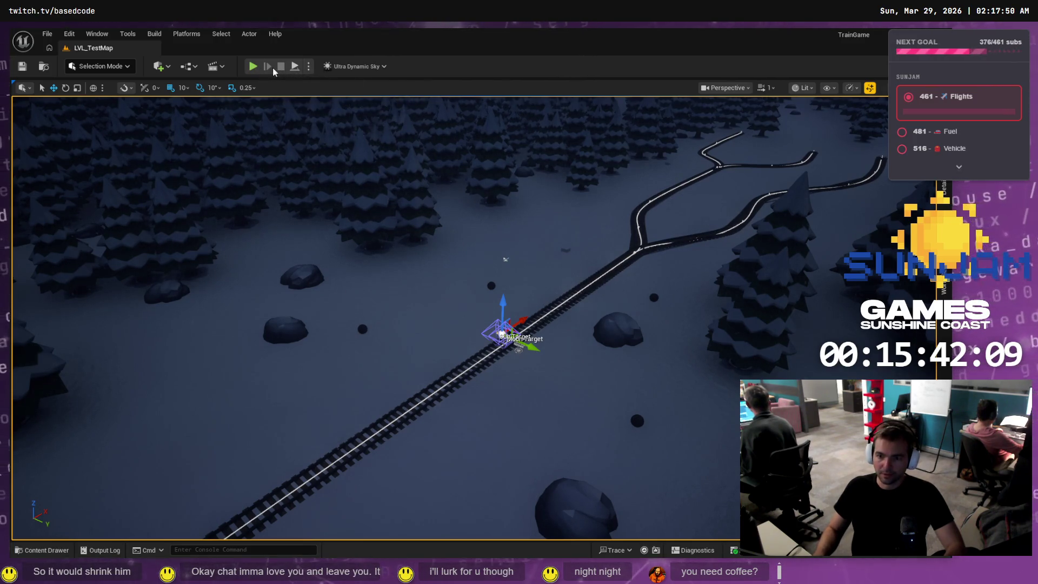
key("alt+p")
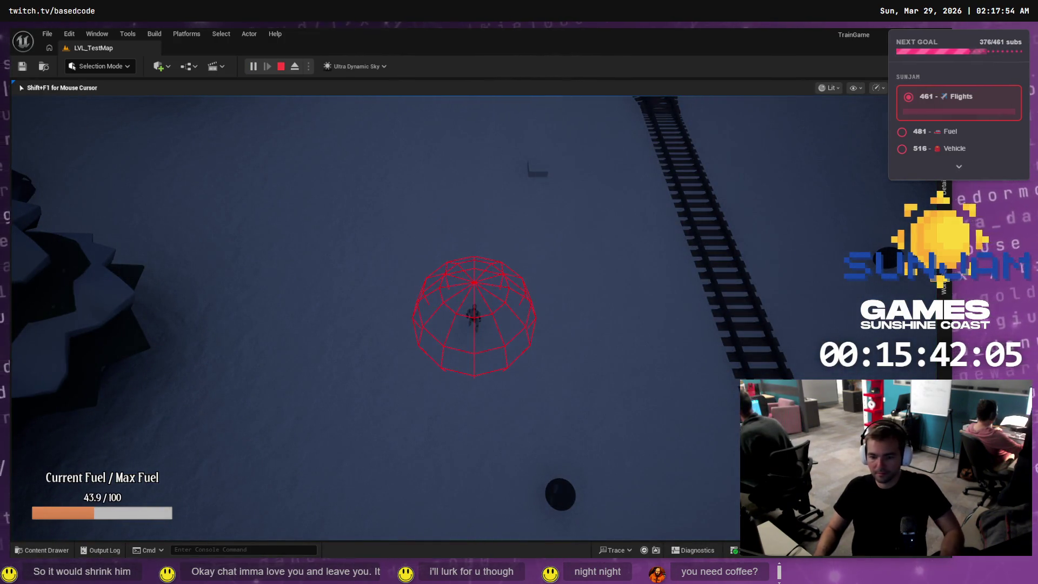
key("w")
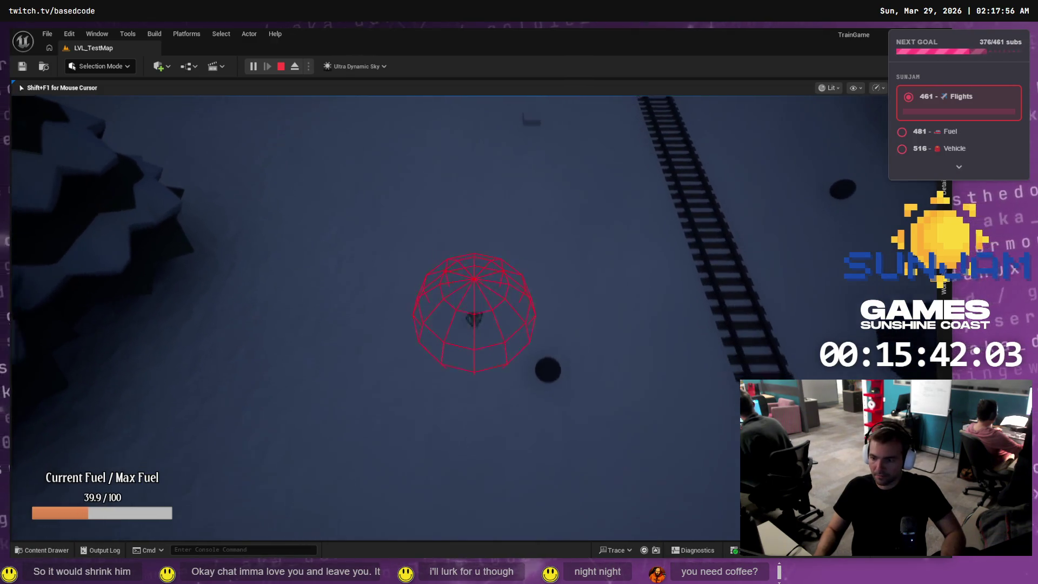
key("d")
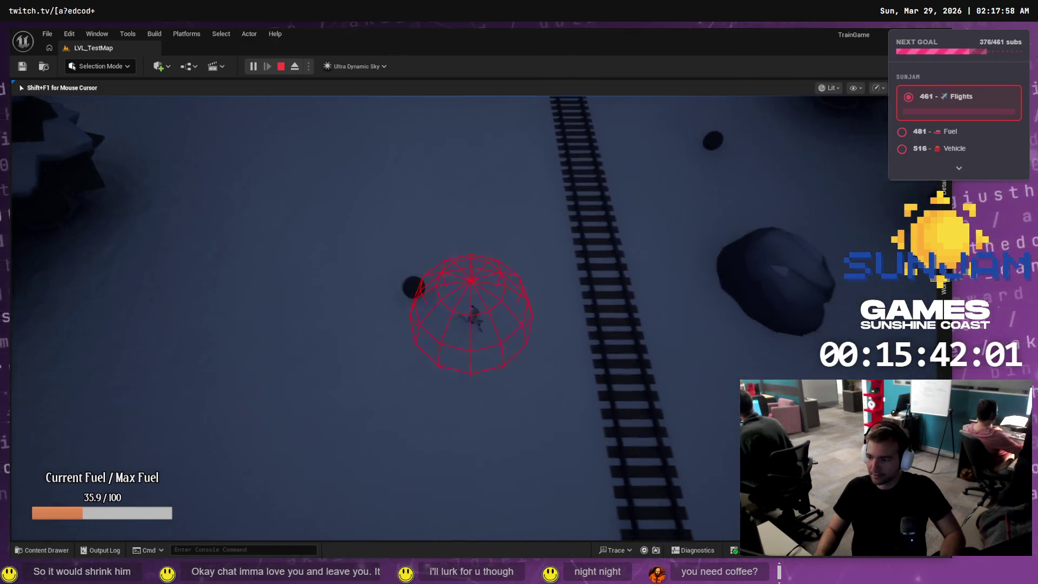
key("s")
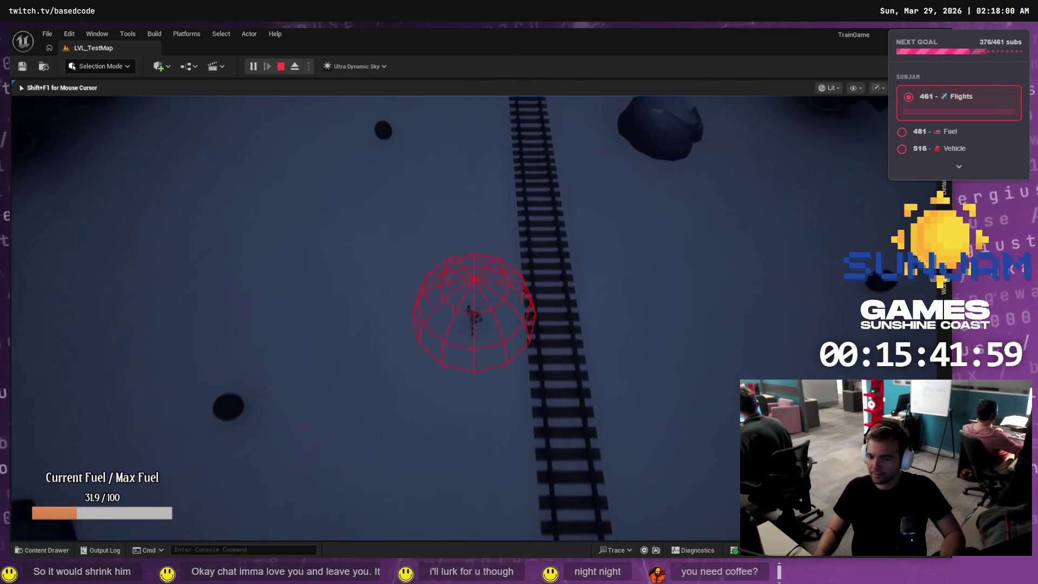
key("s")
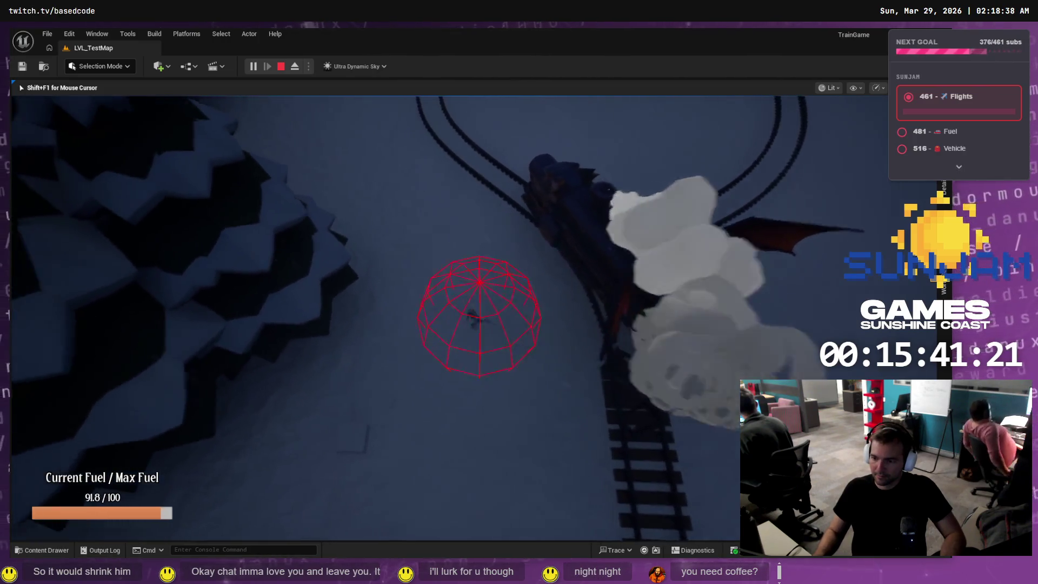
key("Escape")
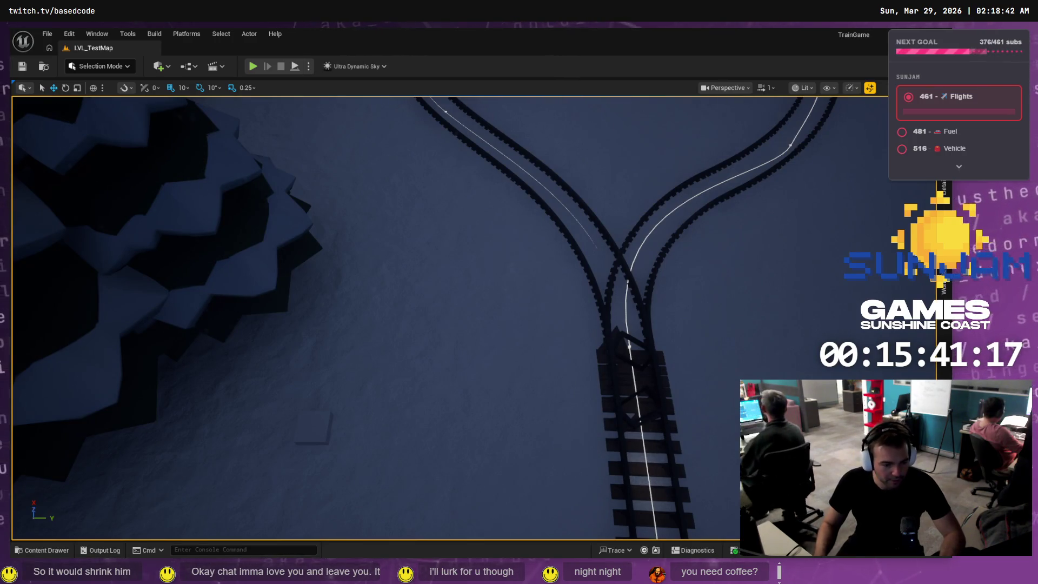
Open the Based.sunjam2026 folder in VS Code and trust its authors
key("alt+Tab")
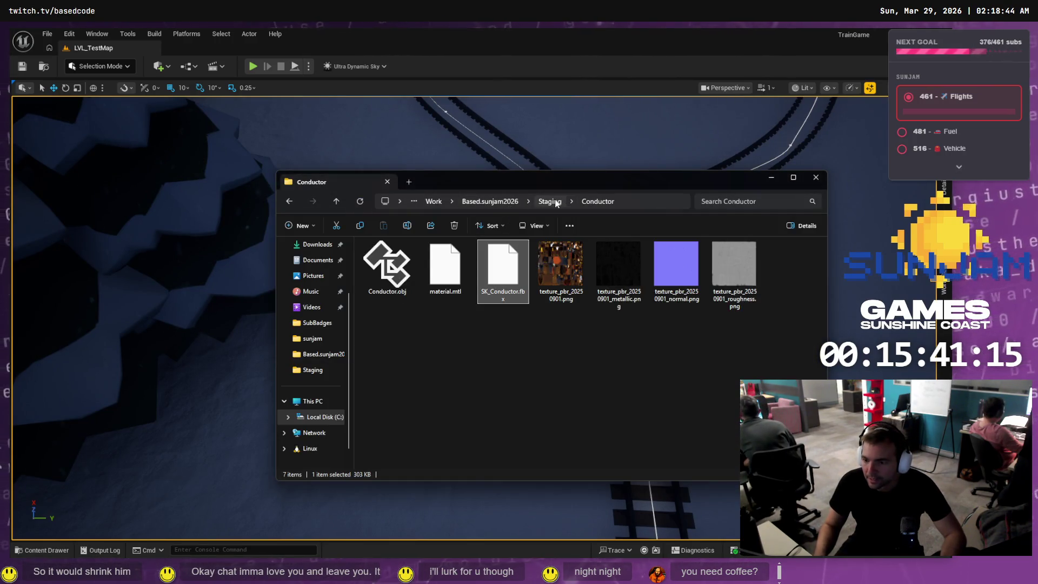
left_click(555, 202)
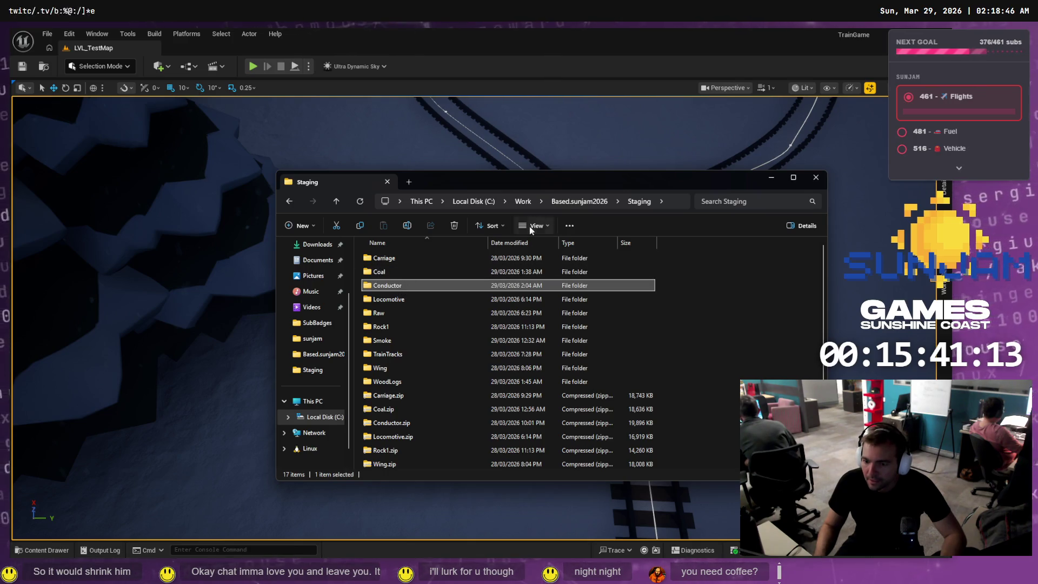
left_click(567, 202)
right_click(735, 389)
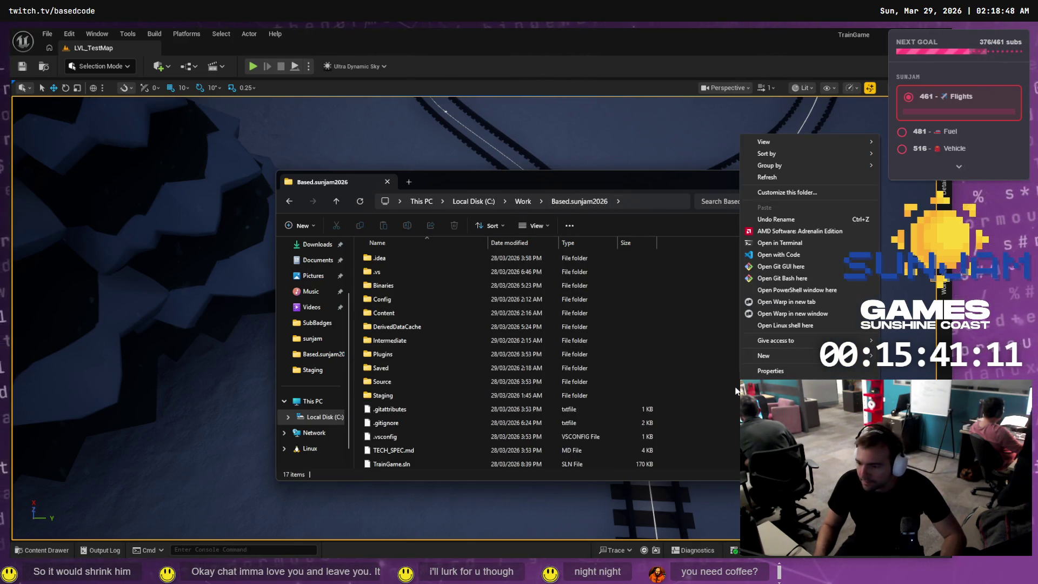
left_click(789, 257)
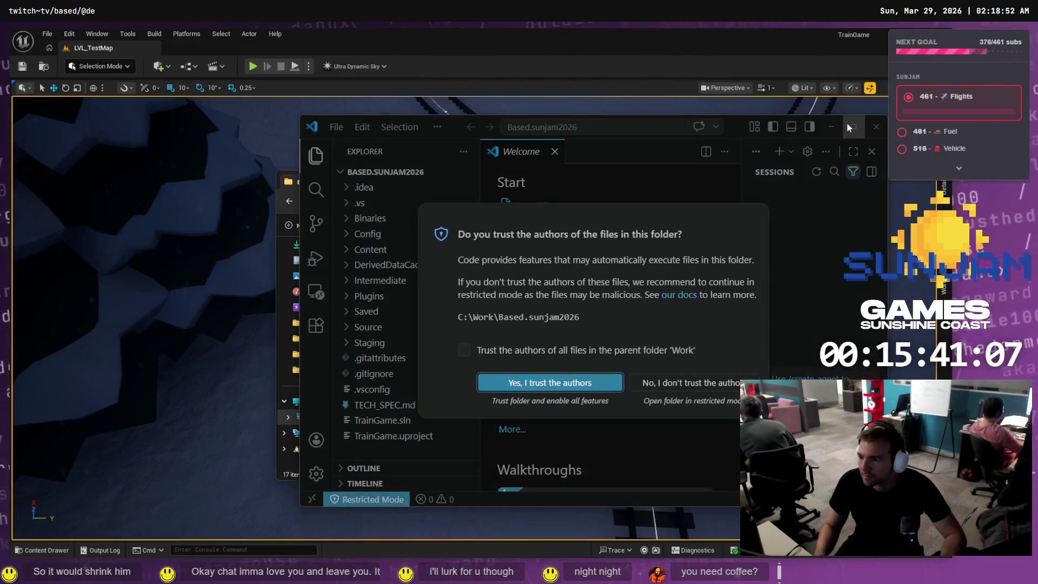
key("Return")
Maximize VS Code, widen the chat panel and switch it to Codex
left_click(856, 124)
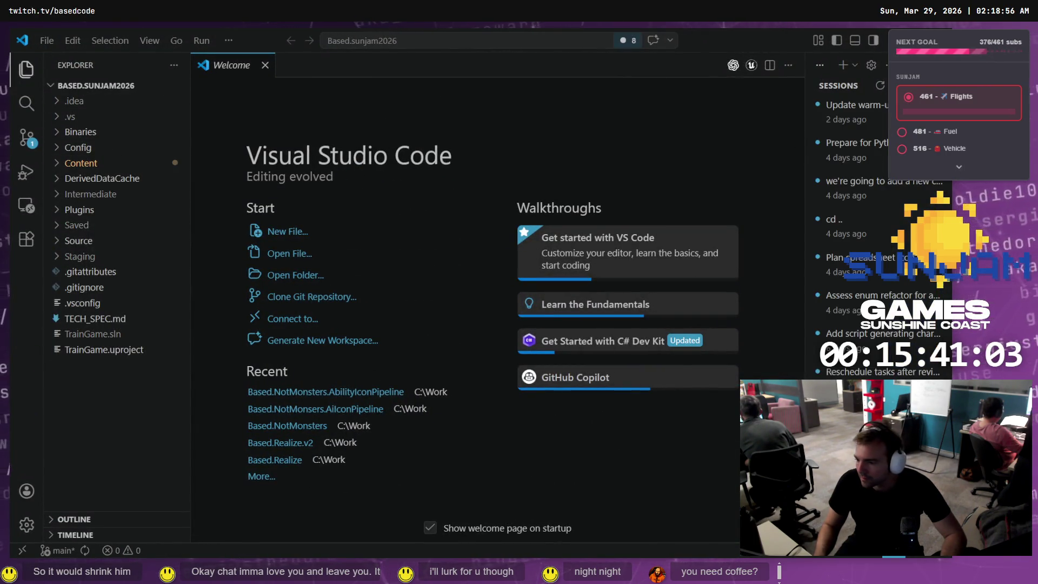
left_click_drag(804, 373, 465, 373)
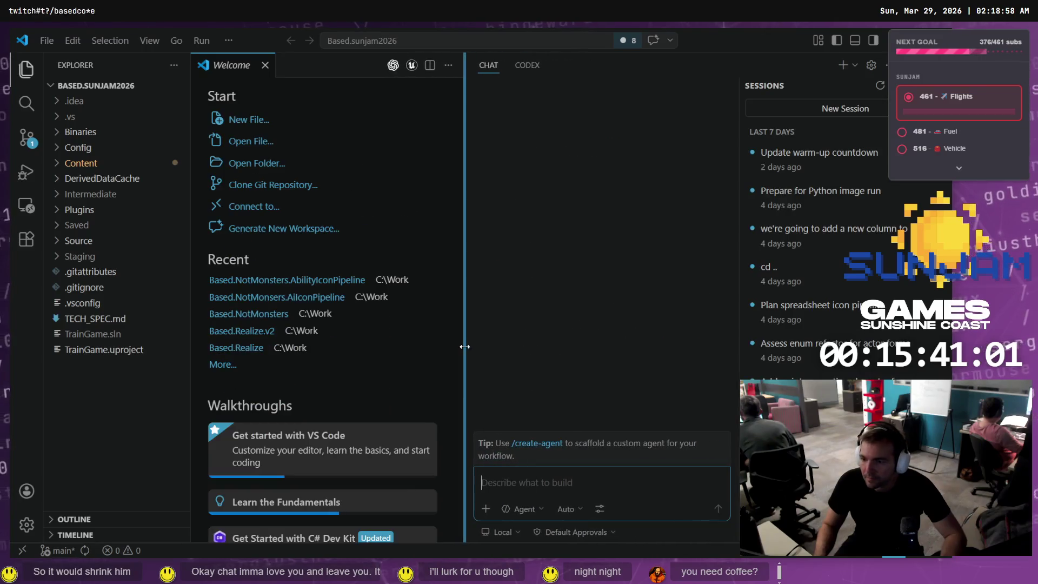
left_click(525, 65)
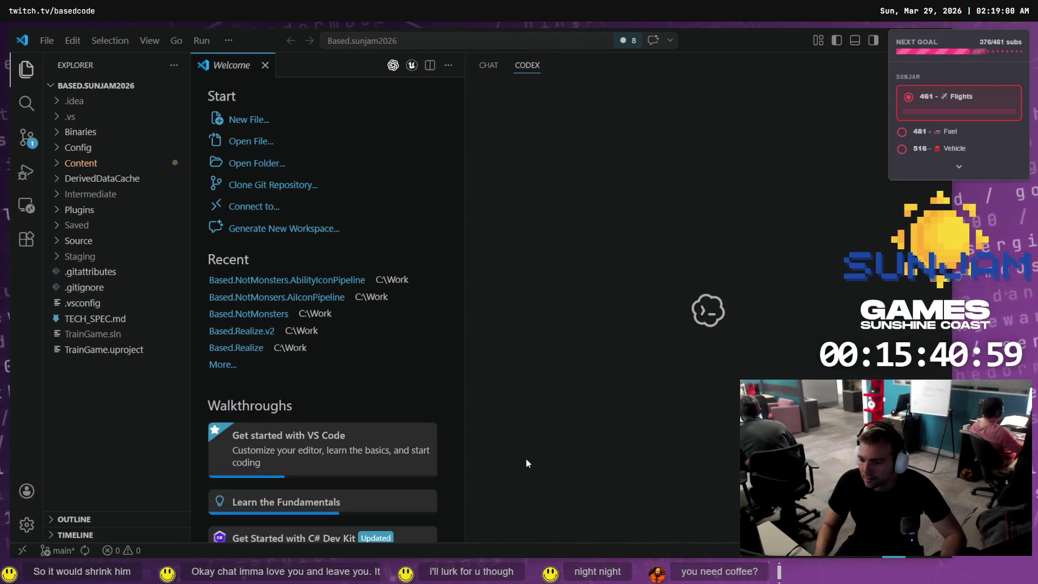
key("alt+Tab")
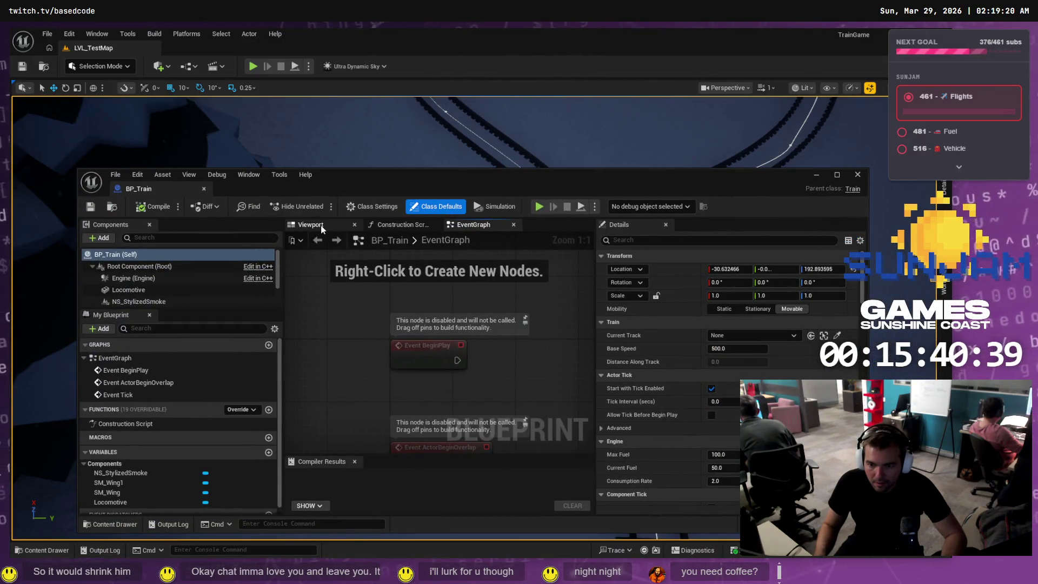
Select the train's wing in the BP_Train preview and enlarge the blueprint editor window
left_click(321, 225)
left_click(303, 325)
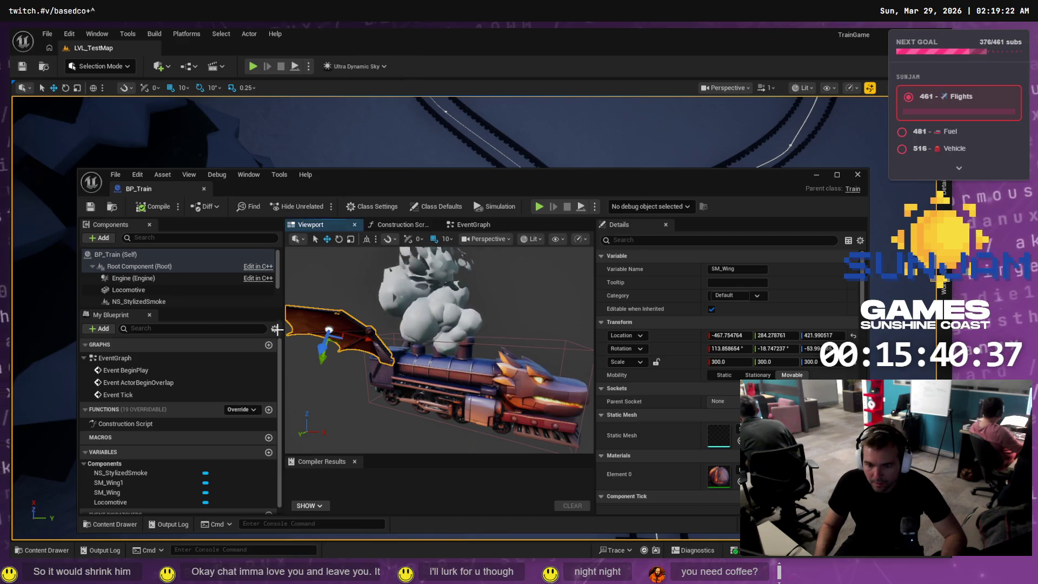
scroll(178, 300, "down", 1)
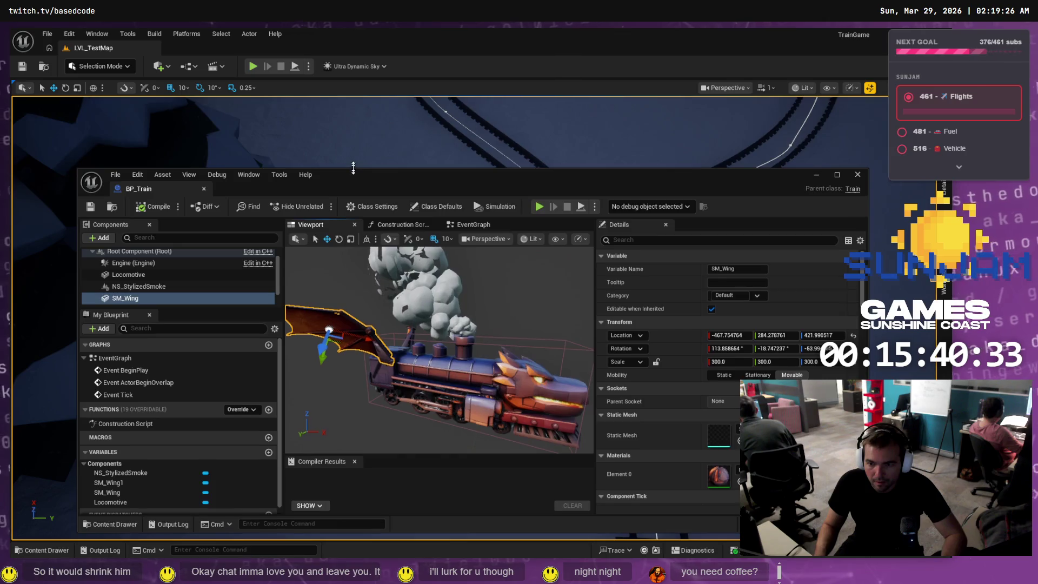
left_click_drag(353, 168, 352, 105)
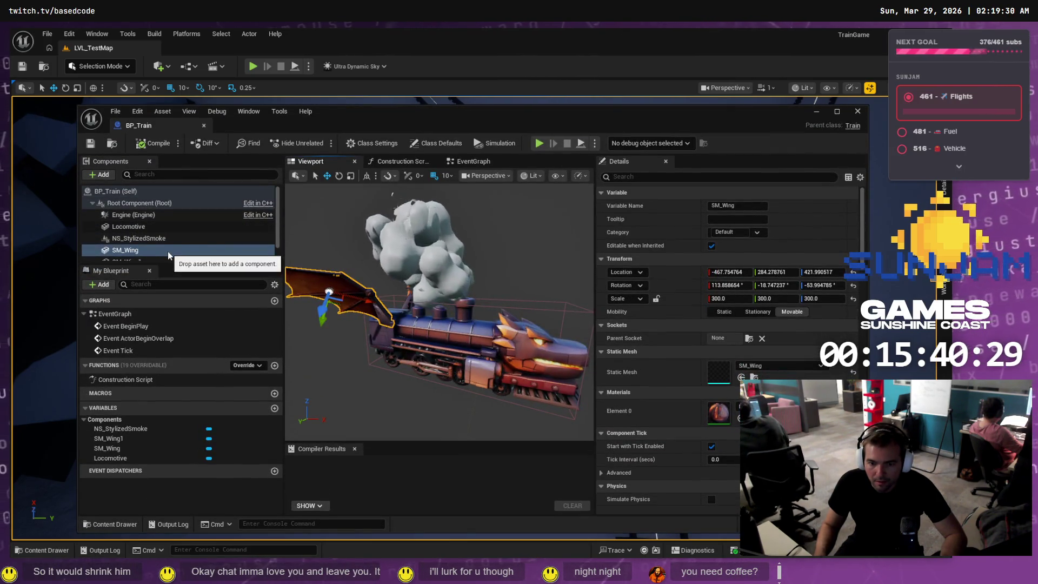
scroll(168, 246, "down", 1)
Rename SM_Wing to SM_Wing_R and SM_Wing1 to SM_Wing_L
left_click(157, 235)
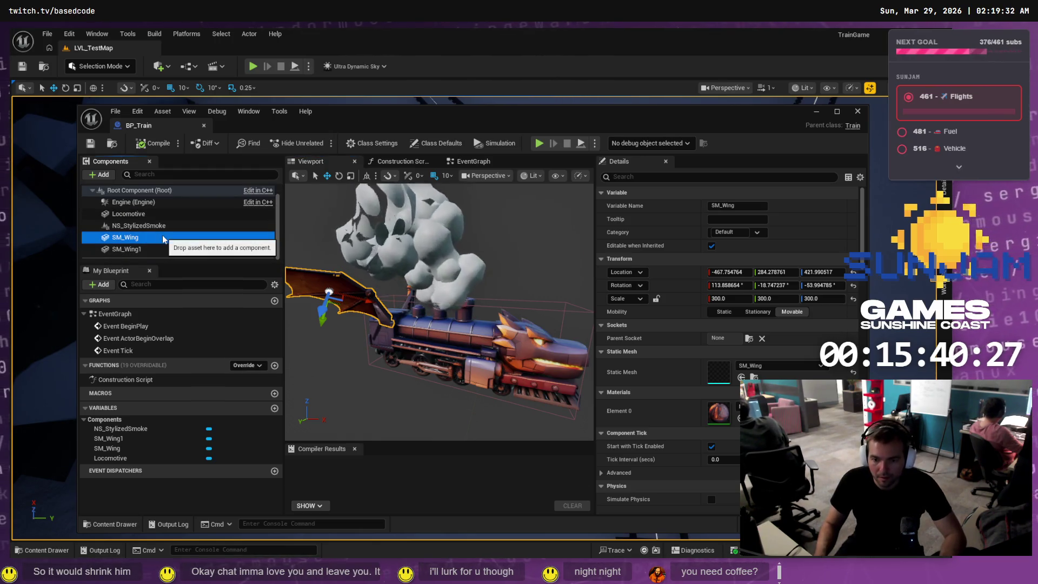
key("F2")
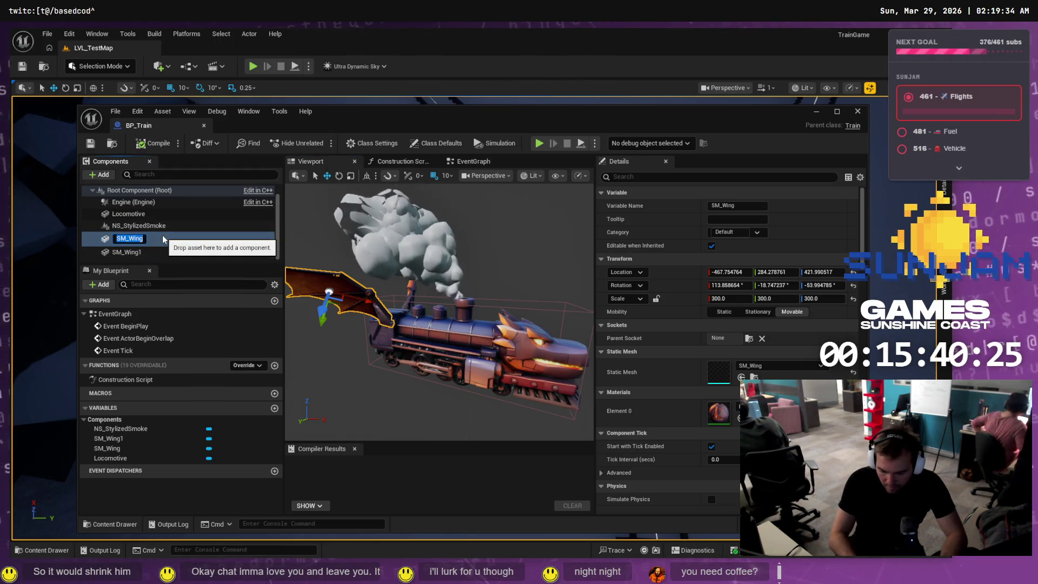
key("End")
type("_R")
key("Return")
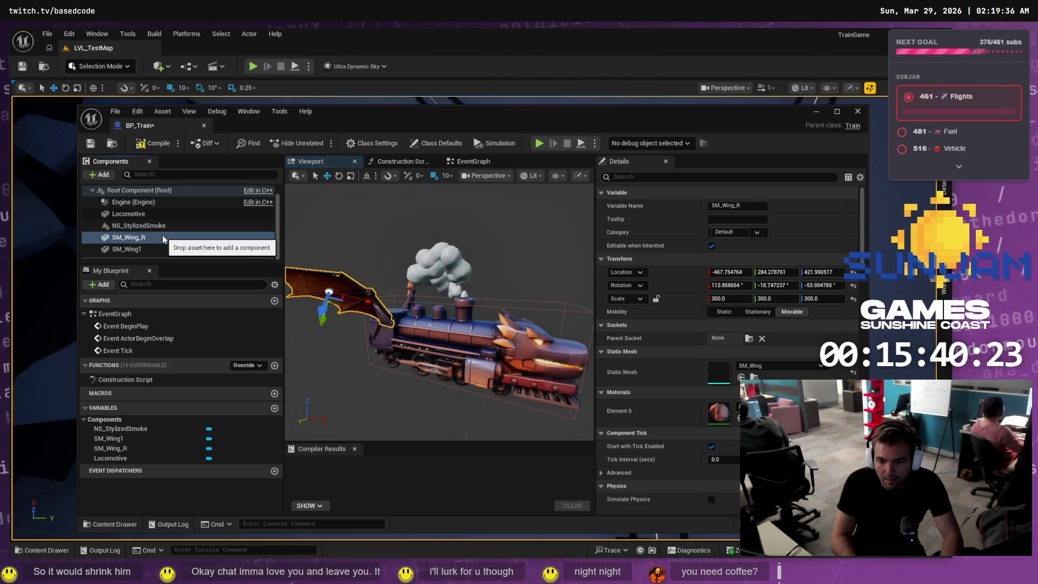
key("Down")
key("F2")
key("End")
key("BackSpace")
type("_")
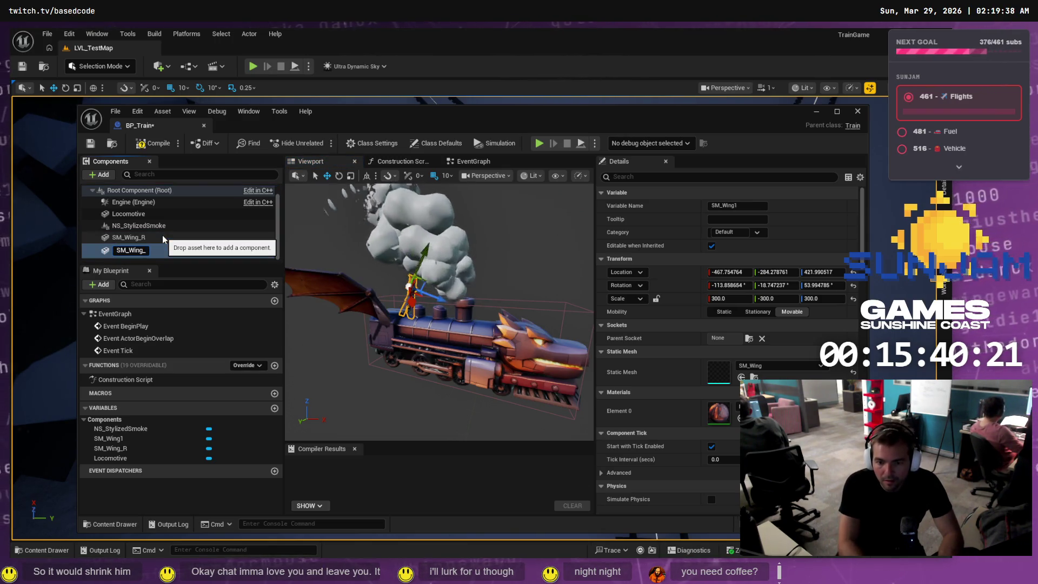
type("L")
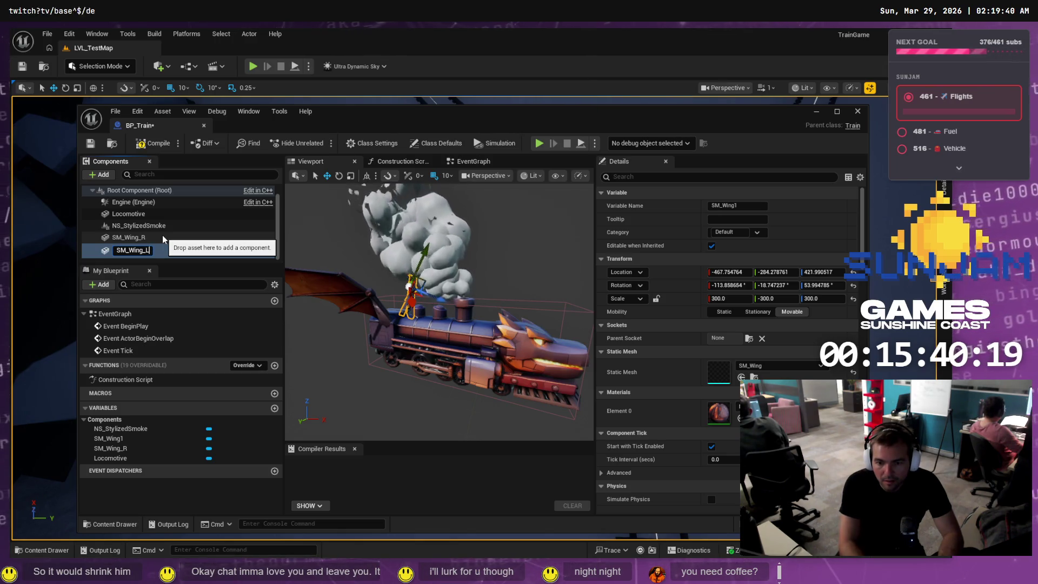
key("Return")
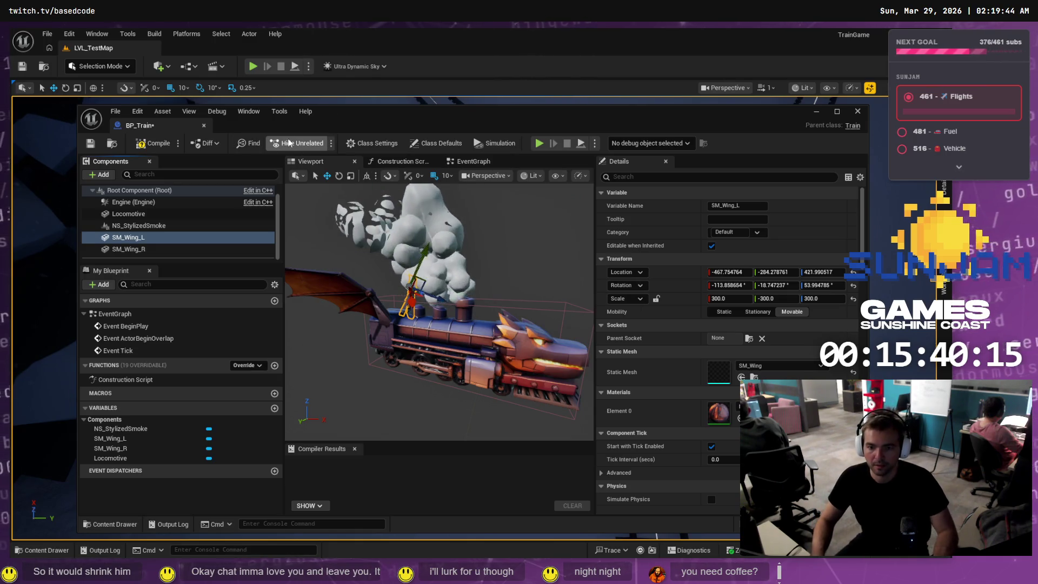
Compile BP_Train with F7 and snip the Components panel as a screenshot
key("F7")
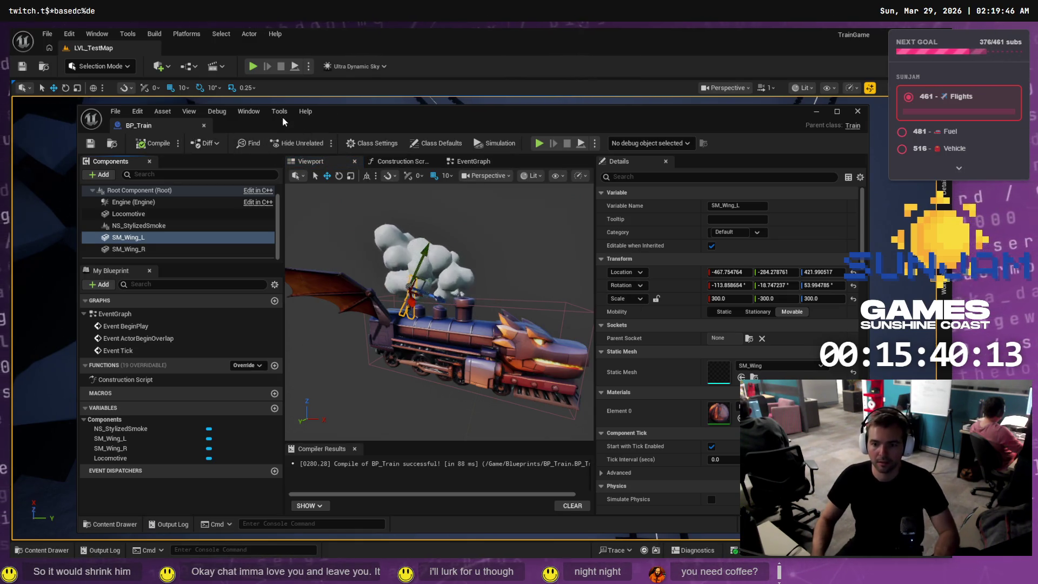
key("super+shift+s")
mouse_move(283, 115)
left_mouse_down()
mouse_move(93, 276)
mouse_move(83, 271)
left_mouse_up()
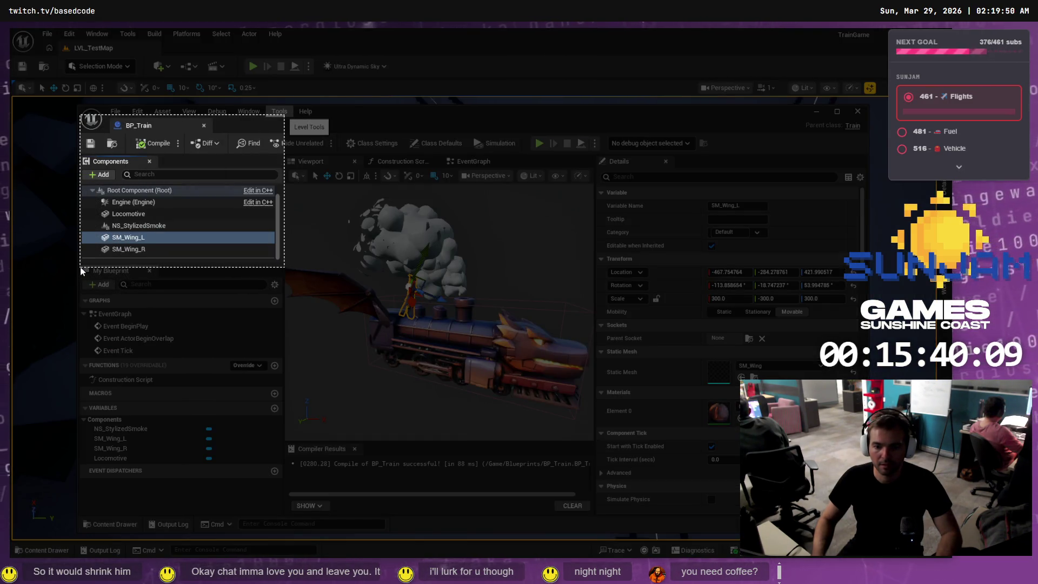
left_click_drag(80, 270, 80, 270)
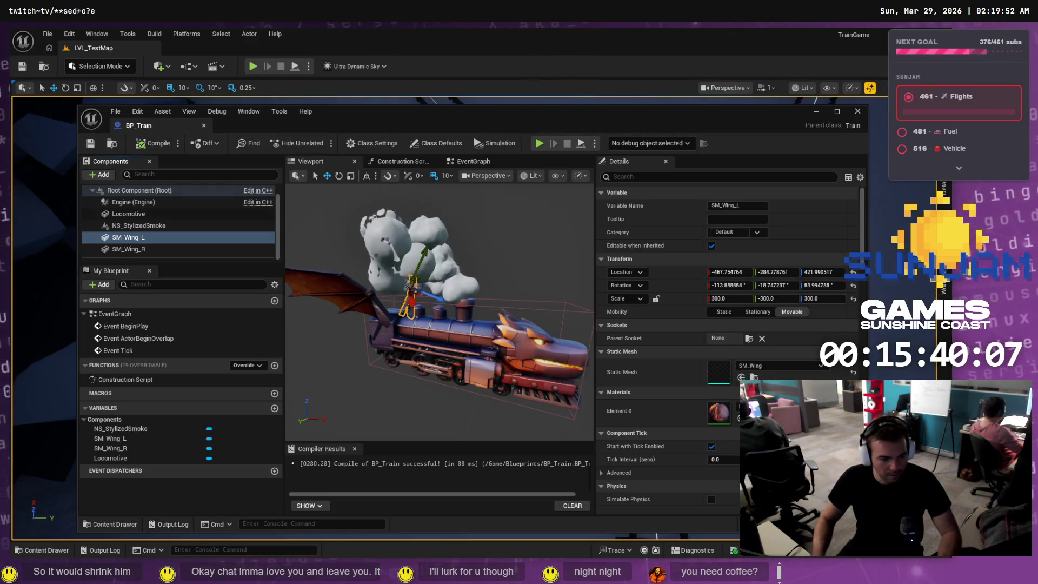
Paste the components screenshot into Codex and draft a multi-line request for both wings to flap up and down
key("alt+Tab")
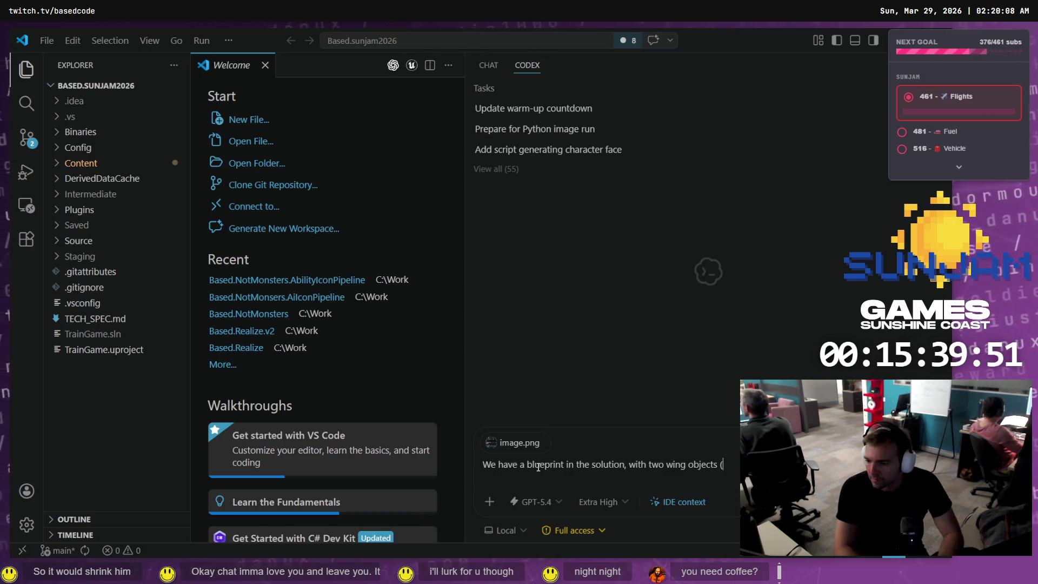
key("alt+Tab")
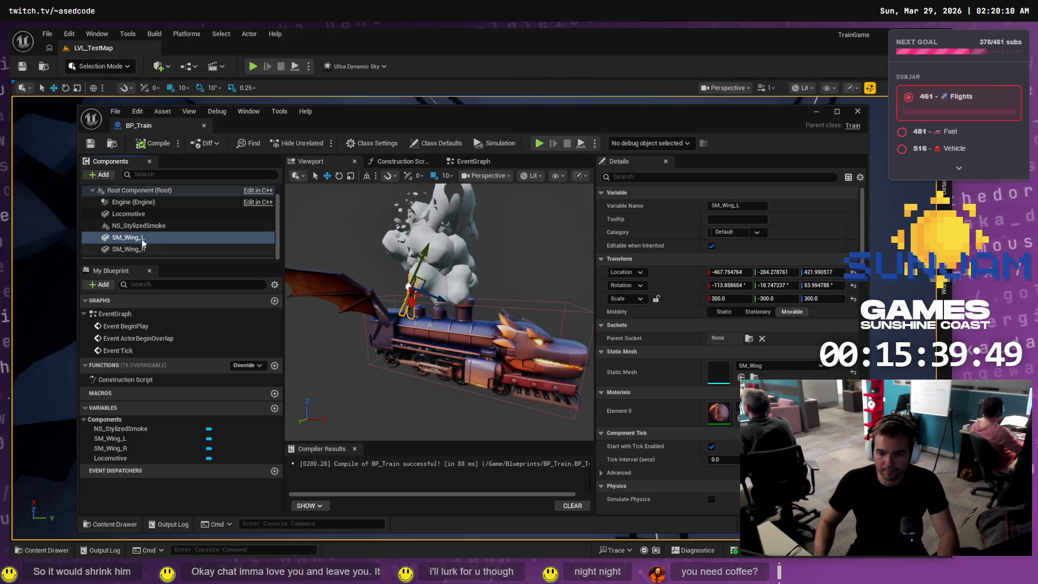
key("alt+Tab")
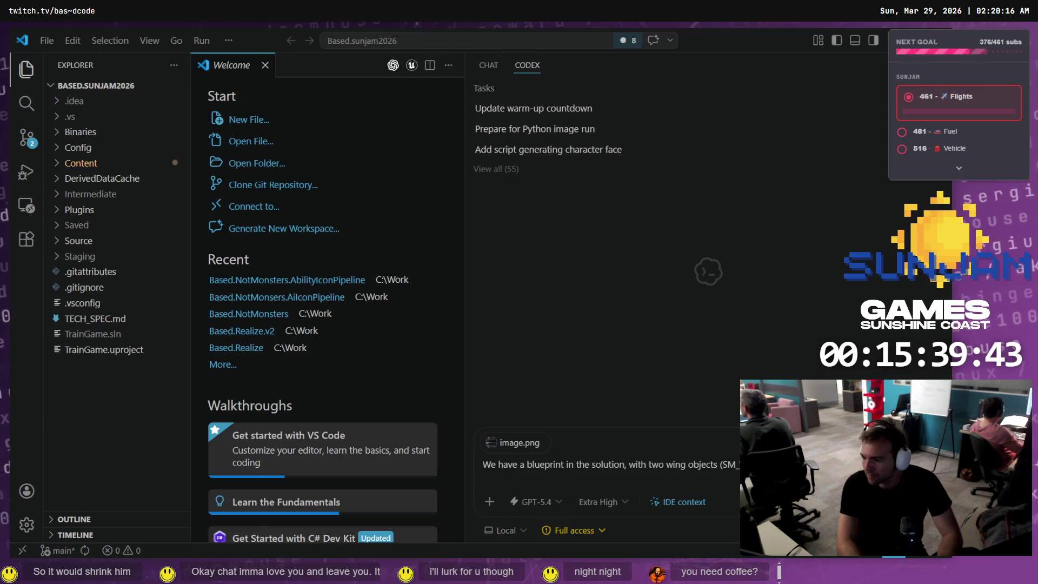
key("shift+Return")
type("I want to animate these so that they flap up and down (rotate a")
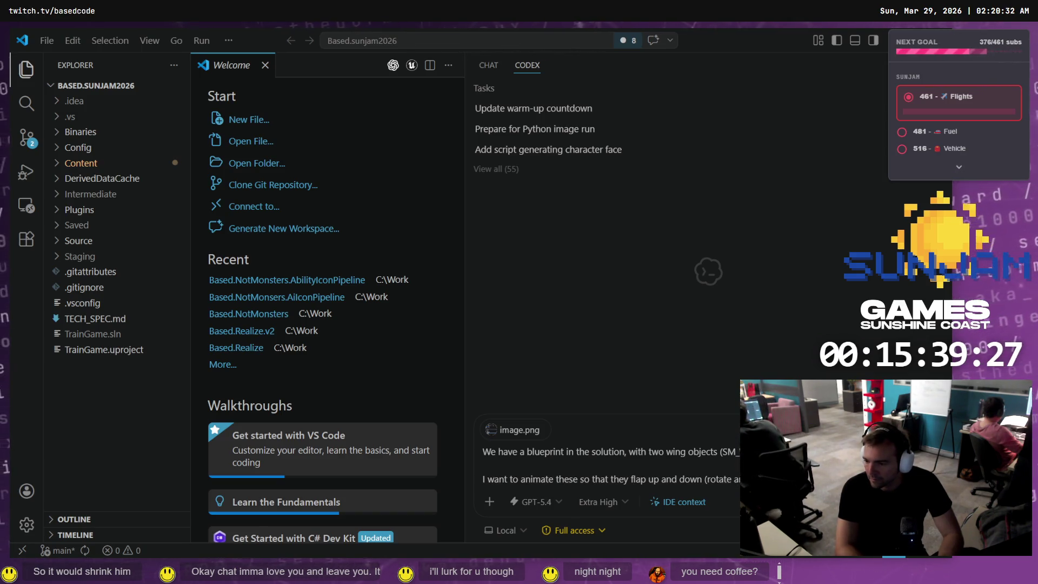
key("alt+Tab")
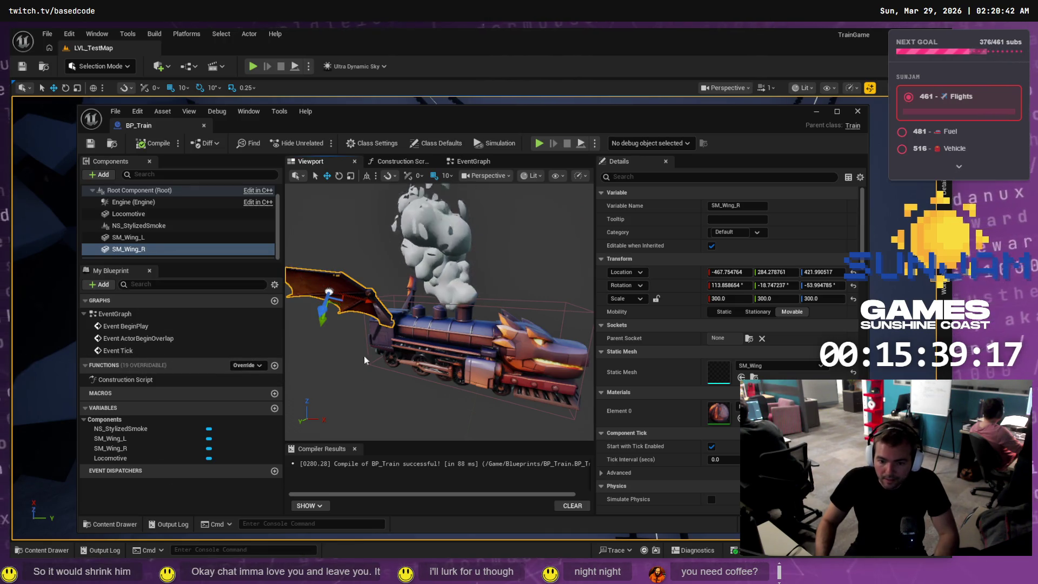
Inspect the SM_Wing mesh, close its editor and BP_Train, and show the Content Drawer
double_click(721, 373)
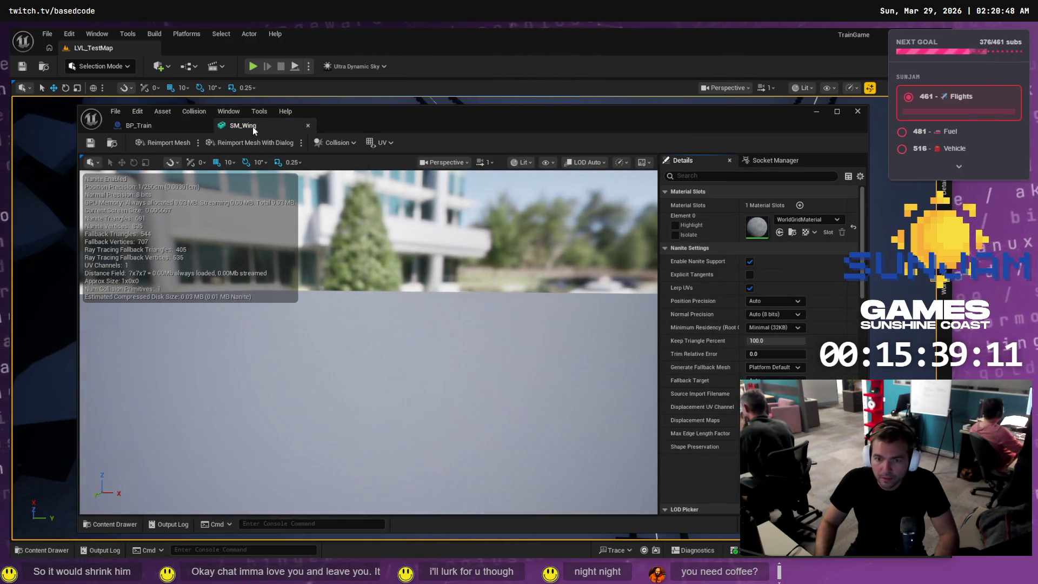
middle_click(253, 127)
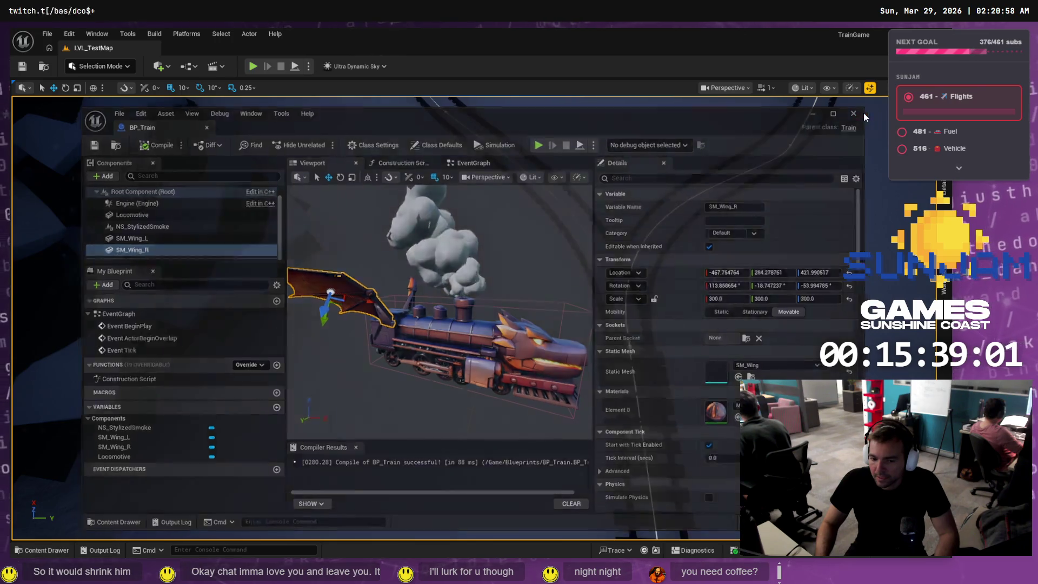
left_click(863, 112)
left_click(48, 550)
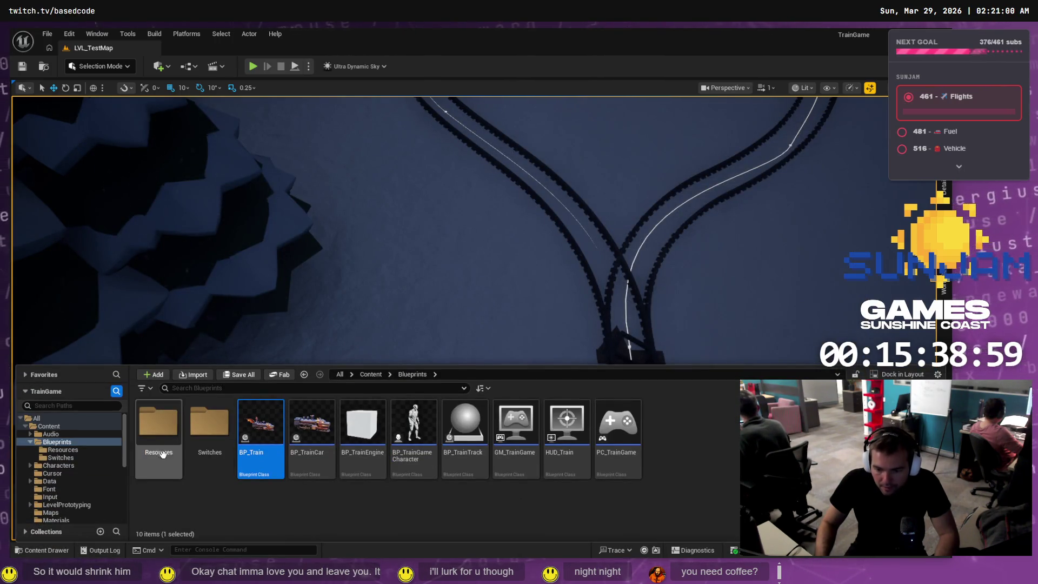
Drag SM_Wing from the Meshes > Wing folder into the level and focus on it
scroll(60, 500, "down", 2)
scroll(68, 490, "down", 2)
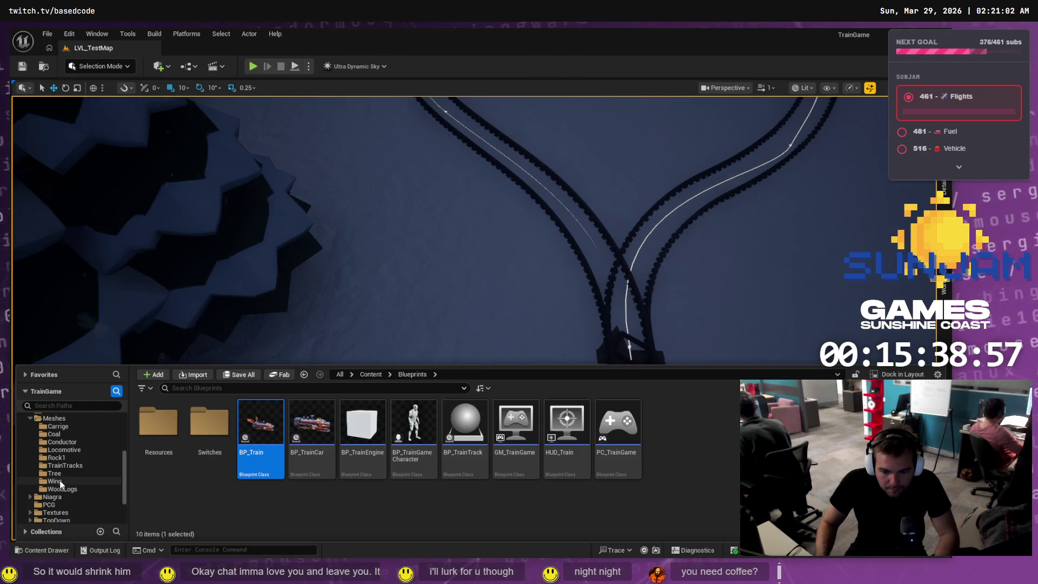
left_click(55, 481)
left_click_drag(435, 258, 459, 291)
key("f")
scroll(502, 315, "down", 8)
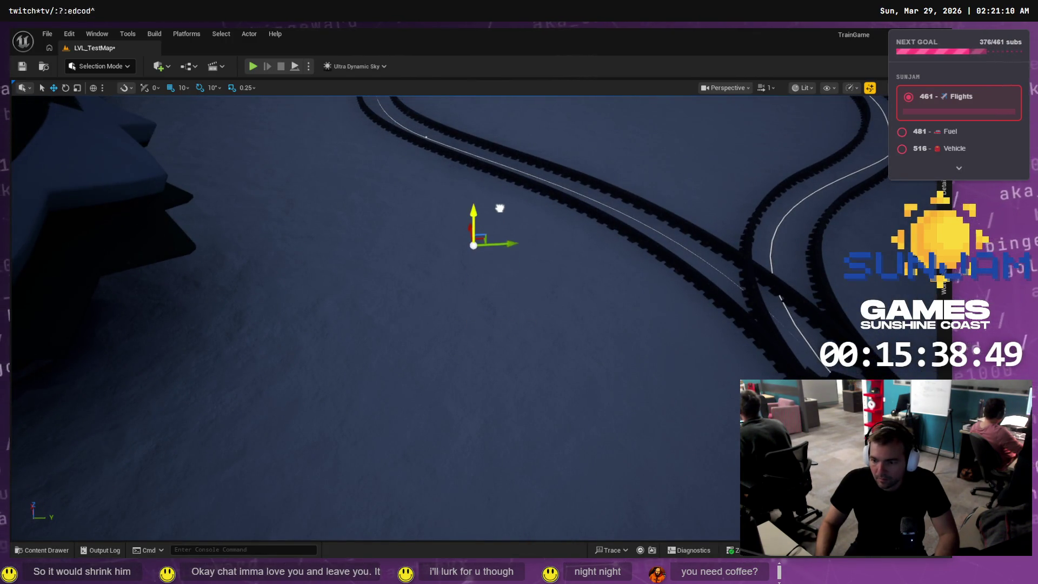
Reopen the content browser and display the level's World Settings
scroll(523, 190, "up", 10)
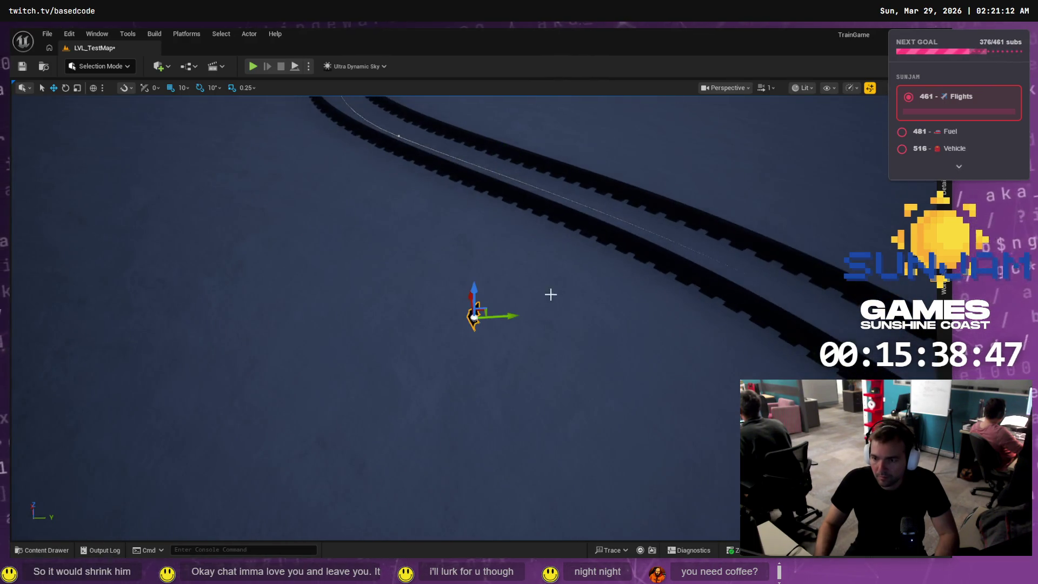
scroll(548, 356, "down", 10)
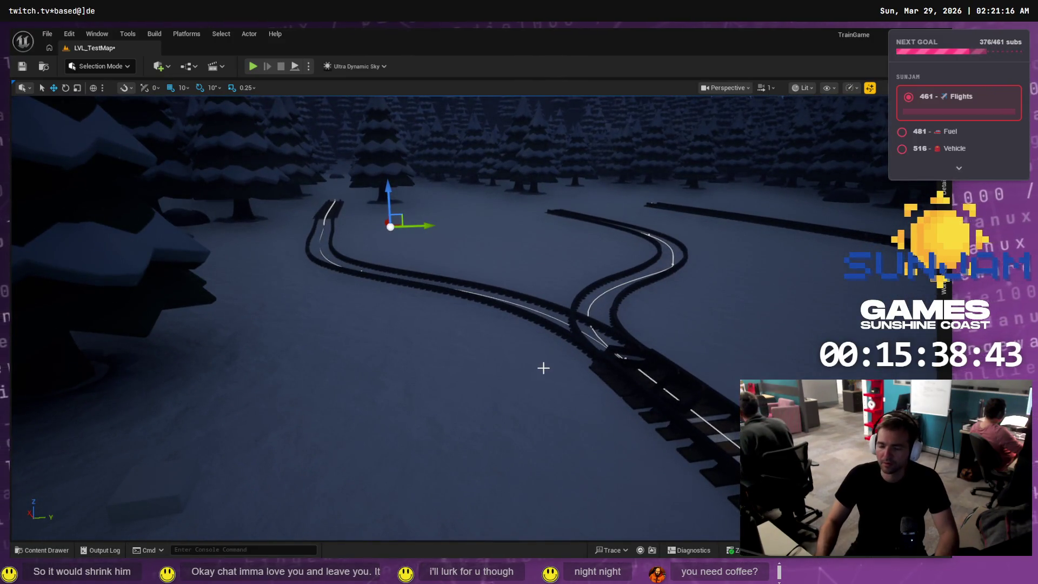
left_click(39, 550)
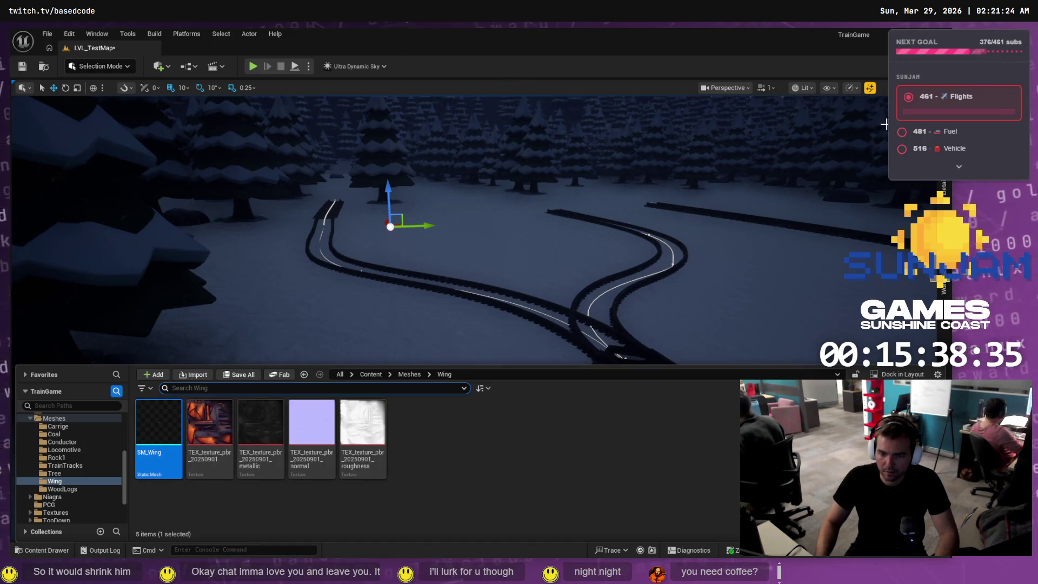
left_click(945, 281)
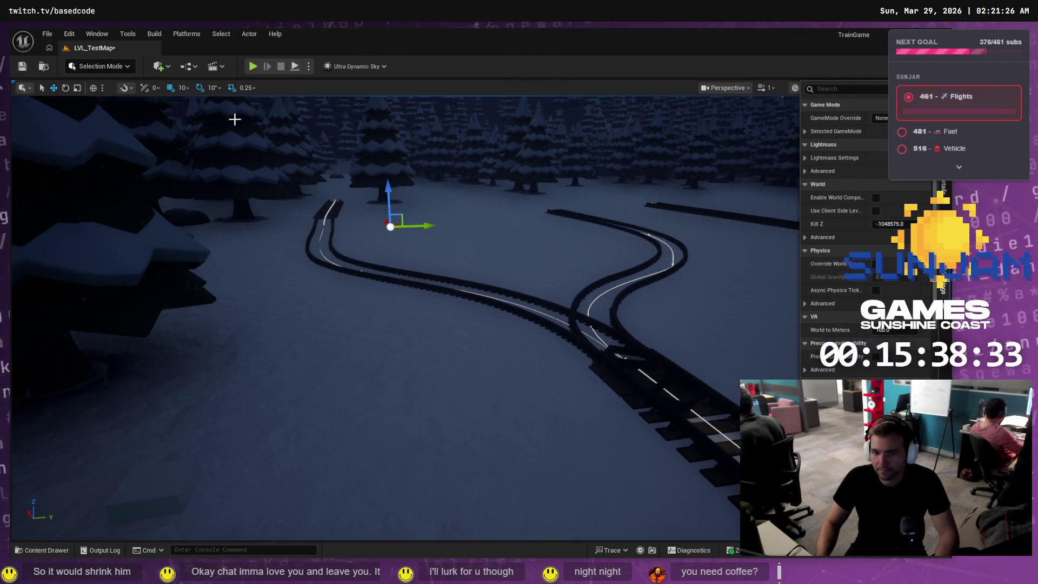
Switch to Modeling Mode and start the Transform tool on the wing actor
left_click(118, 68)
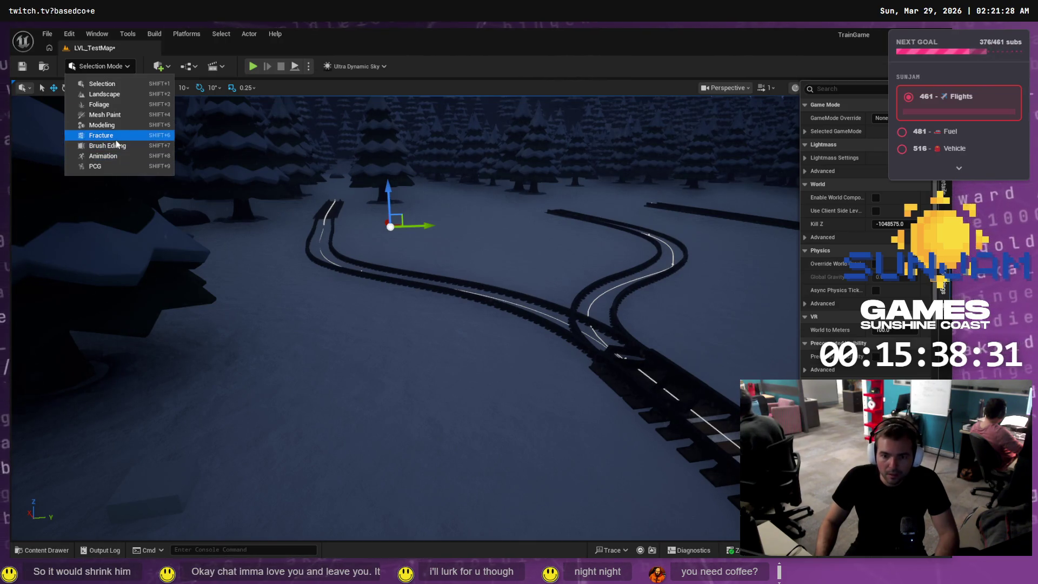
left_click(103, 125)
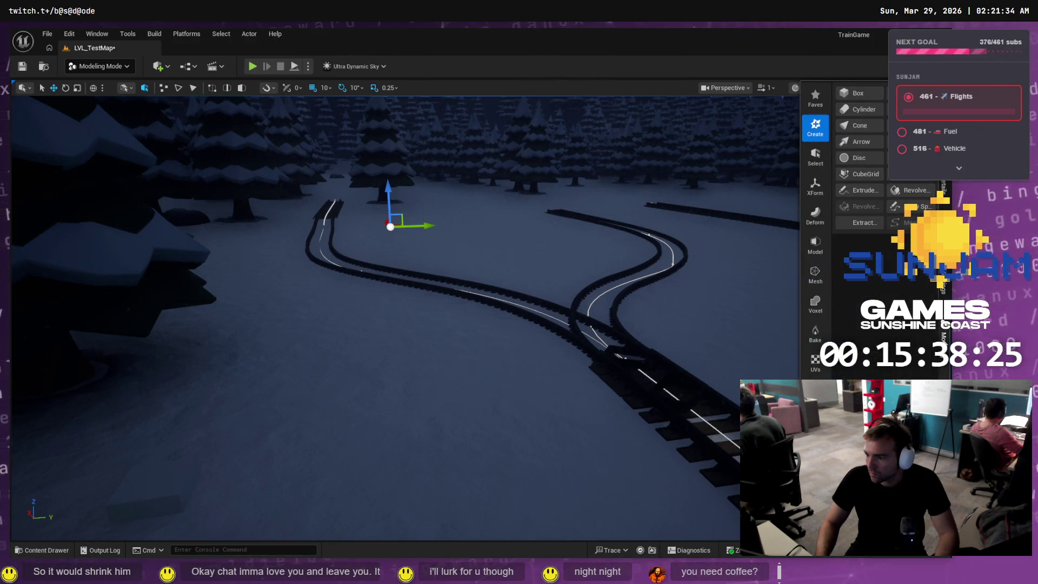
left_click(814, 189)
left_click(863, 94)
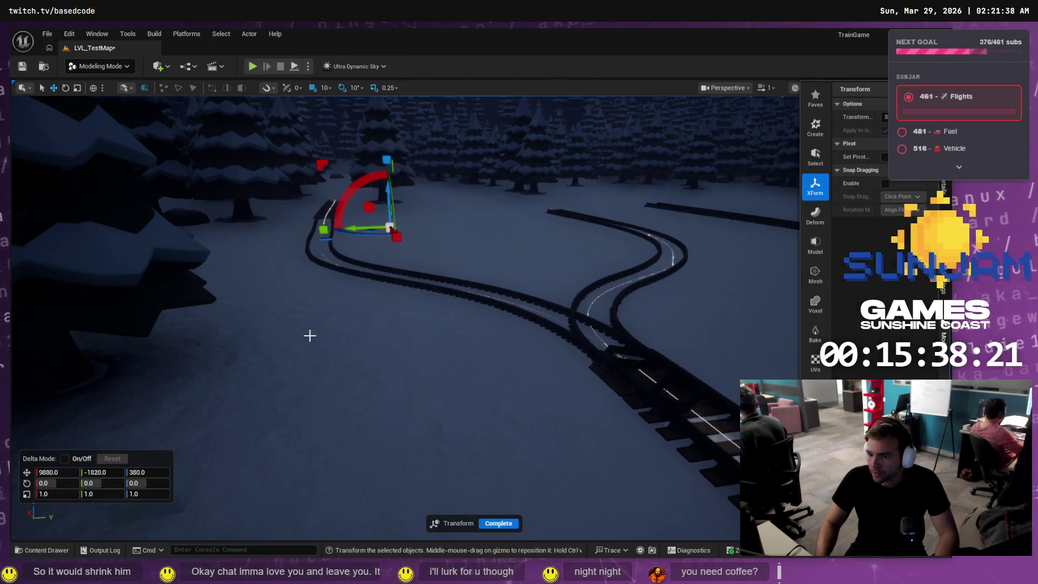
Set the wing's scale to 200 on X, Y and Z and complete the transform
left_click(58, 493)
type("100")
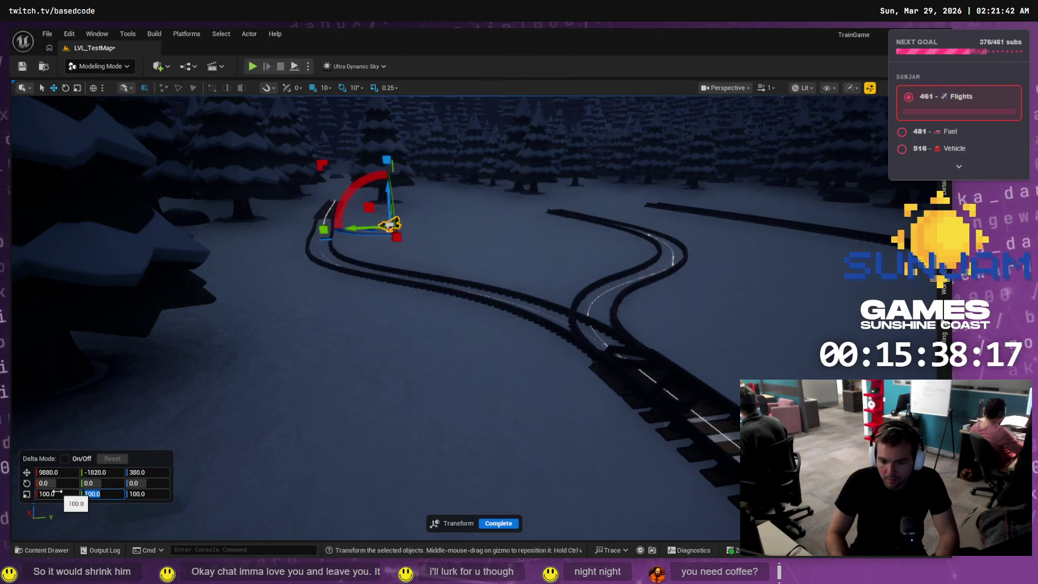
mouse_move(37, 397)
left_mouse_down()
mouse_move(38, 433)
mouse_move(52, 433)
left_mouse_up()
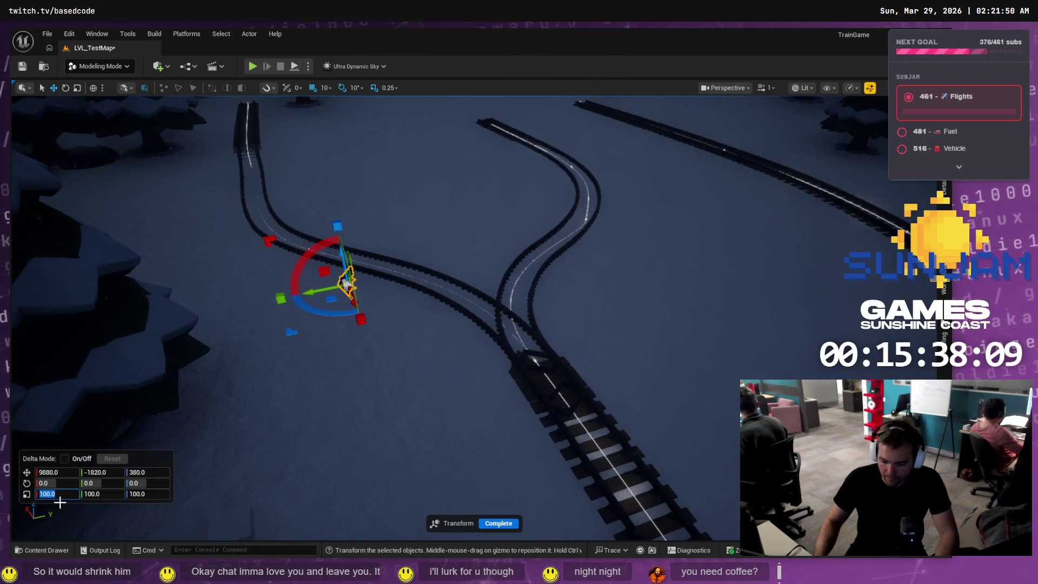
left_click(57, 493)
type("300")
key("Tab")
type("30")
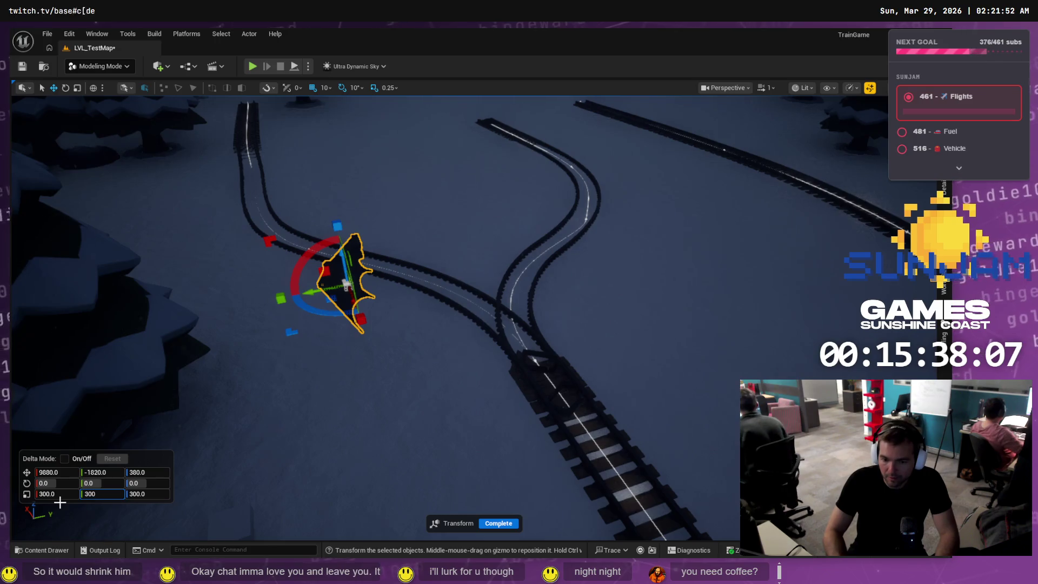
key("Tab")
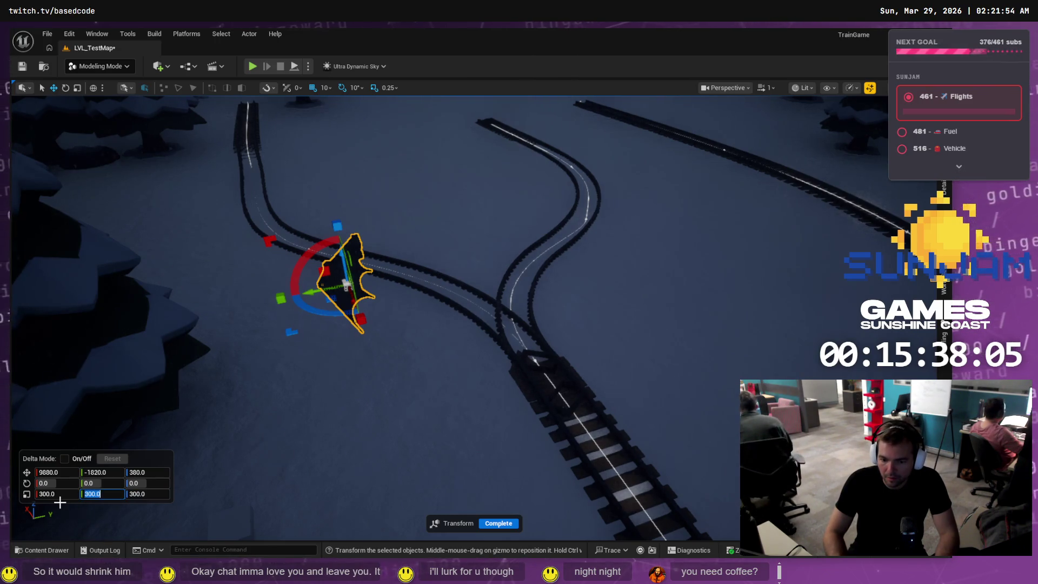
type("20")
key("Tab")
type("2")
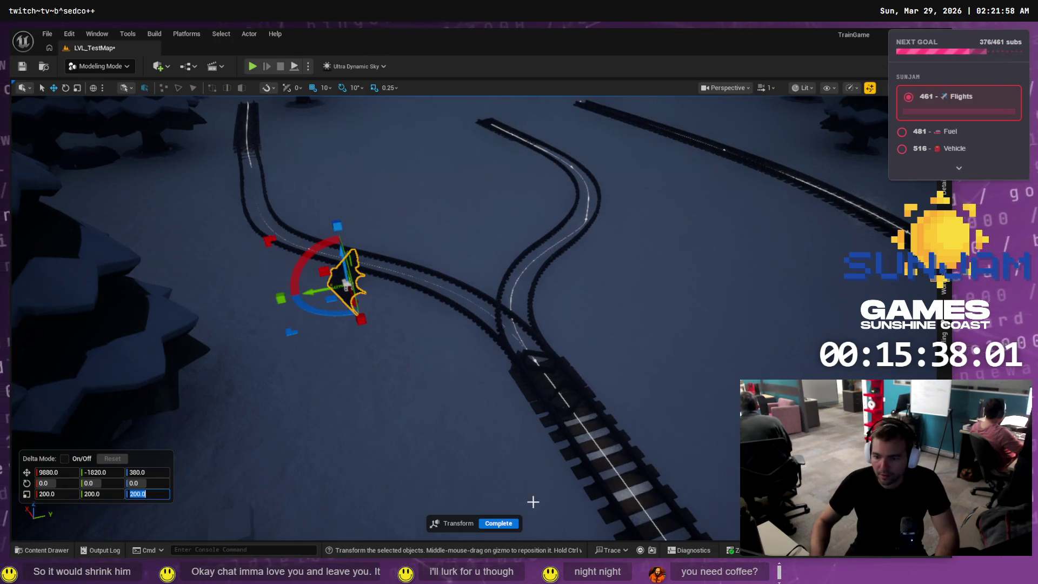
left_click(499, 523)
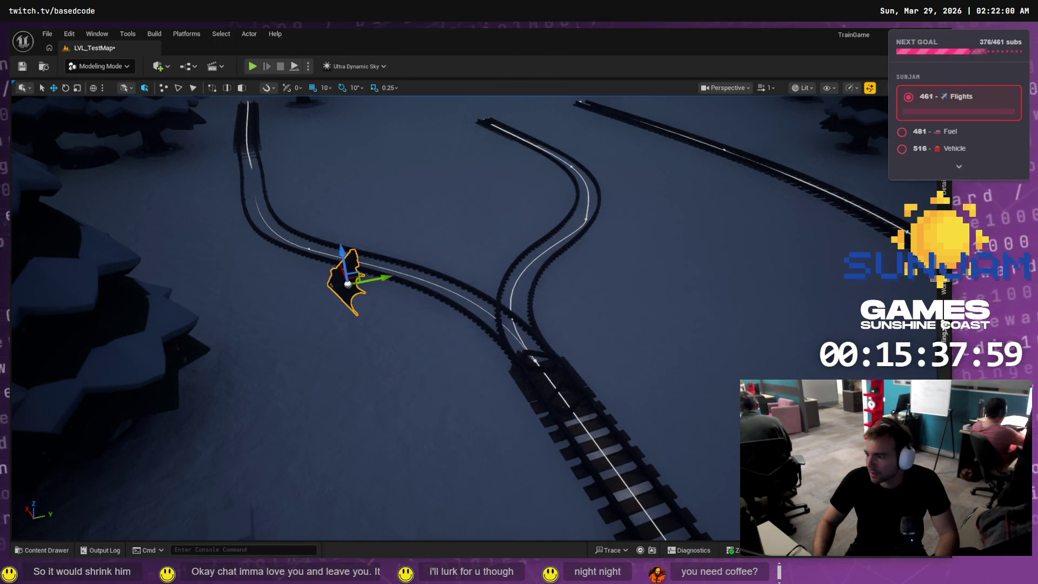
left_click(943, 345)
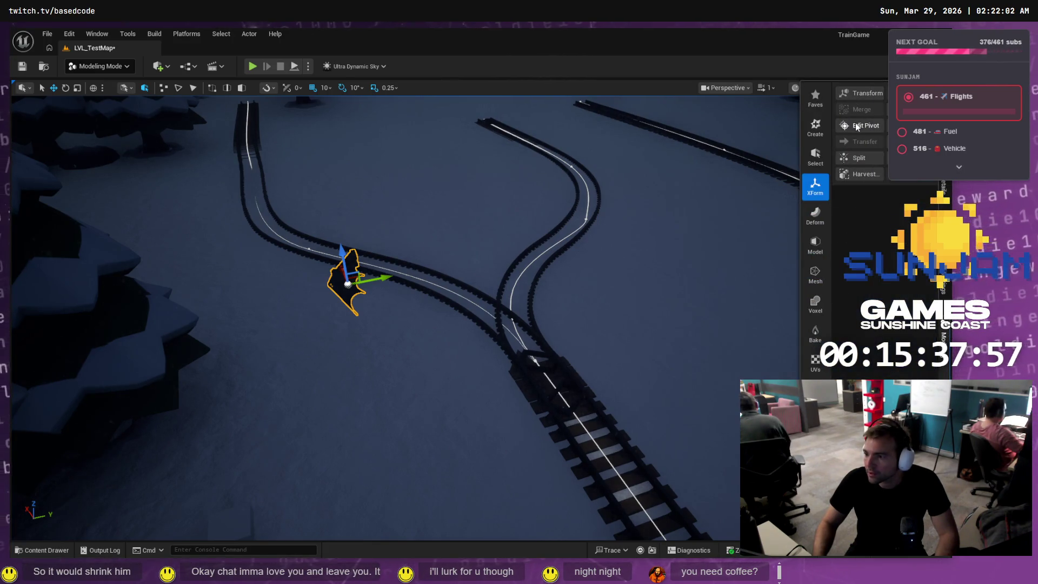
Move the wing mesh's pivot to the end of the wing with Edit Pivot and accept it
left_click(855, 123)
key("f")
left_click_drag(349, 284, 348, 285)
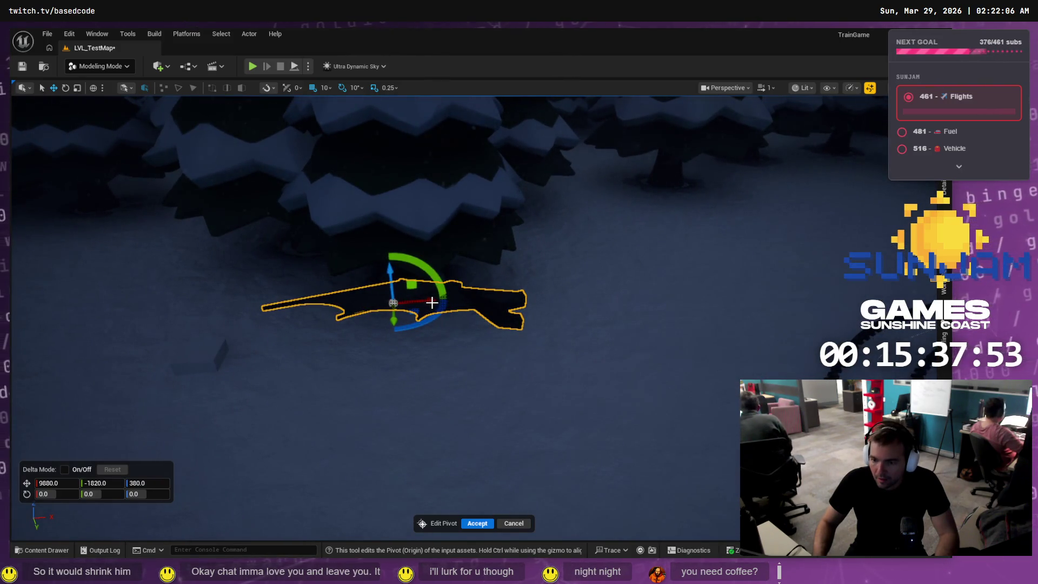
mouse_move(429, 300)
left_mouse_down()
mouse_move(589, 283)
mouse_move(559, 264)
left_mouse_up()
left_click_drag(619, 281, 627, 281)
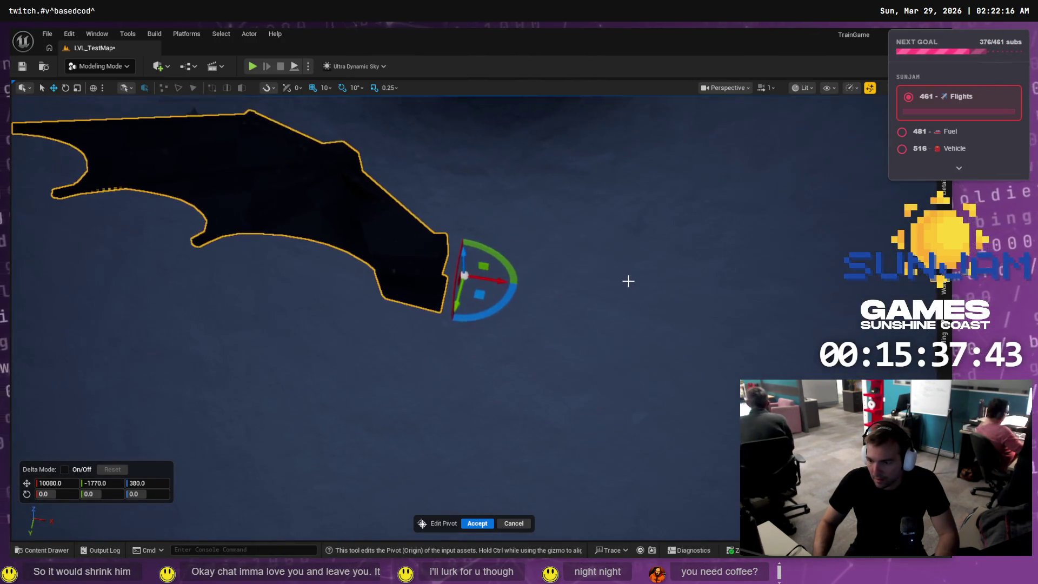
left_click_drag(511, 275, 463, 274)
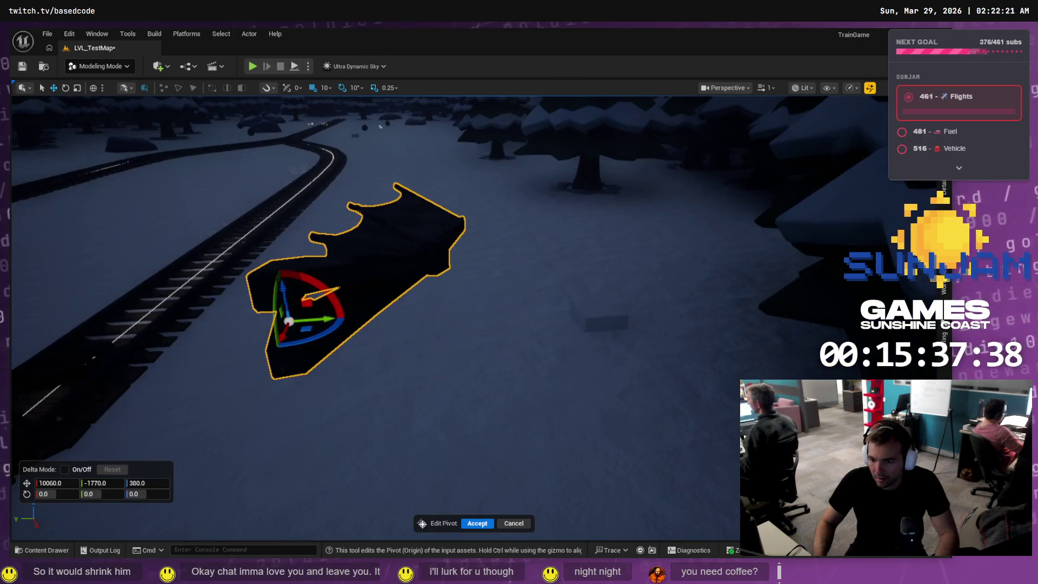
left_click(482, 523)
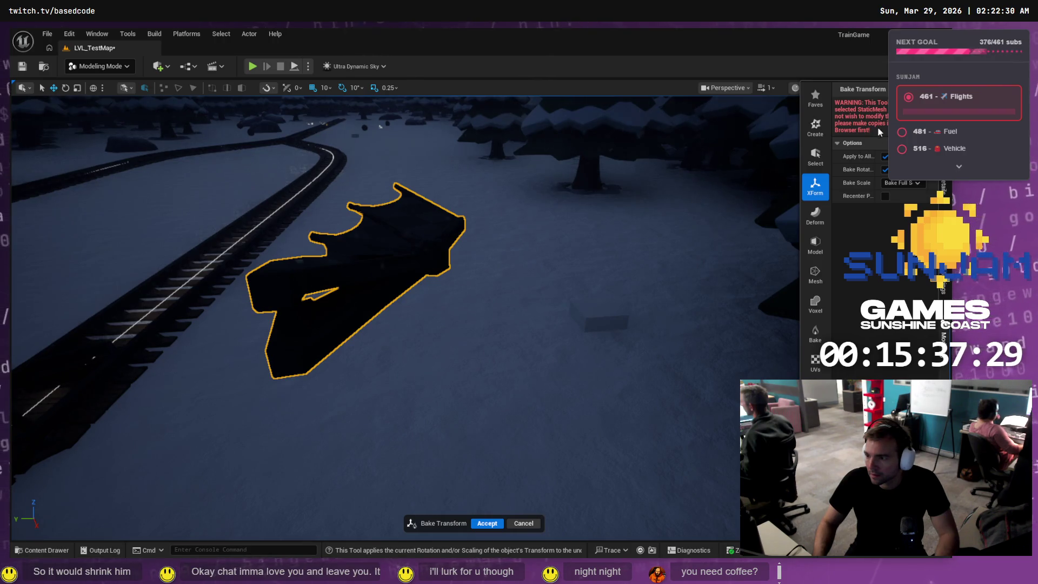
Bake the wing's transform into SM_Wing and bring up the project's content drawer
left_click(487, 523)
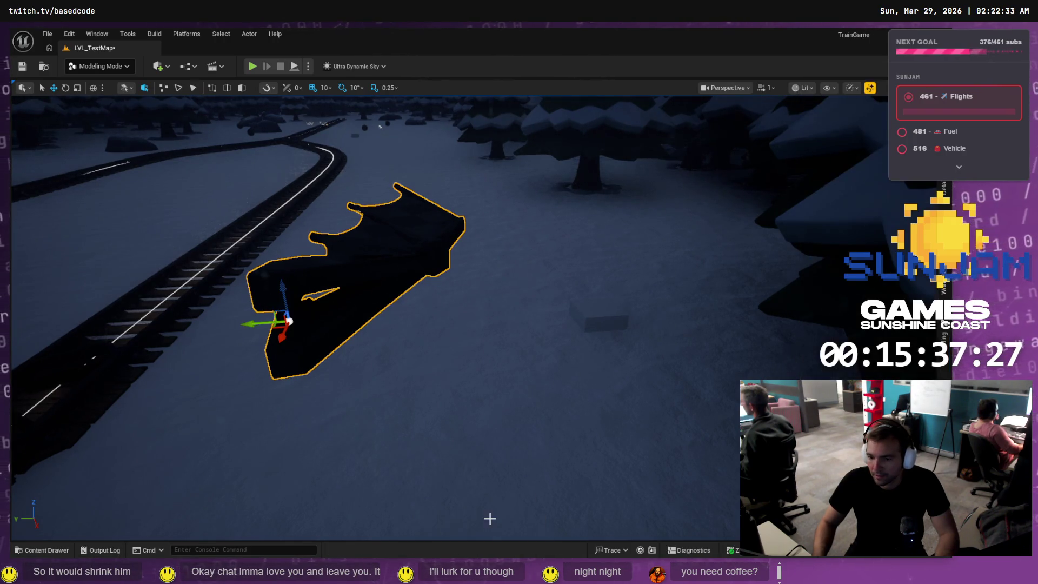
left_click(40, 547)
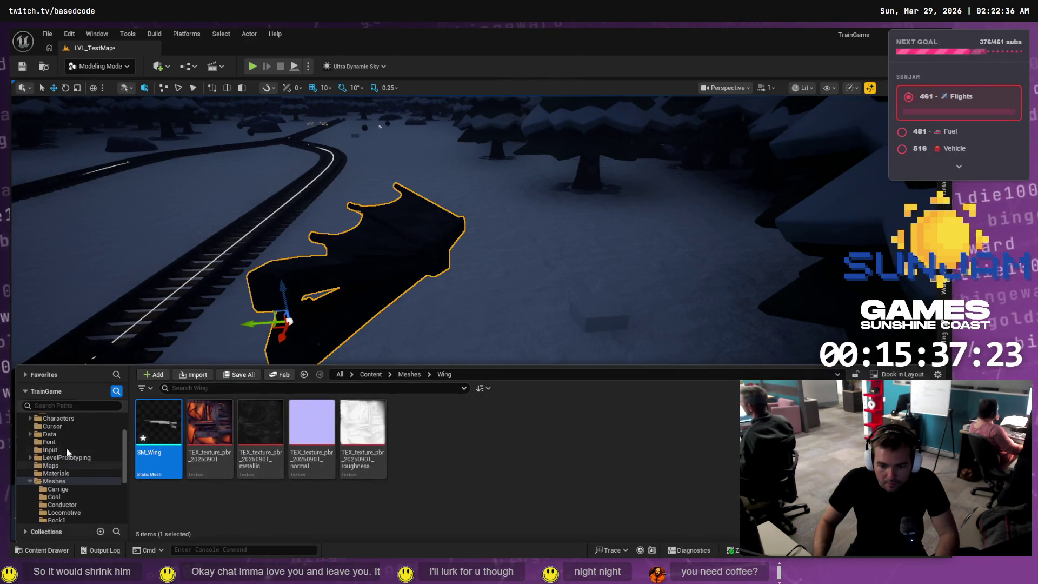
scroll(66, 449, "up", 2)
Open BP_Train from the Blueprints folder and show its viewport
left_click(66, 442)
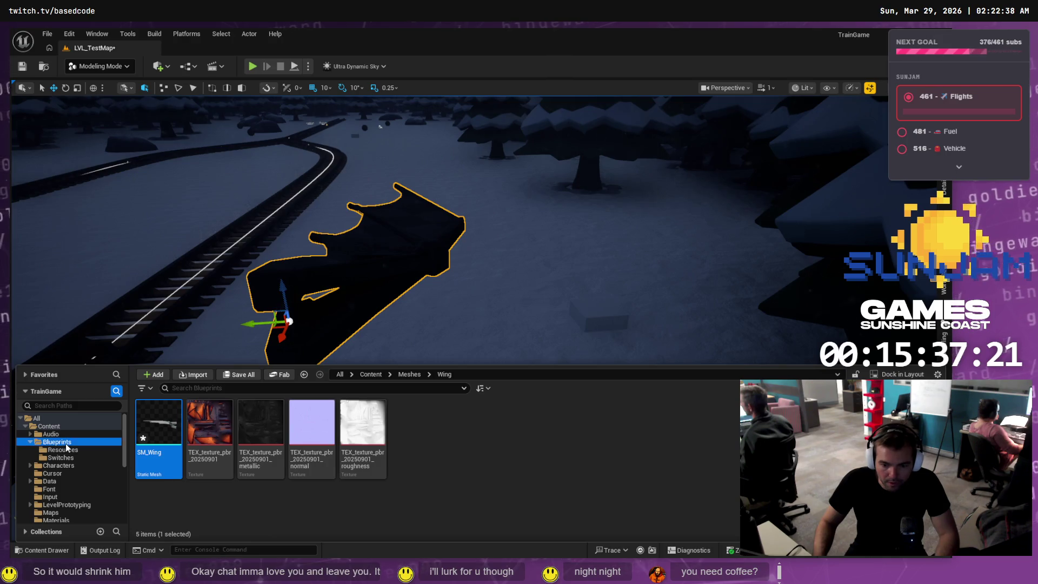
left_click(262, 424)
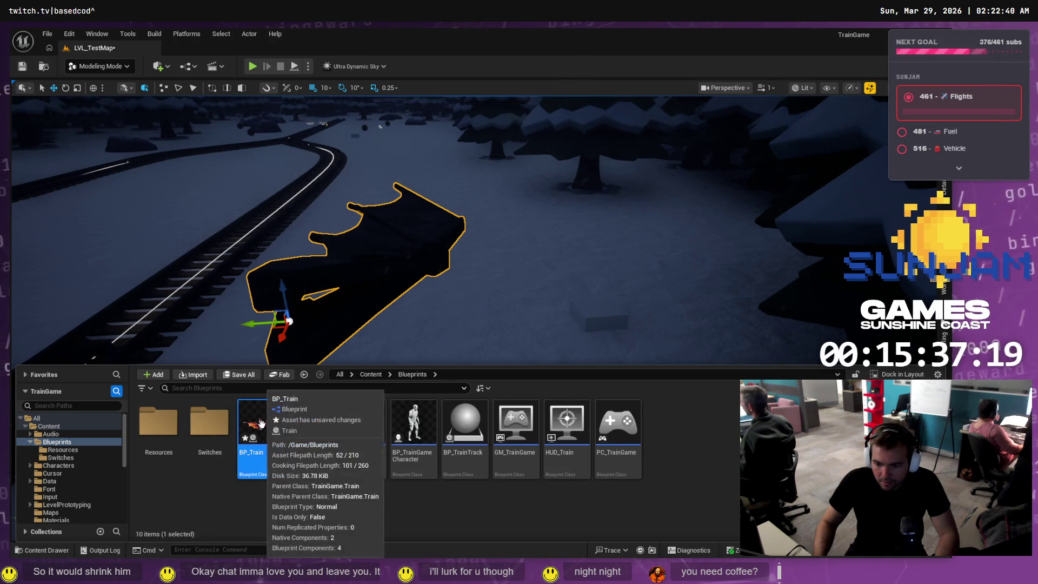
double_click(261, 424)
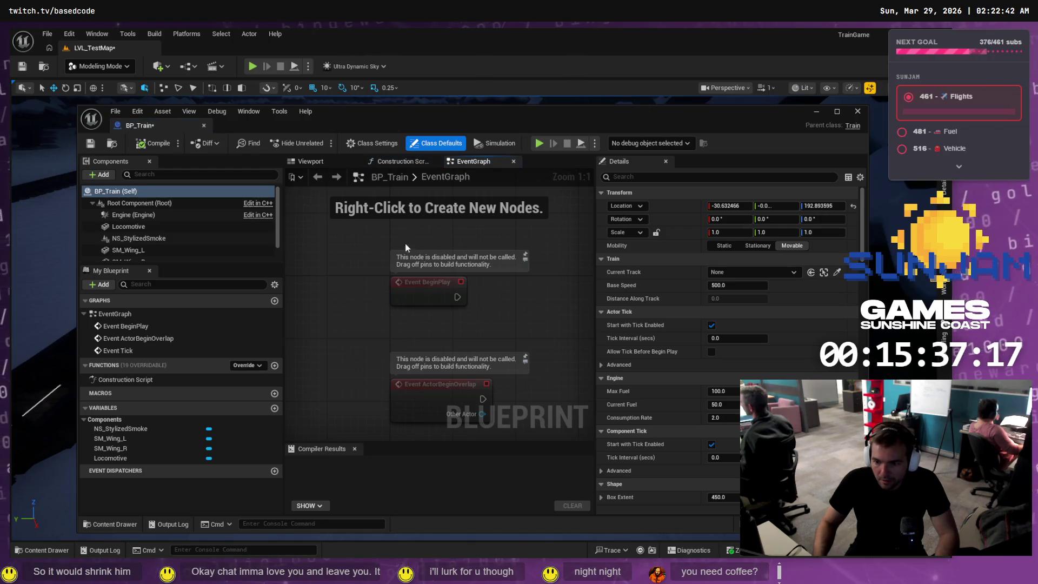
left_click(306, 162)
mouse_move(458, 308)
left_mouse_down()
mouse_move(529, 309)
mouse_move(492, 308)
left_mouse_up()
Reset SM_Wing_R's scale to 1, 1, 1
left_click(382, 314)
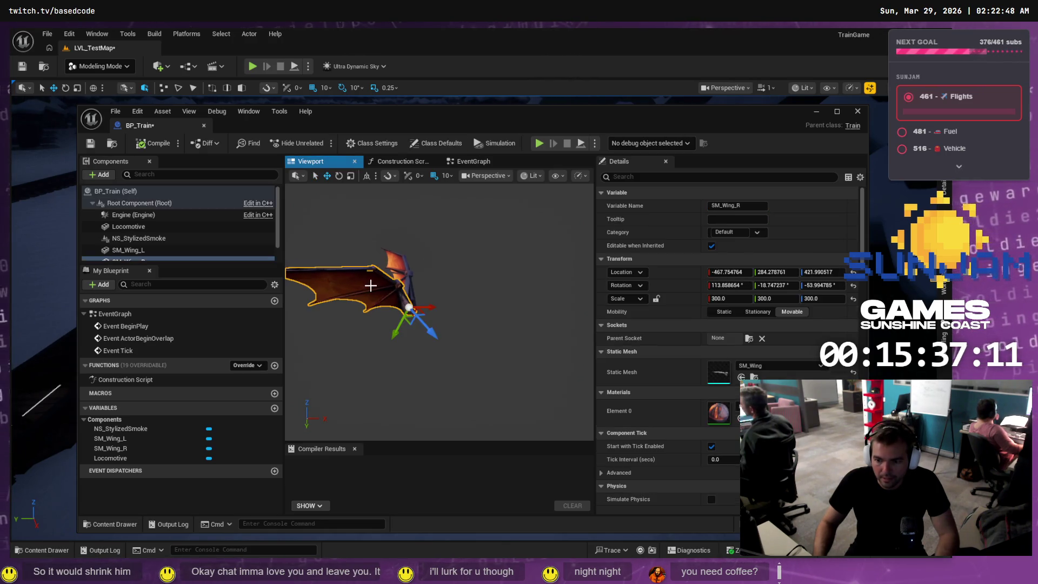
left_click(724, 299)
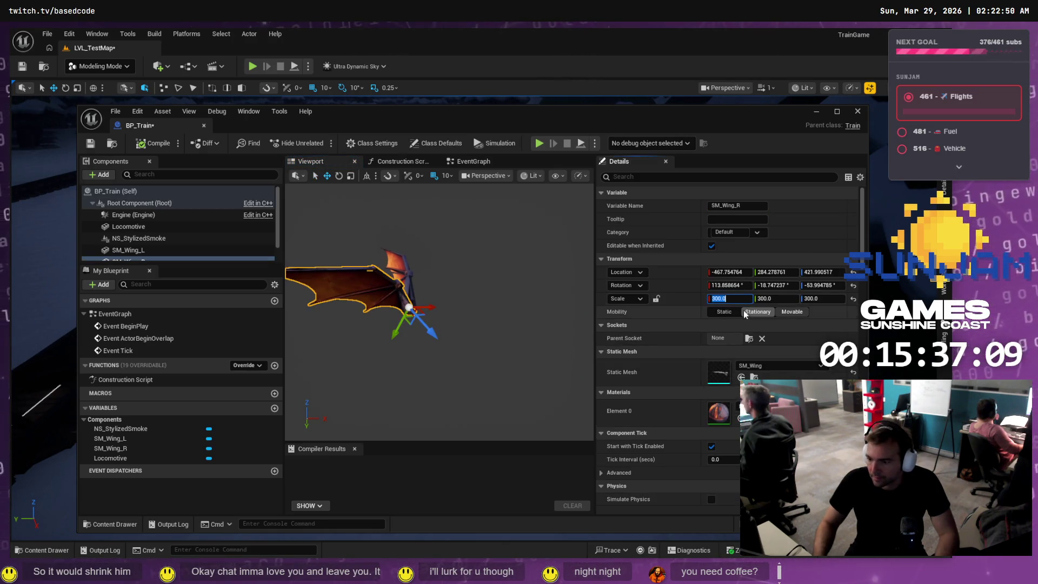
key("Tab")
type("1")
key("Tab")
type("1")
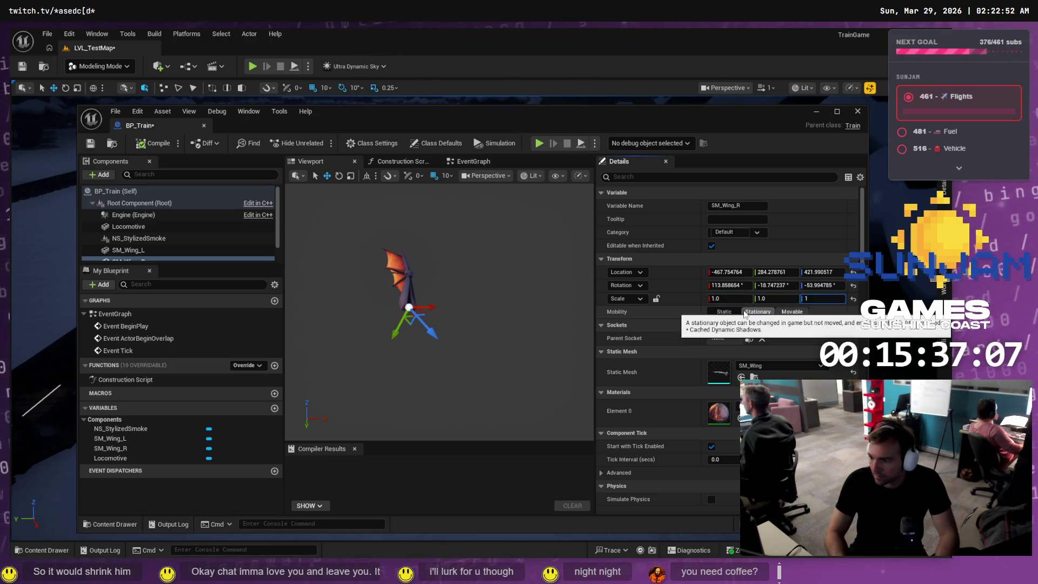
Set SM_Wing_L's scale to 1, -1, 1, then close the BP_Train editor
left_click(156, 248)
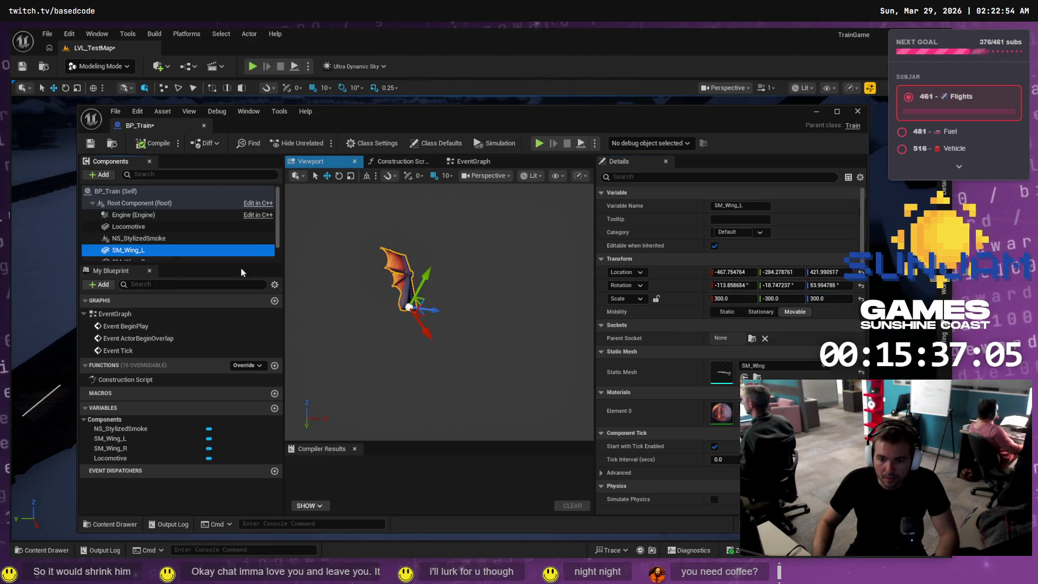
left_click(727, 299)
type("1")
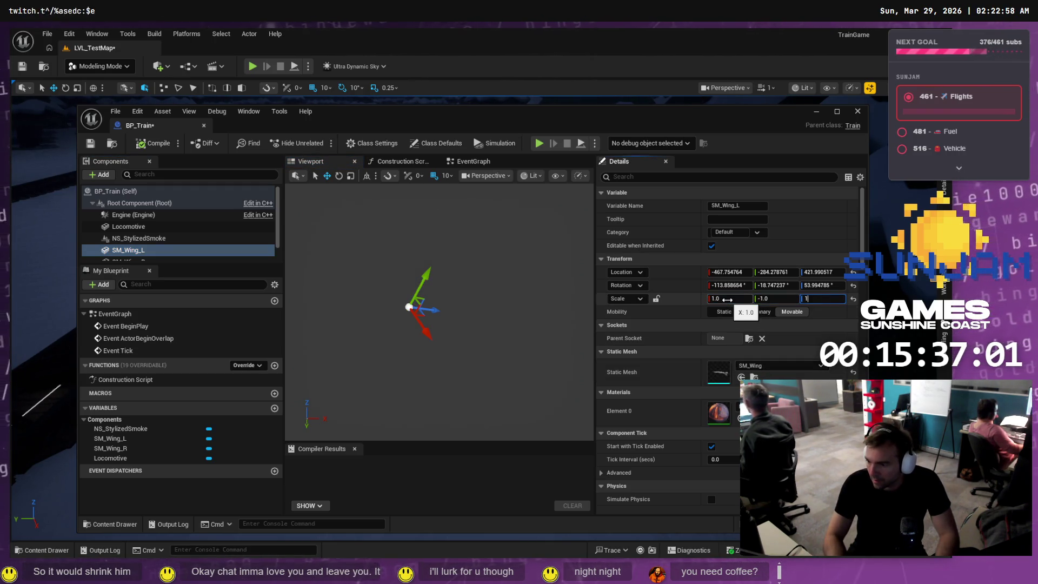
left_click(136, 238)
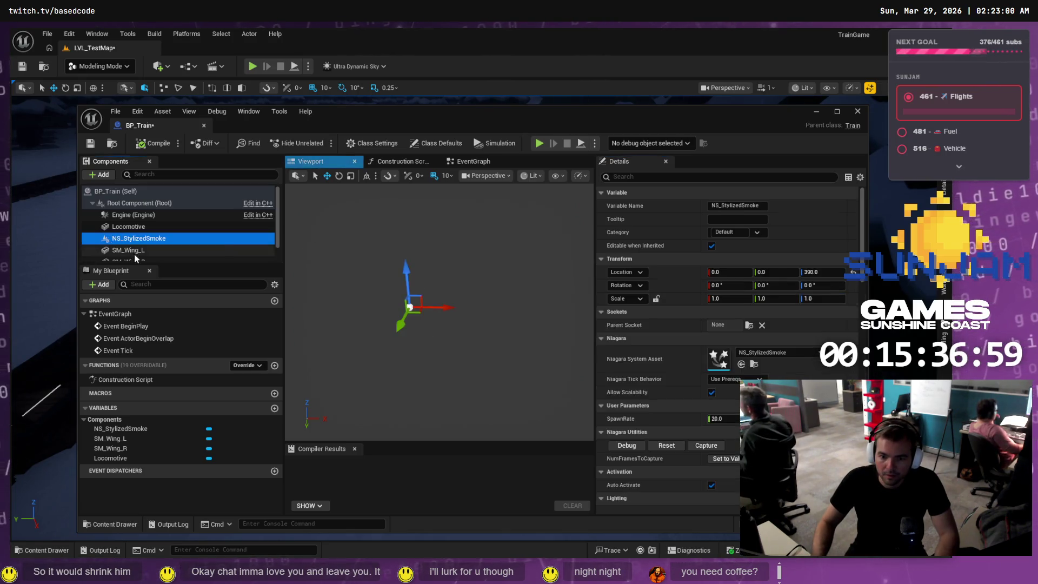
left_click(134, 252)
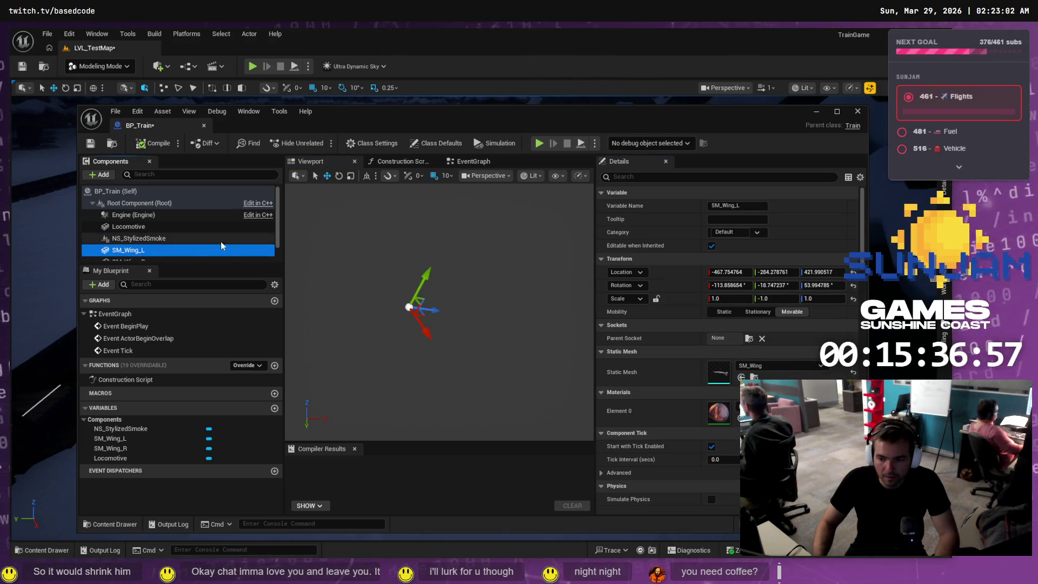
left_click(157, 228)
left_click(158, 249)
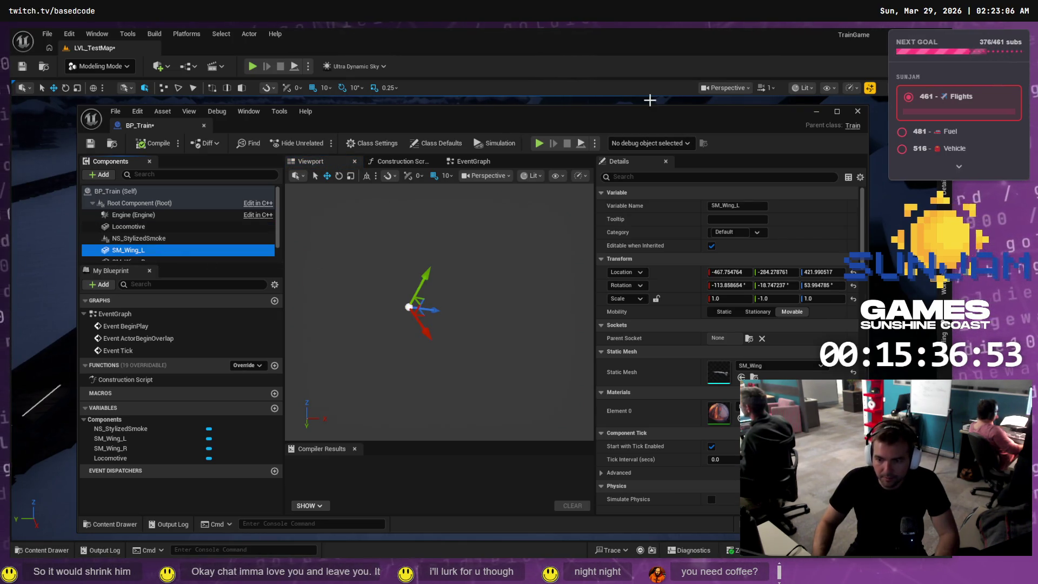
left_click(837, 112)
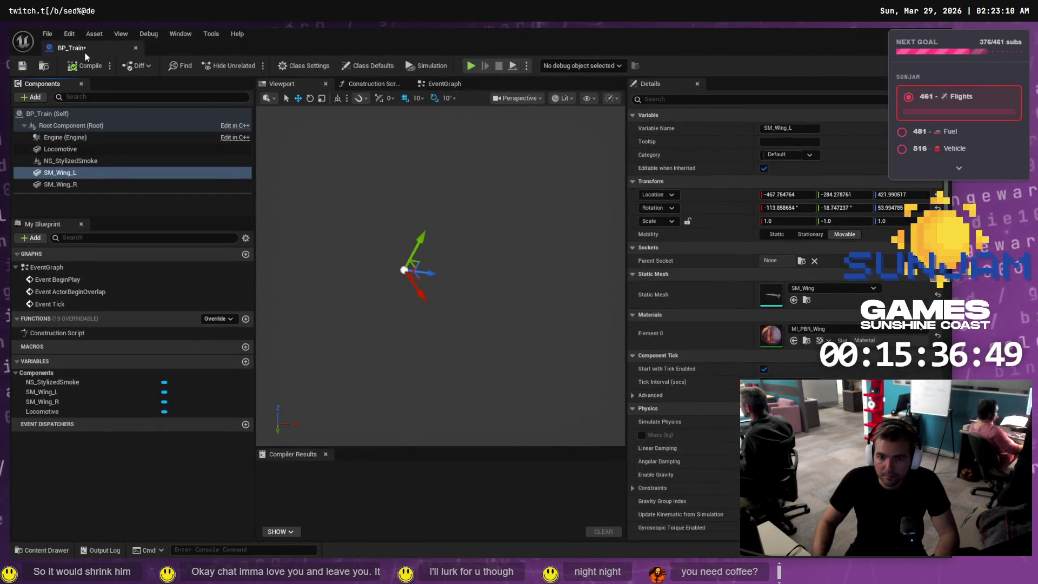
left_click(135, 48)
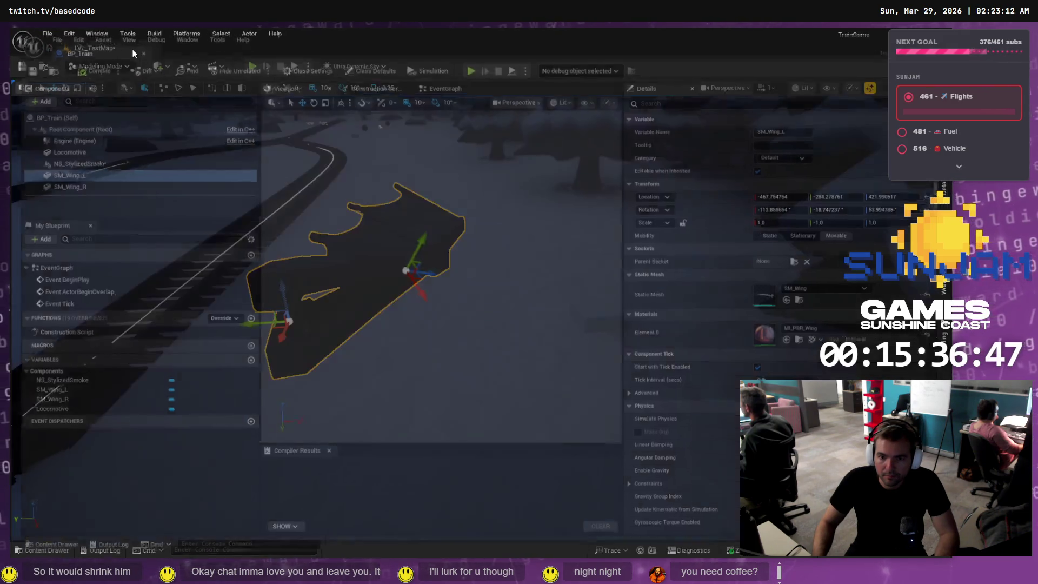
left_click(44, 549)
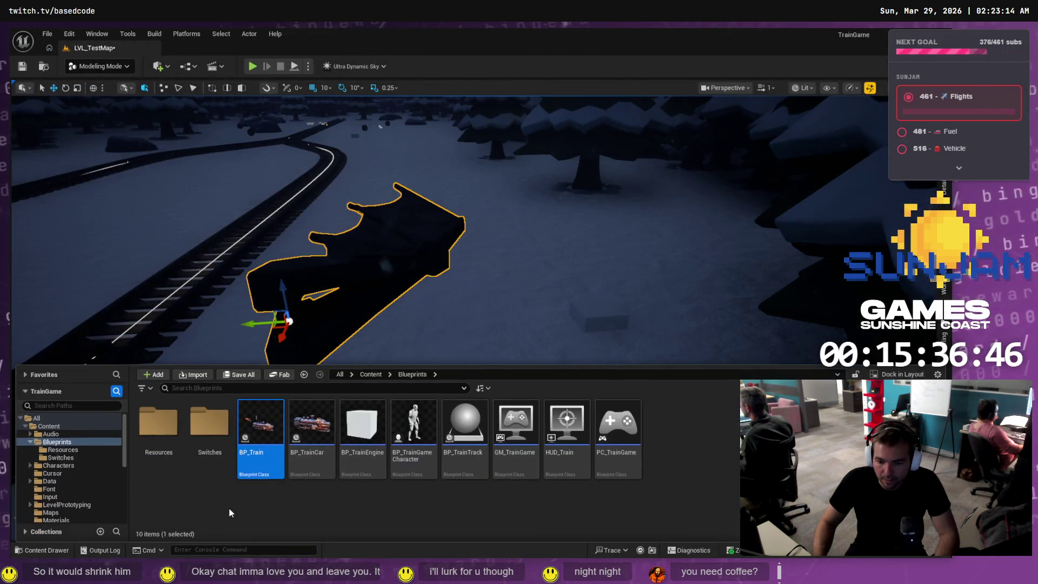
Reopen BP_Train and move SM_Wing_R down onto the locomotive
double_click(265, 424)
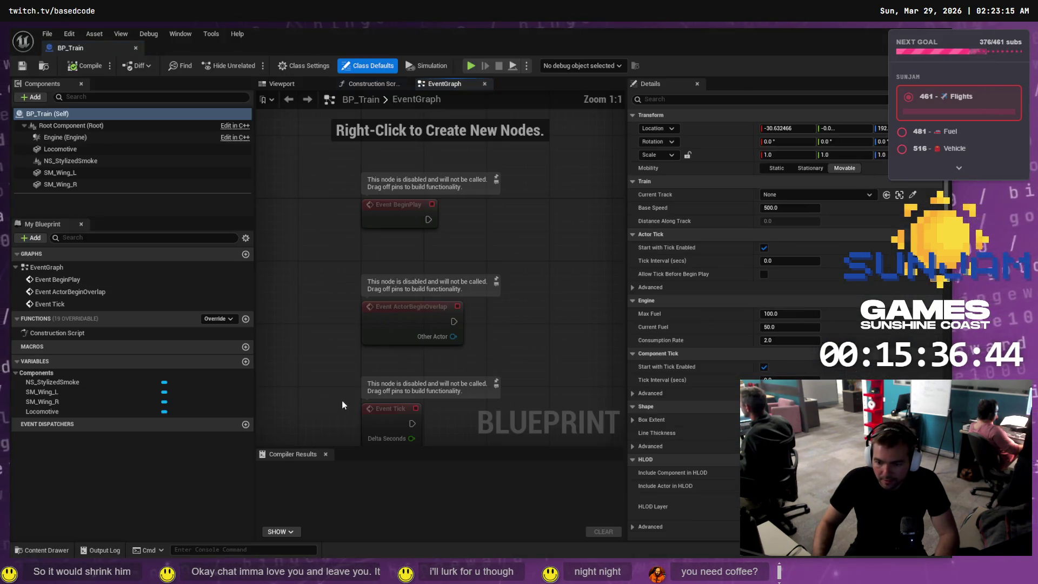
left_click(276, 86)
left_click(316, 258)
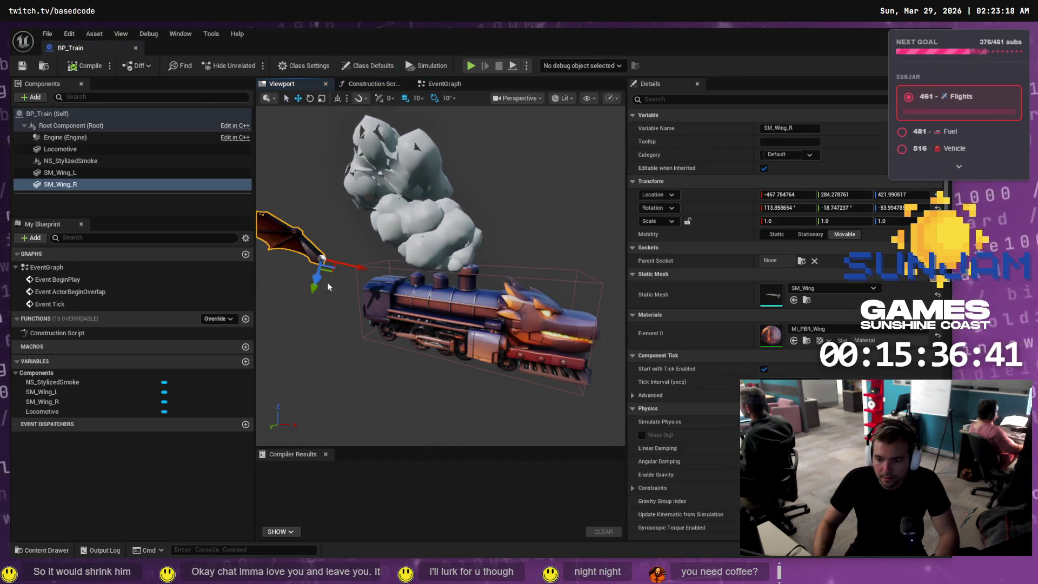
mouse_move(346, 264)
left_mouse_down()
mouse_move(395, 284)
mouse_move(378, 277)
mouse_move(386, 275)
left_mouse_up()
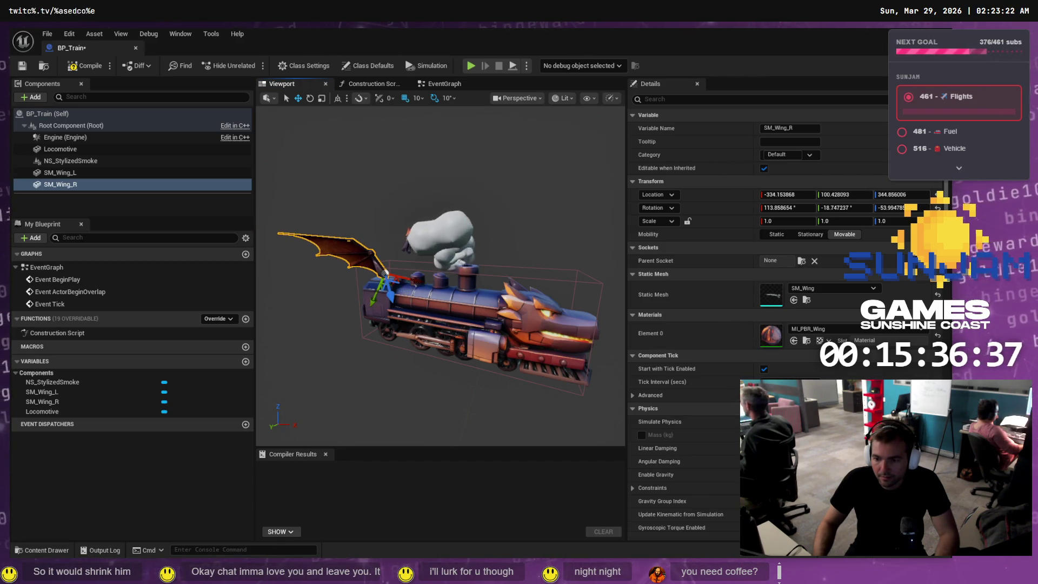
key("f")
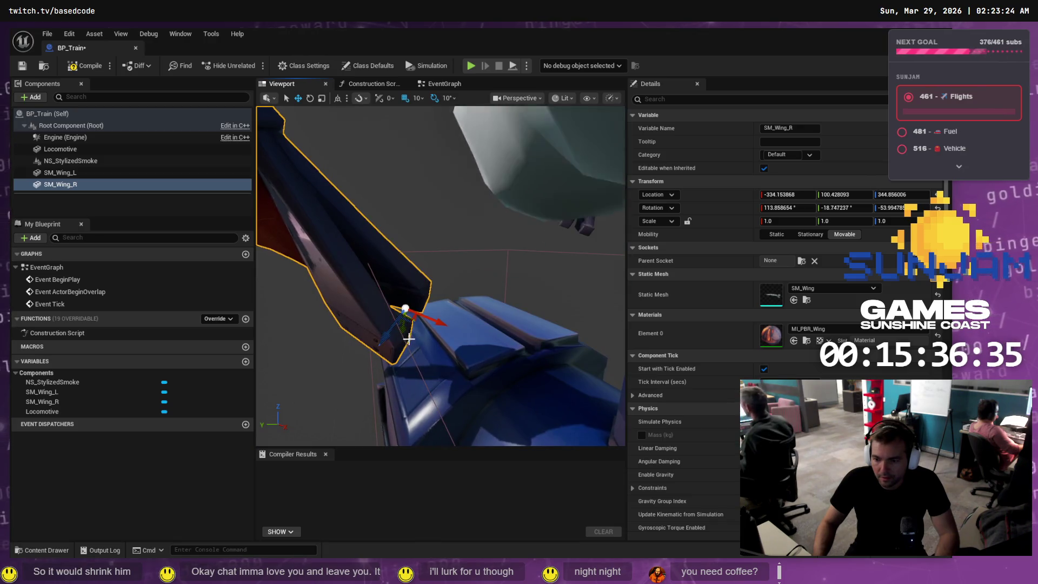
left_click_drag(403, 312, 406, 388)
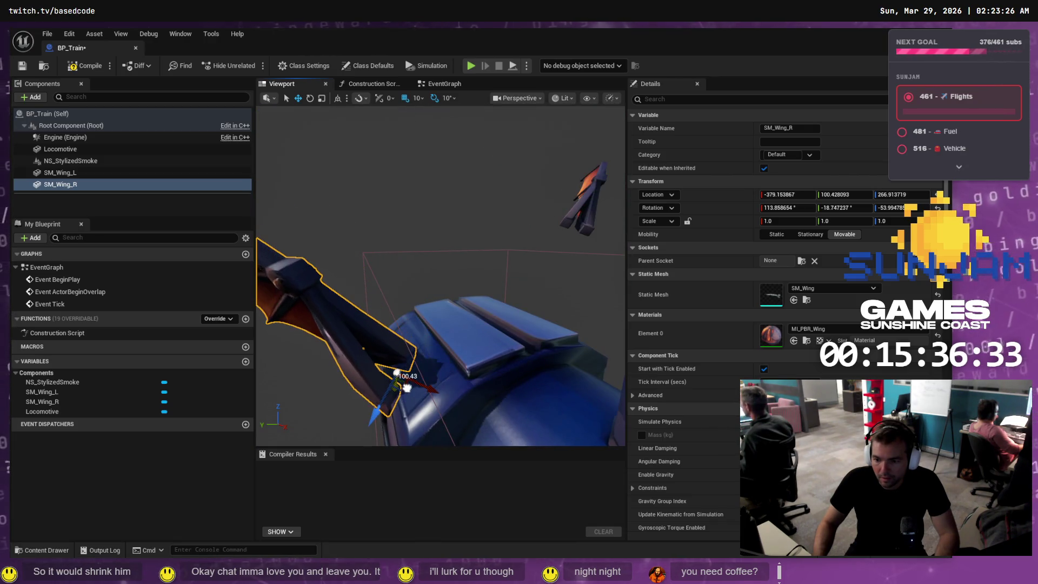
Shift SM_Wing_L along X toward the train, then refocus on SM_Wing_R
left_click_drag(400, 343, 504, 185)
left_click(504, 185)
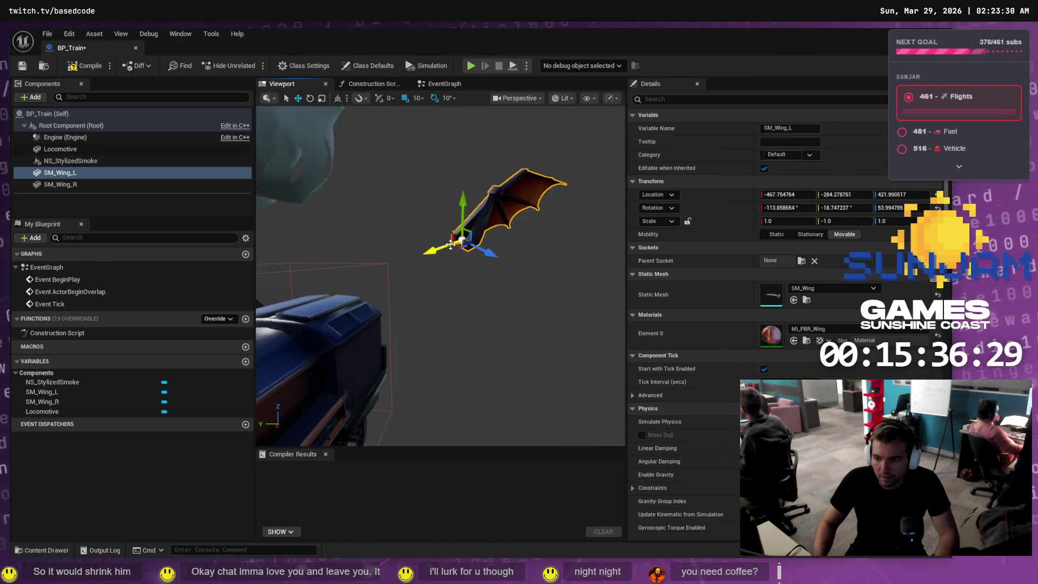
mouse_move(449, 263)
left_mouse_down()
mouse_move(408, 277)
mouse_move(340, 351)
mouse_move(286, 335)
mouse_move(324, 331)
mouse_move(294, 335)
left_mouse_up()
mouse_move(388, 184)
left_mouse_down()
mouse_move(388, 162)
mouse_move(388, 194)
mouse_move(388, 185)
mouse_move(428, 290)
mouse_move(514, 278)
mouse_move(535, 254)
mouse_move(415, 320)
mouse_move(453, 341)
mouse_move(445, 345)
mouse_move(508, 330)
mouse_move(519, 324)
mouse_move(367, 304)
left_mouse_up()
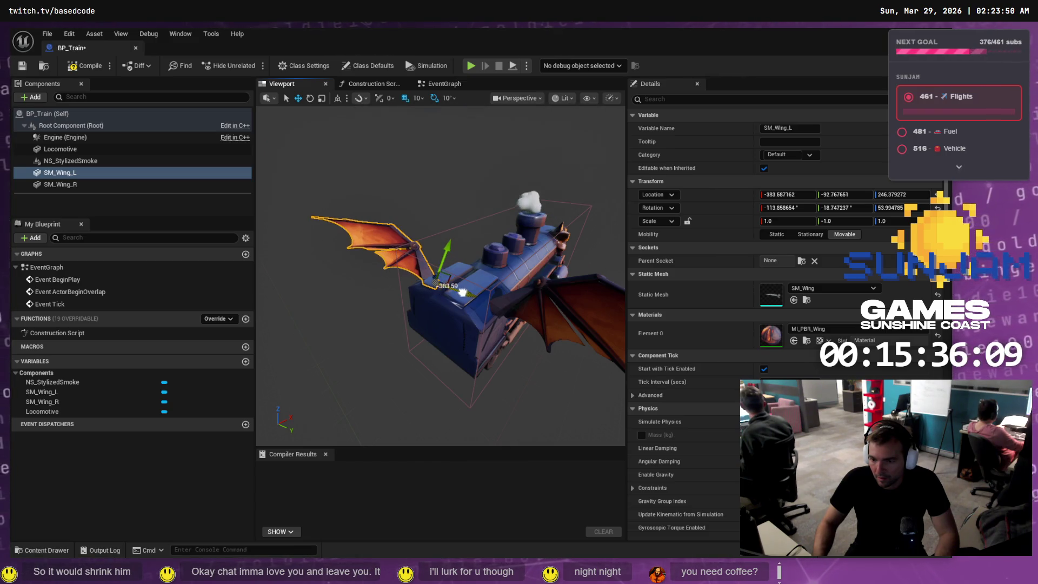
left_click(512, 307)
mouse_move(512, 308)
left_mouse_down()
mouse_move(496, 249)
mouse_move(397, 246)
mouse_move(458, 323)
mouse_move(432, 314)
left_mouse_up()
key("f")
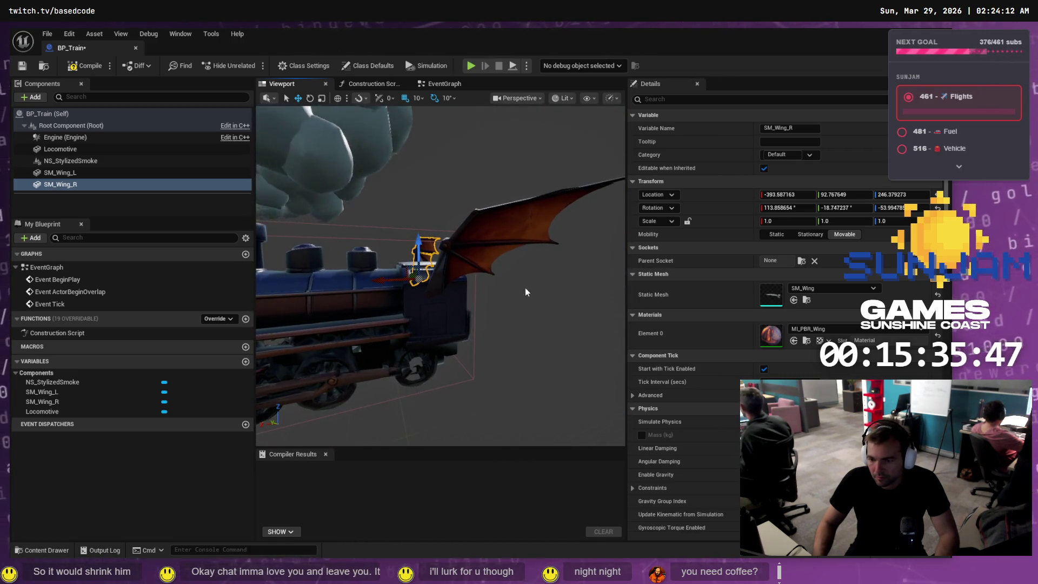
Move SM_Wing_L to Z 236.38 and Y -82.77, saving BP_Train
left_click(429, 286)
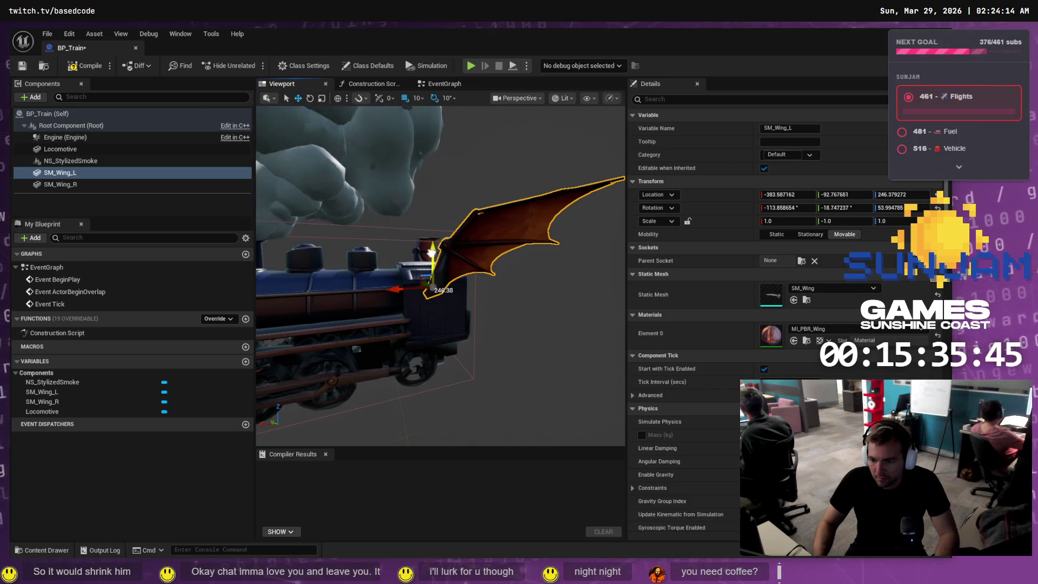
left_click_drag(429, 285, 430, 276)
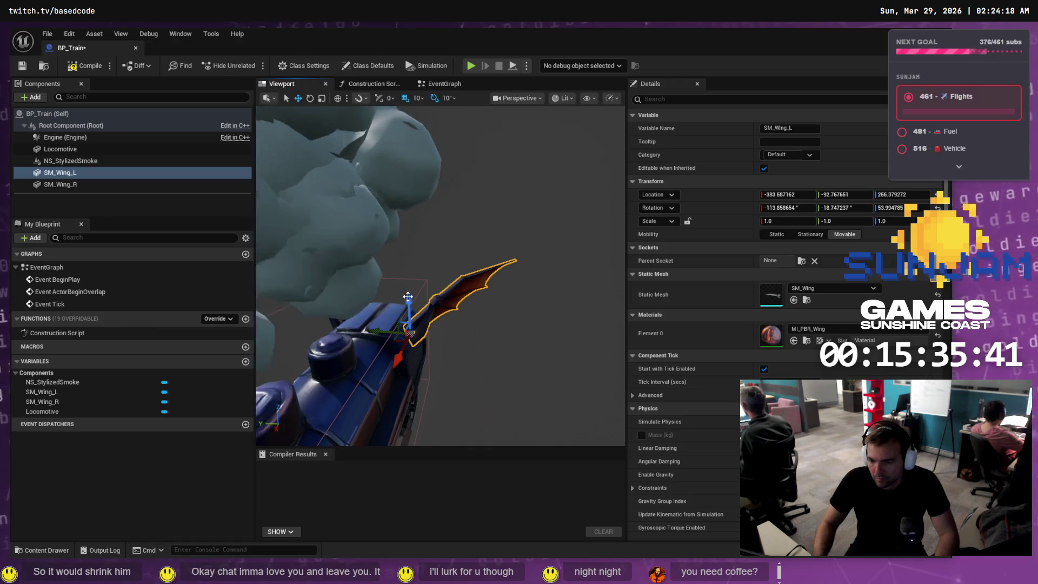
left_click_drag(410, 311, 409, 305)
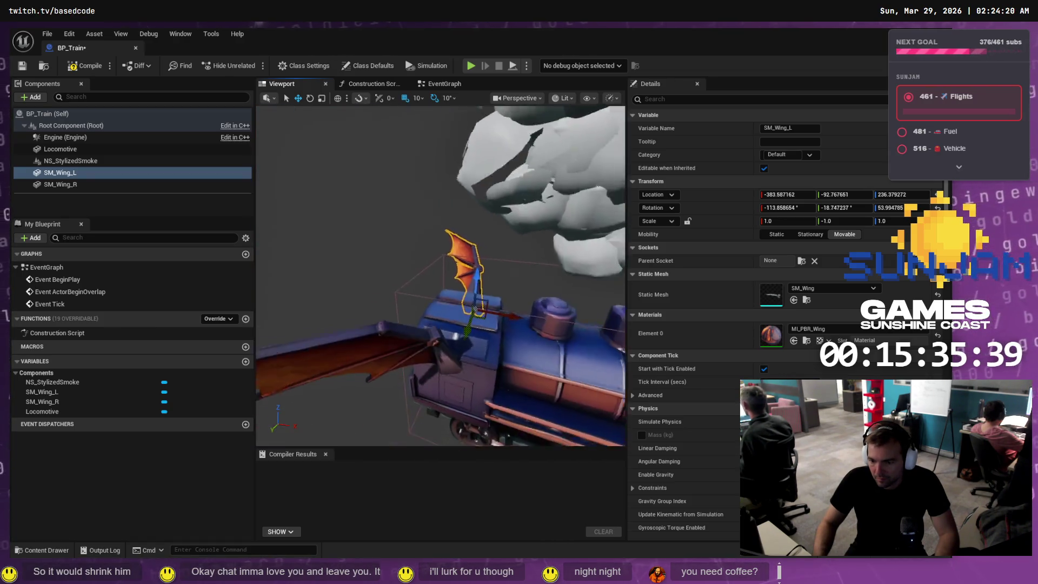
key("ctrl+s")
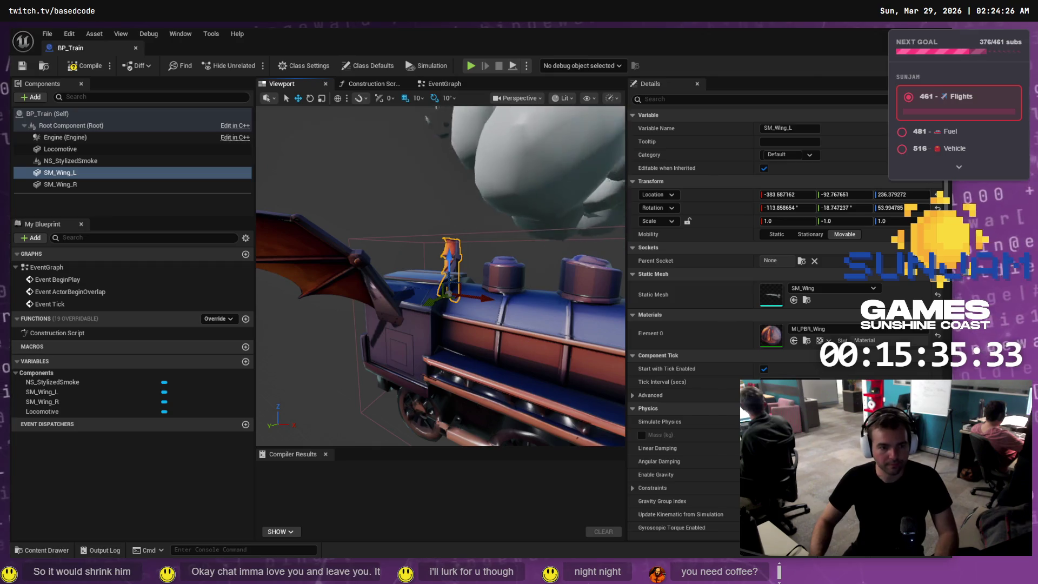
left_click_drag(521, 278, 523, 283)
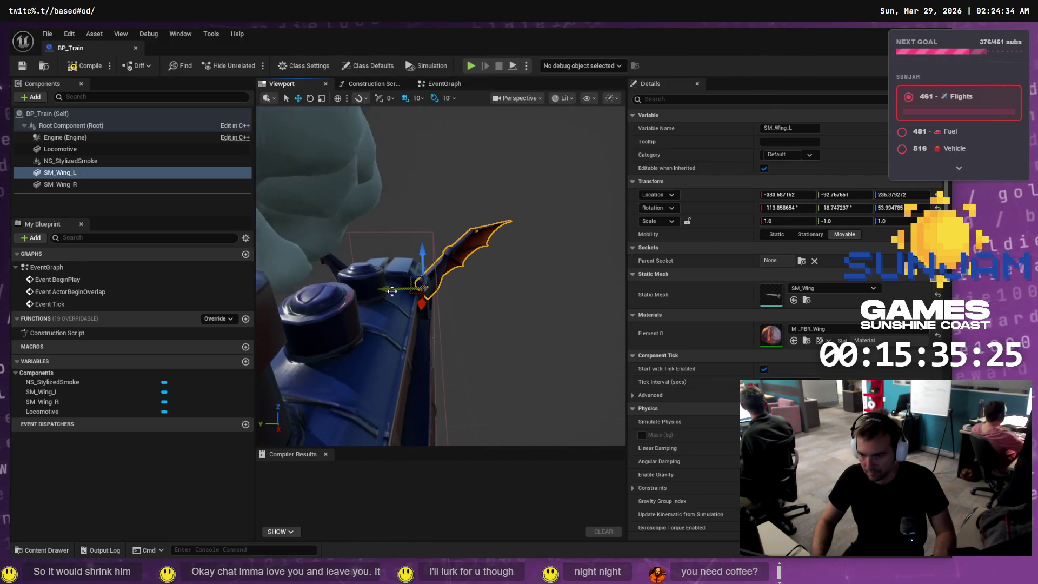
left_click_drag(396, 289, 390, 289)
Toggle local/world coordinates and snip a screenshot of the winged train
left_click_drag(423, 192, 422, 192)
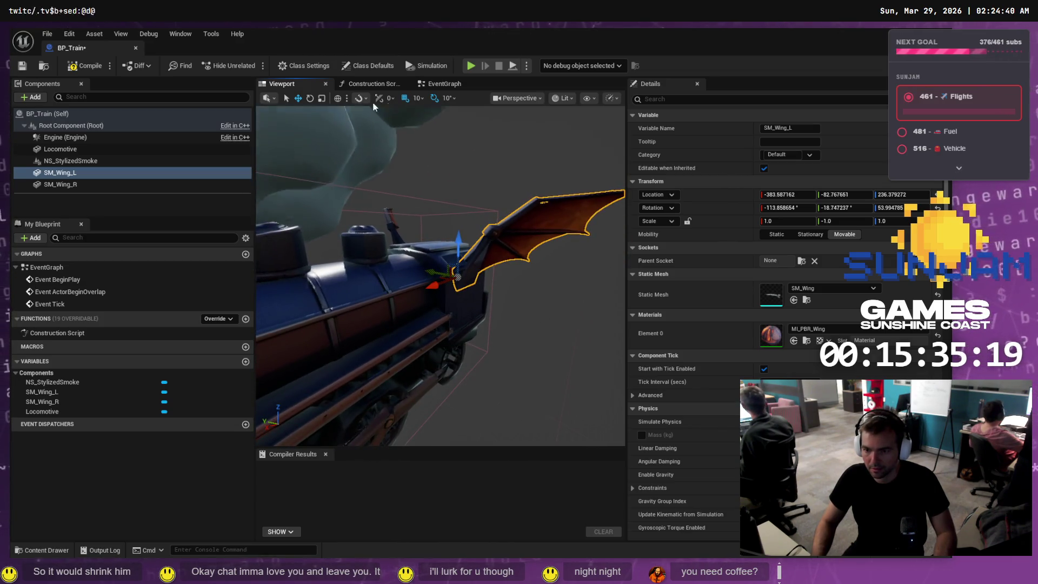
left_click(338, 99)
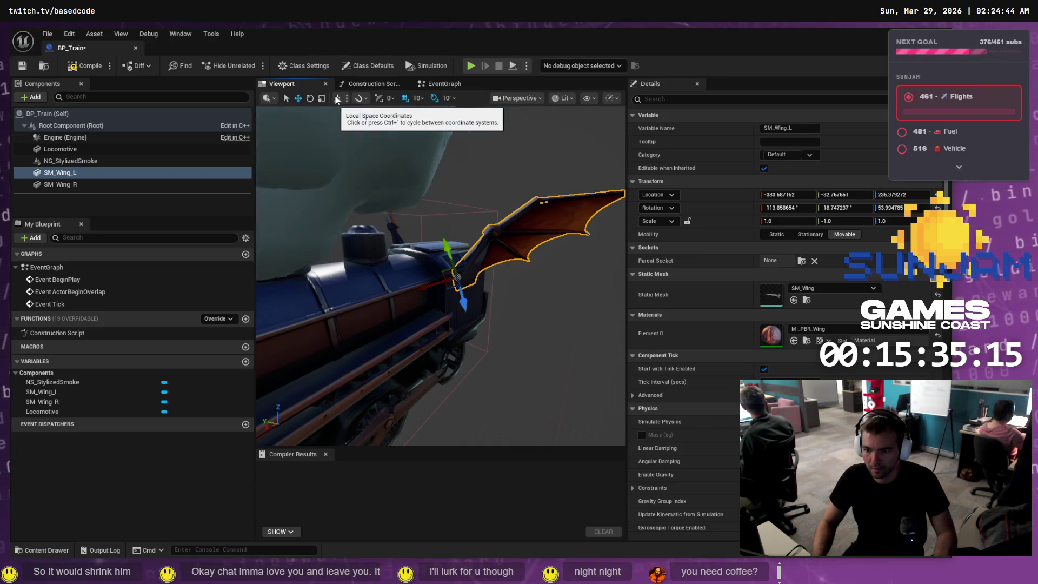
left_click(338, 101)
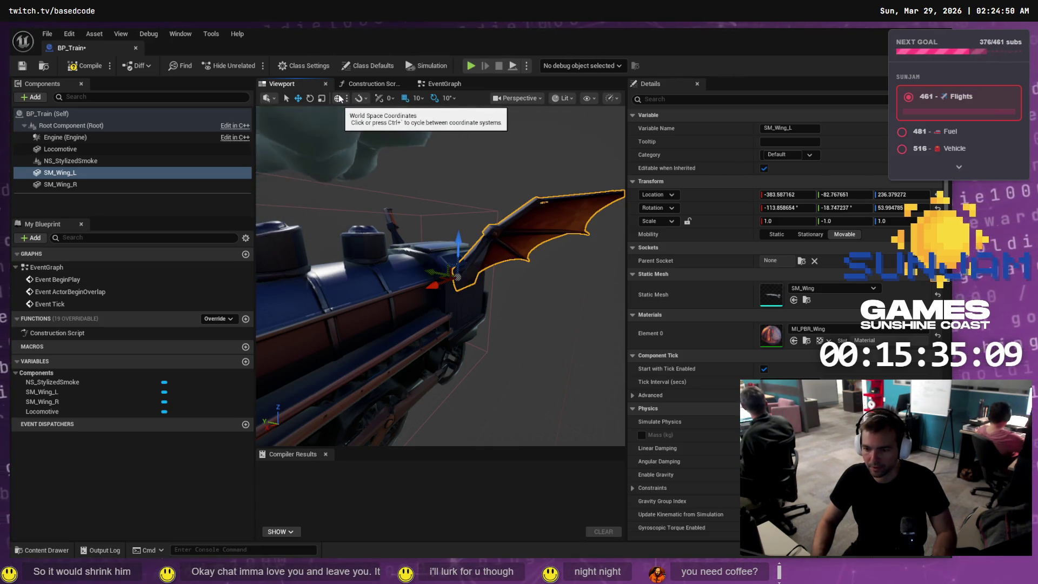
key("super+shift+s")
left_click_drag(313, 80, 567, 314)
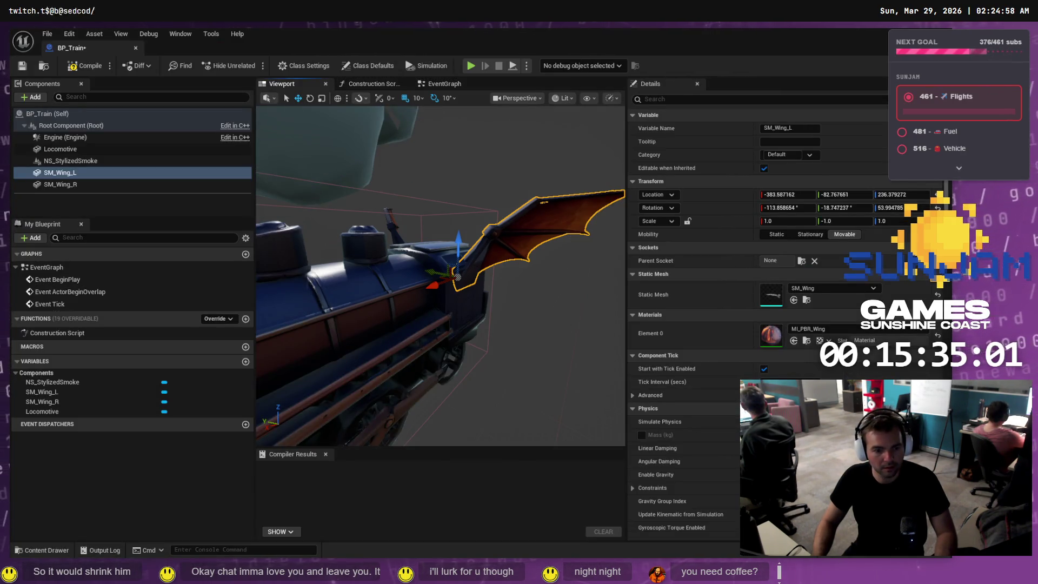
key("alt+Tab")
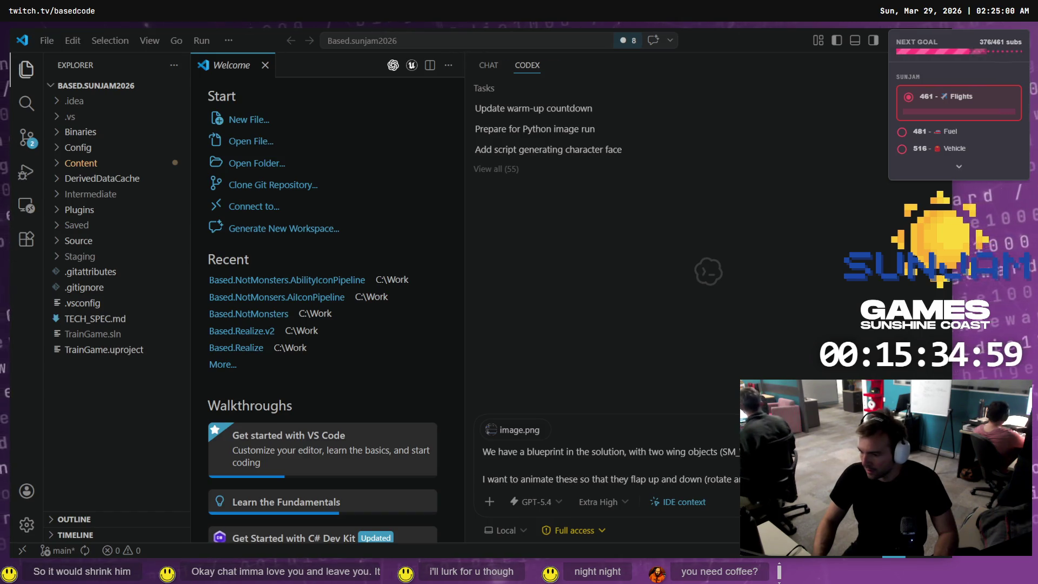
Paste the wing screenshot into the Codex prompt with rotation details, ending 'Lets write a script to do this.'
key("ctrl+v")
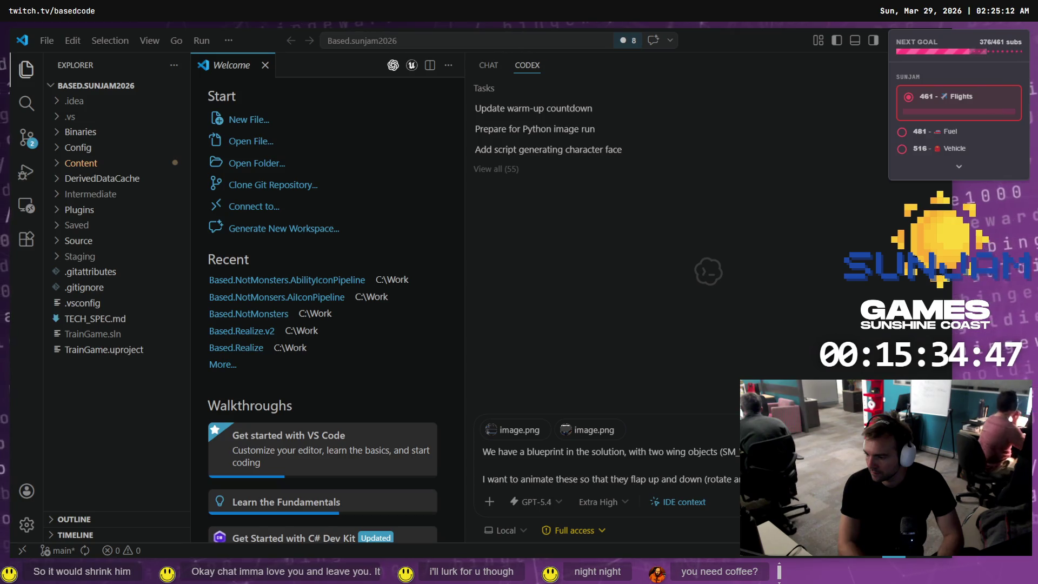
type("around the Z axis. They should on")
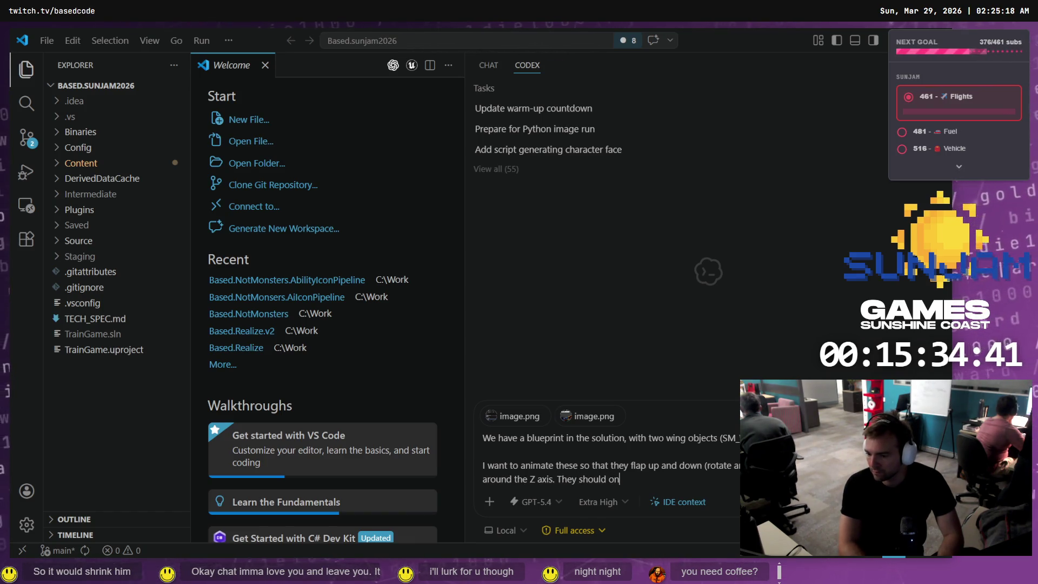
type("ly rate")
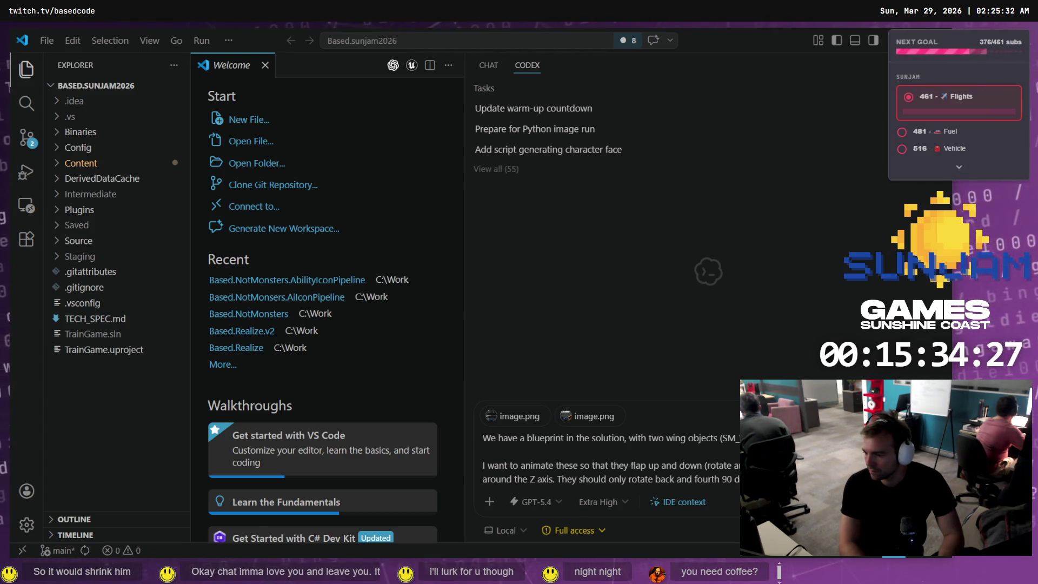
key("shift+Return")
key("shift+Return")
type("Lets write a scri")
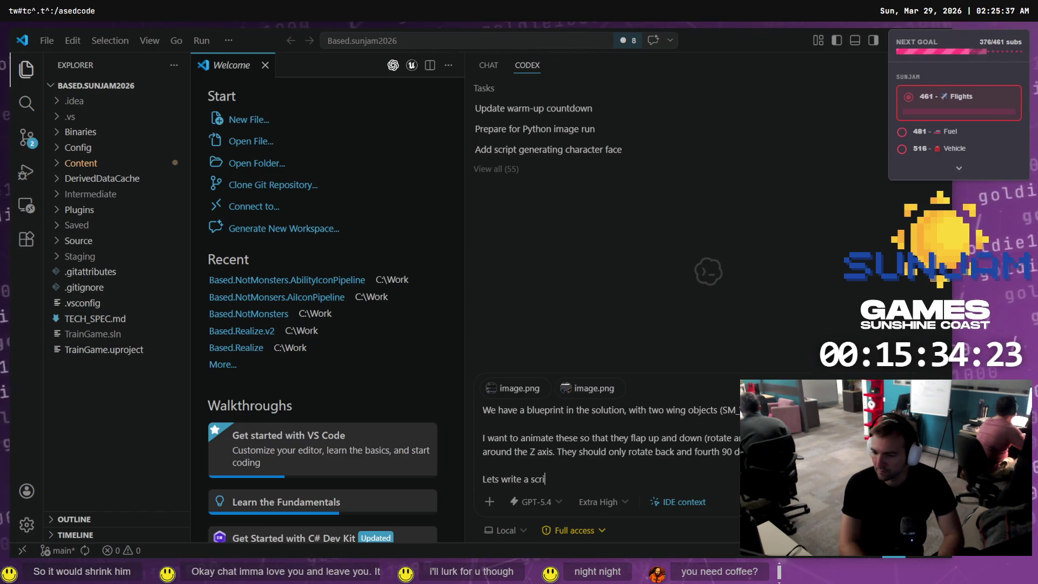
type("pt to do this.")
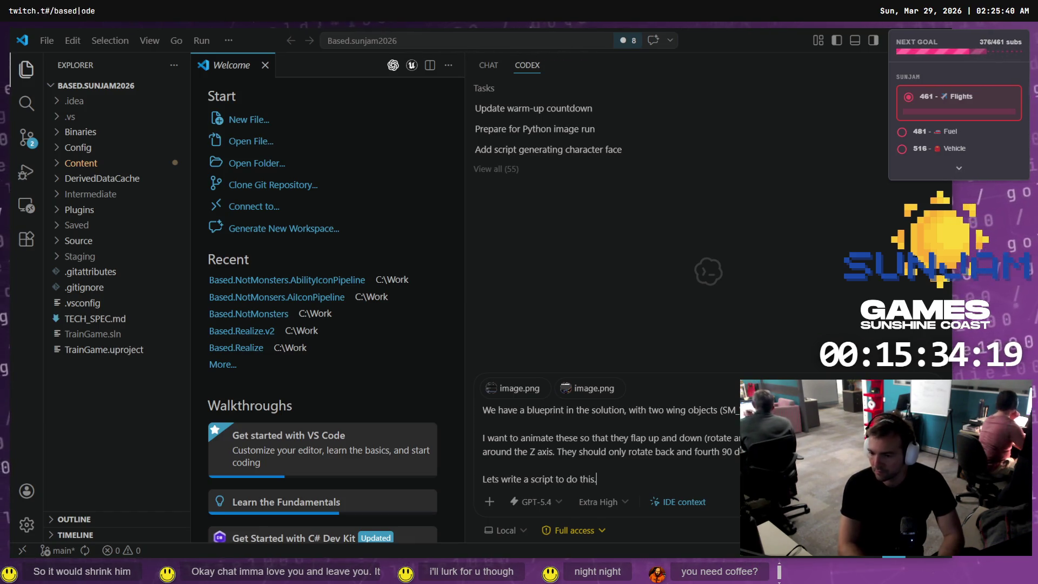
key("alt+Tab")
Check Fork's local changes, showing BP_Train.uasset and M_PBR.uasset unstaged
key("alt+Tab")
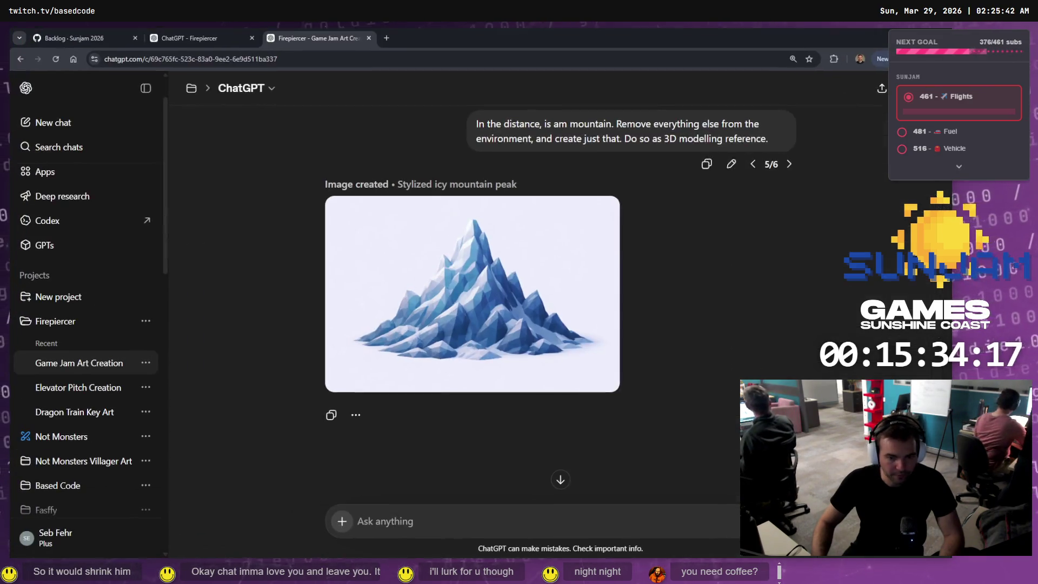
key("alt+Tab")
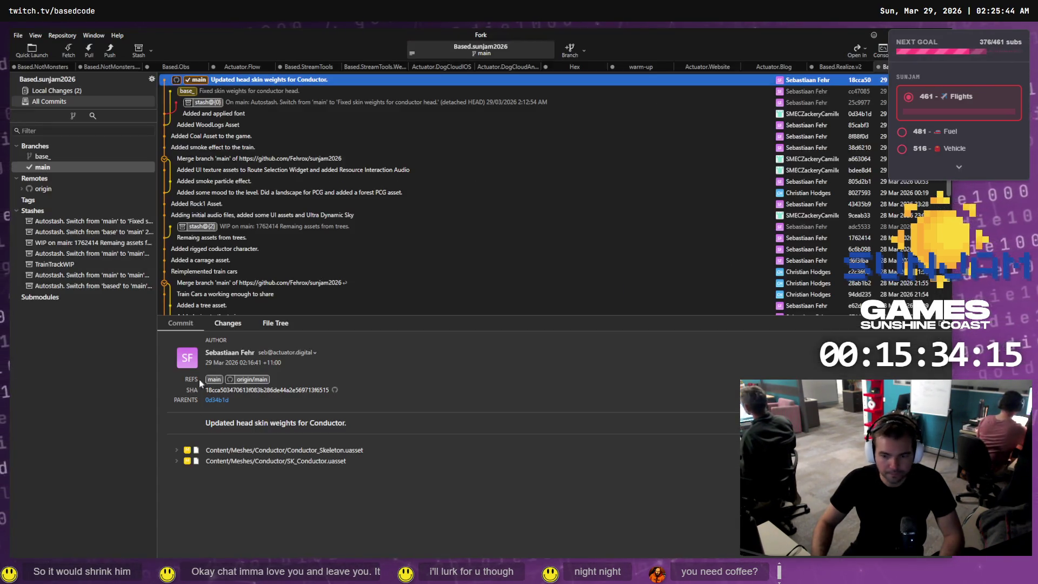
left_click(99, 91)
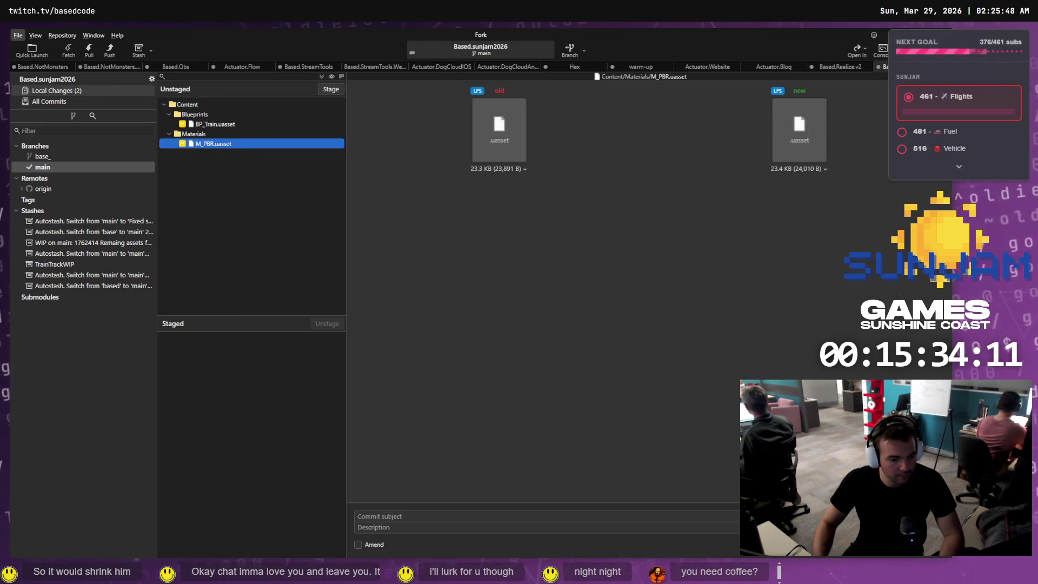
key("alt+Tab")
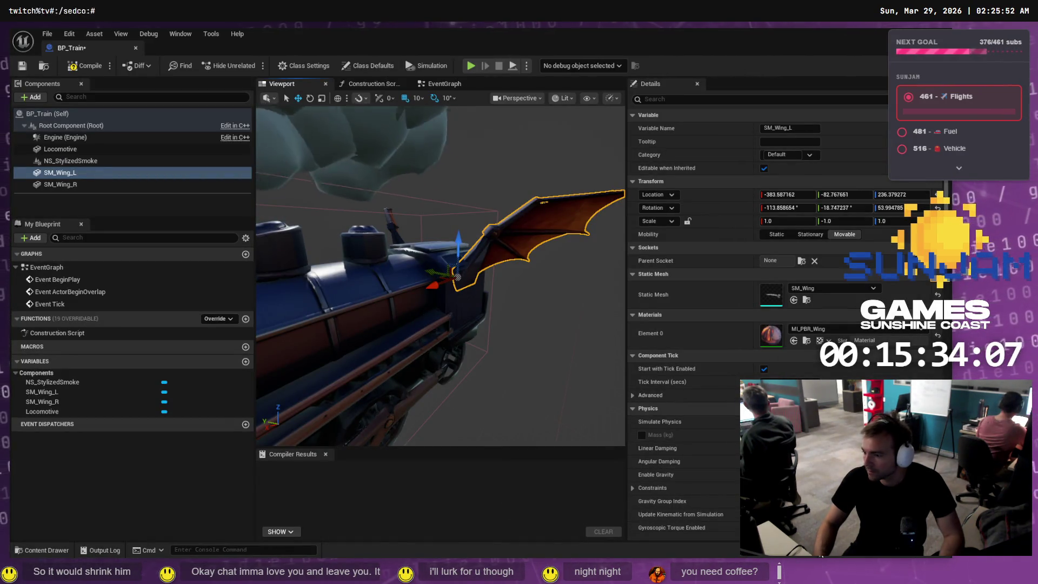
Save BP_Train, LVL_TestMap and SM_Wing, compile BP_Train, and return to LVL_TestMap
key("ctrl+shift+s")
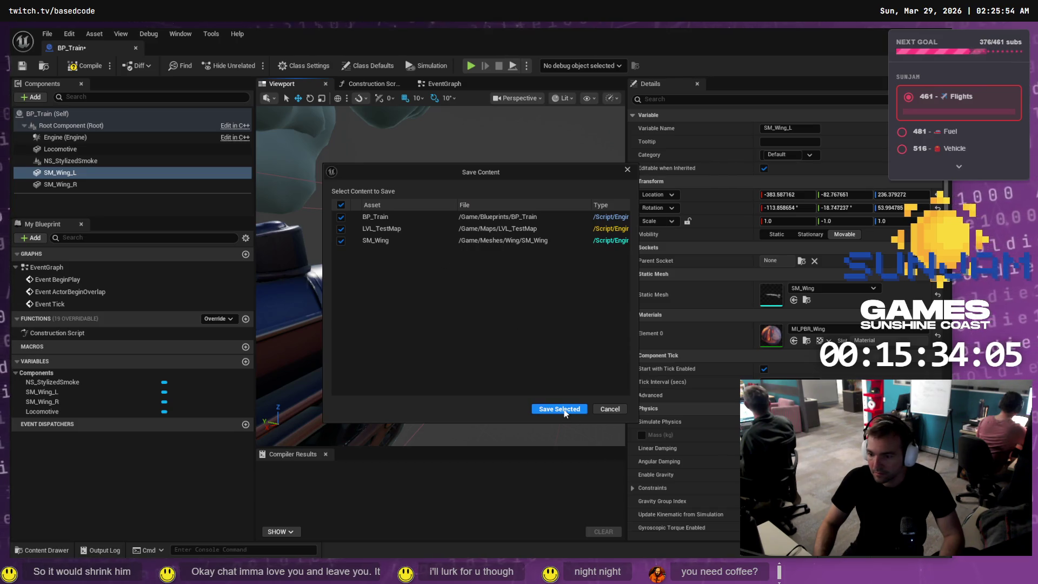
left_click(563, 410)
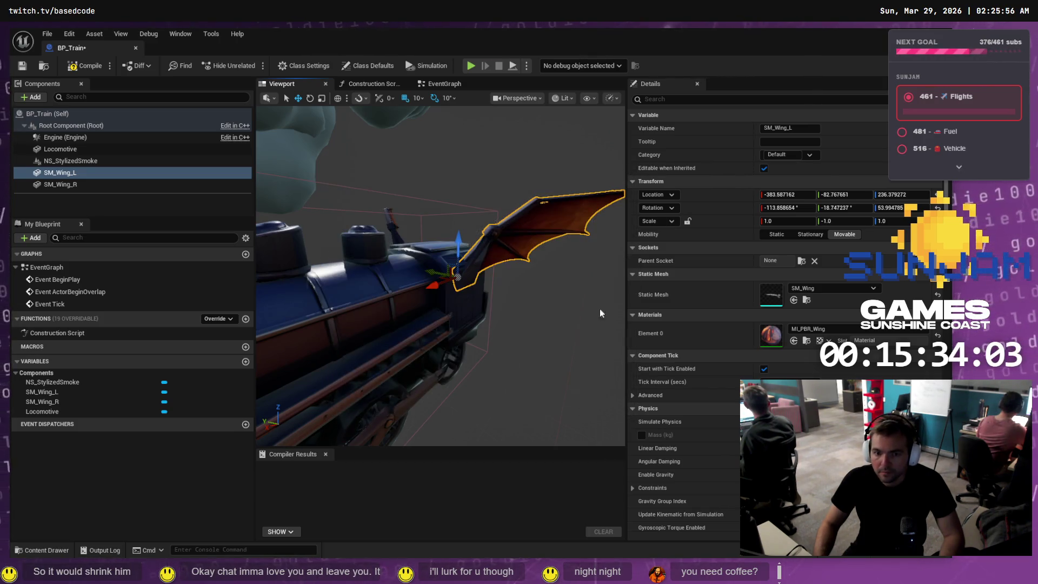
left_click(87, 65)
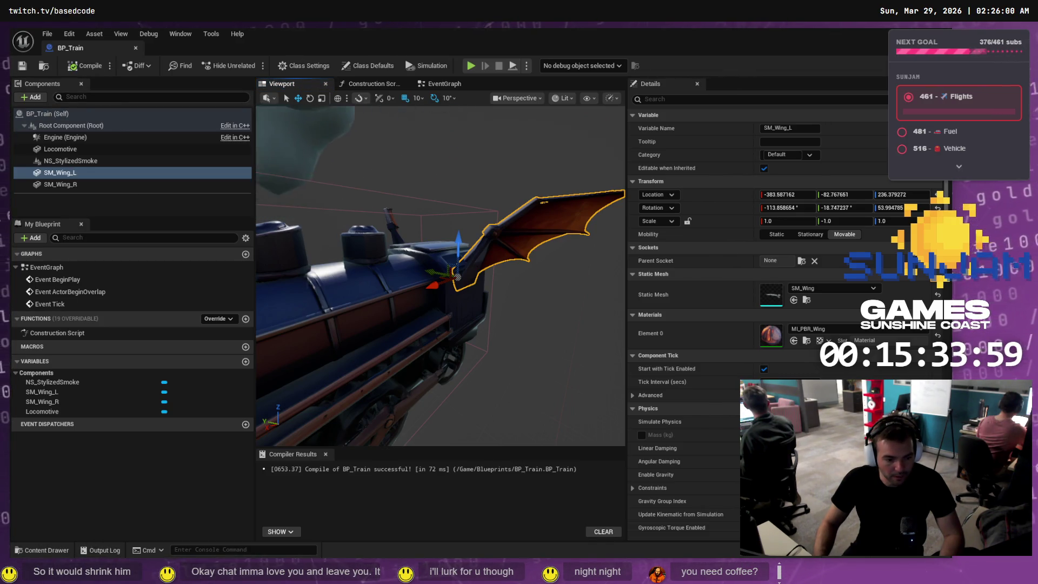
key("alt+Tab")
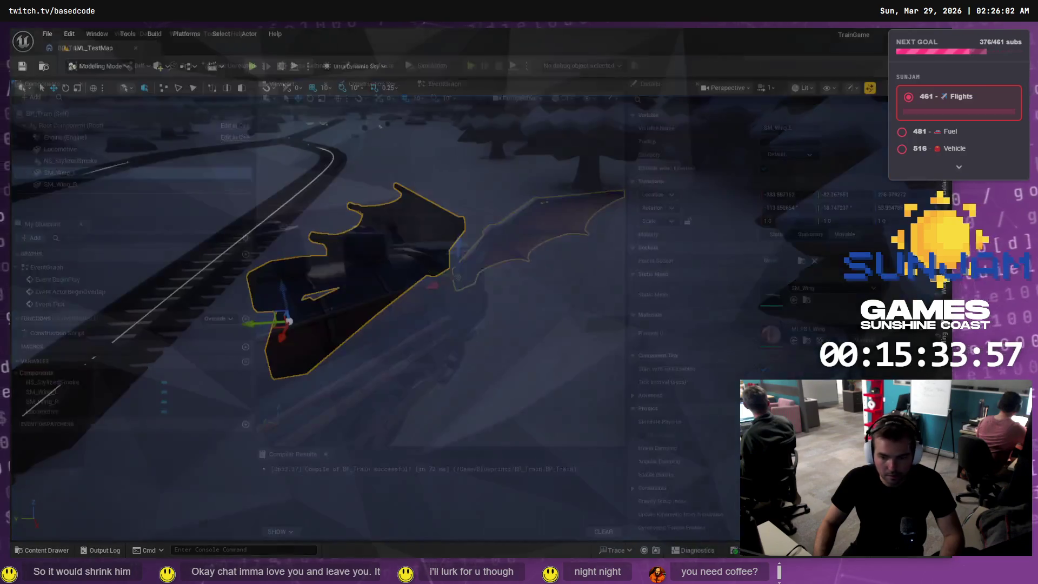
key("alt+Tab")
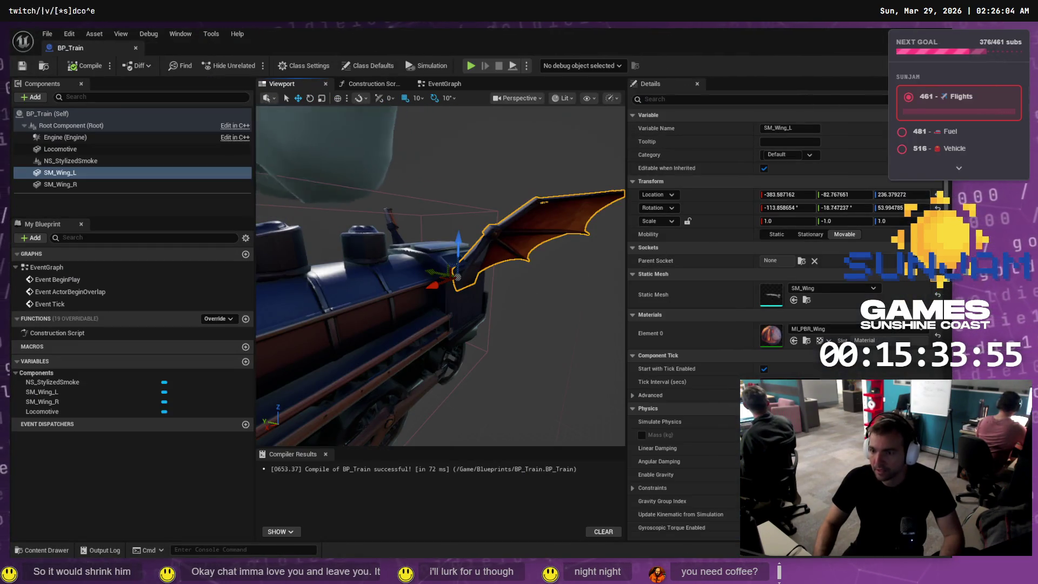
key("alt+Tab")
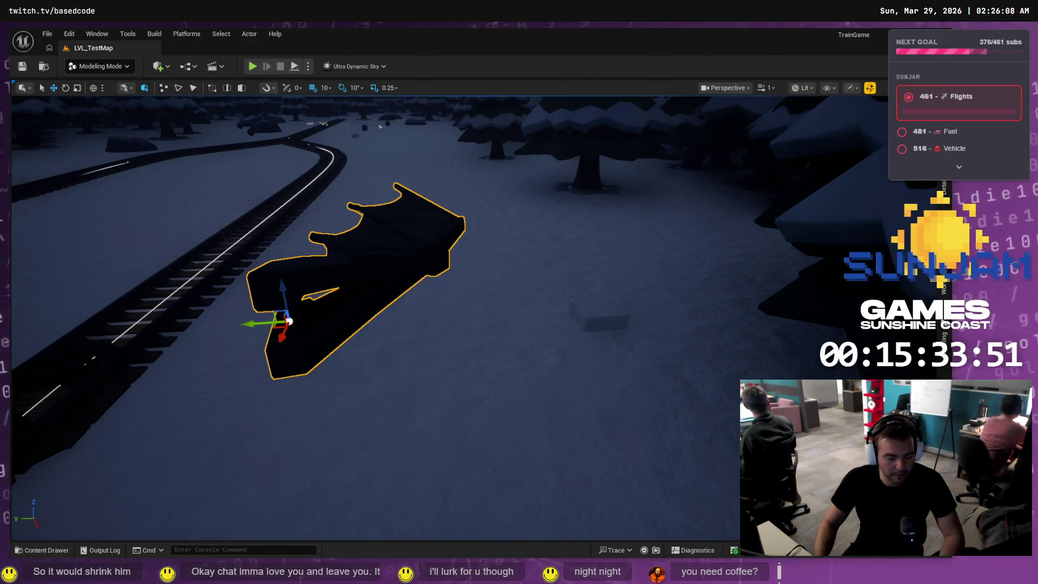
Reword the prompt's last line to 'Implement this.' and send the wing-flapping request to Codex
key("alt+Tab")
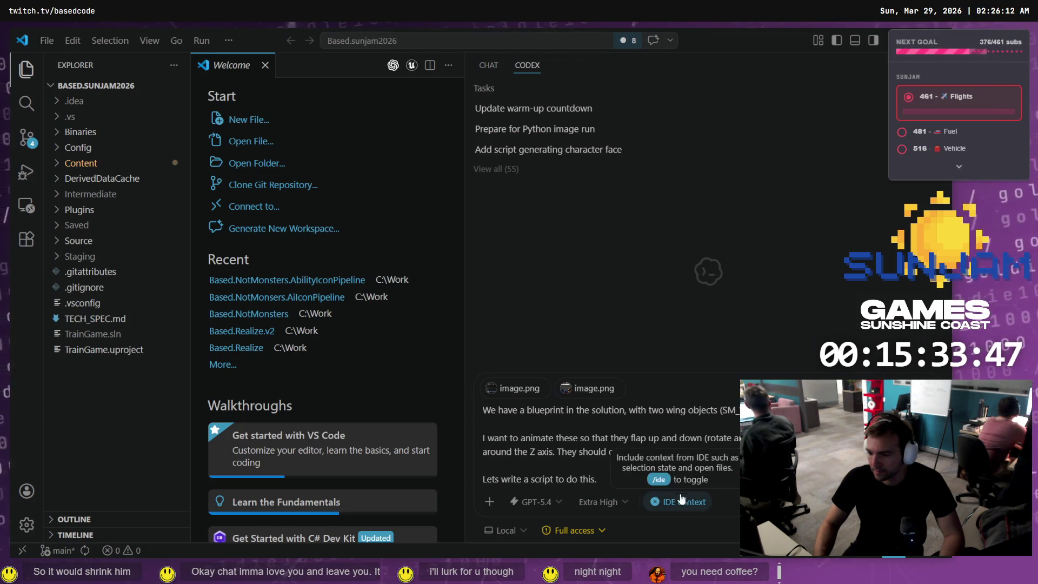
triple_click(642, 473)
key("BackSpace")
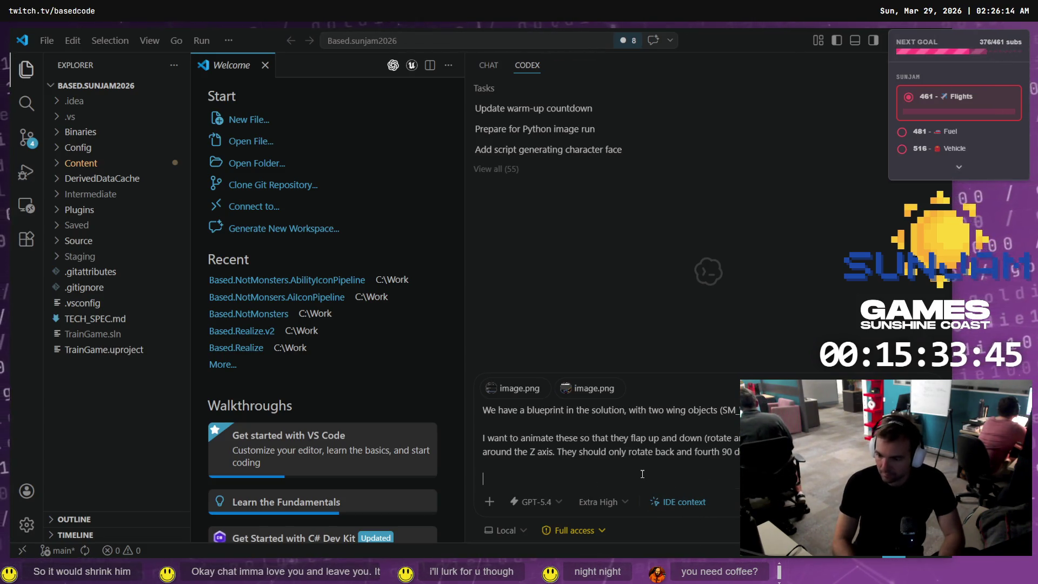
type("Do")
type(" the")
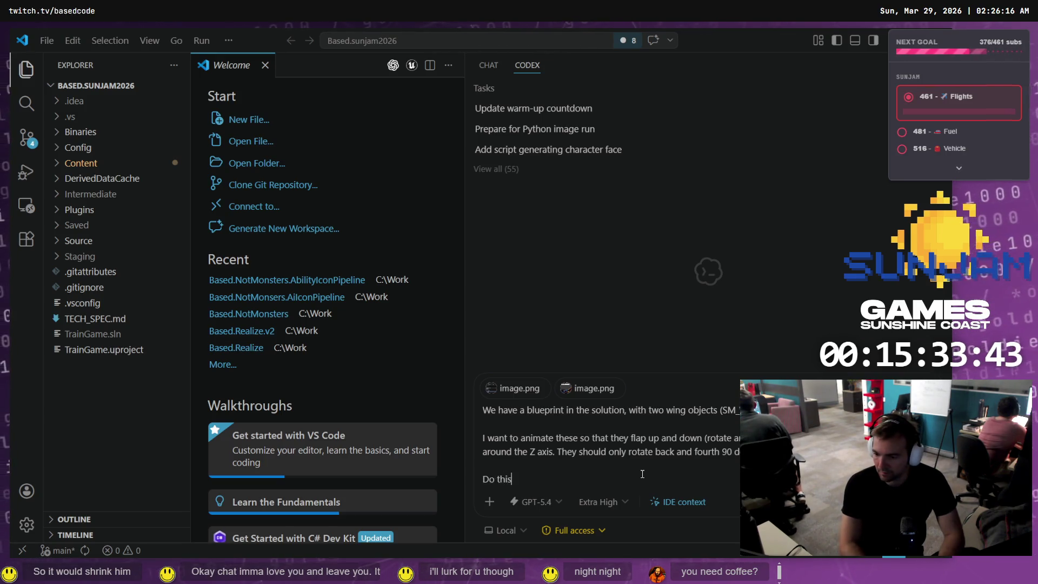
key("BackSpace")
key("BackSpace")
key("BackSpace")
type("Implement this.")
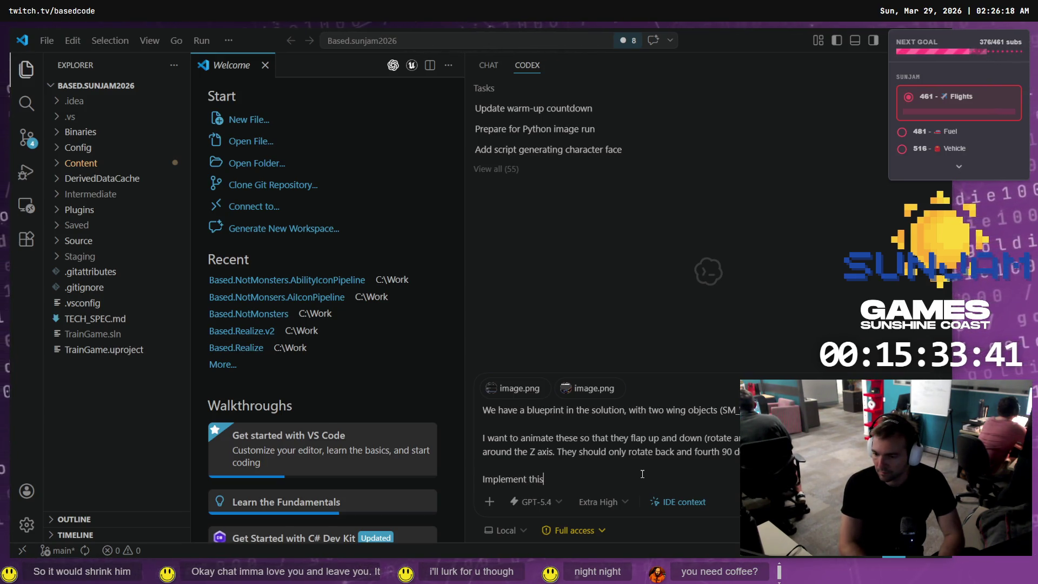
key("Return")
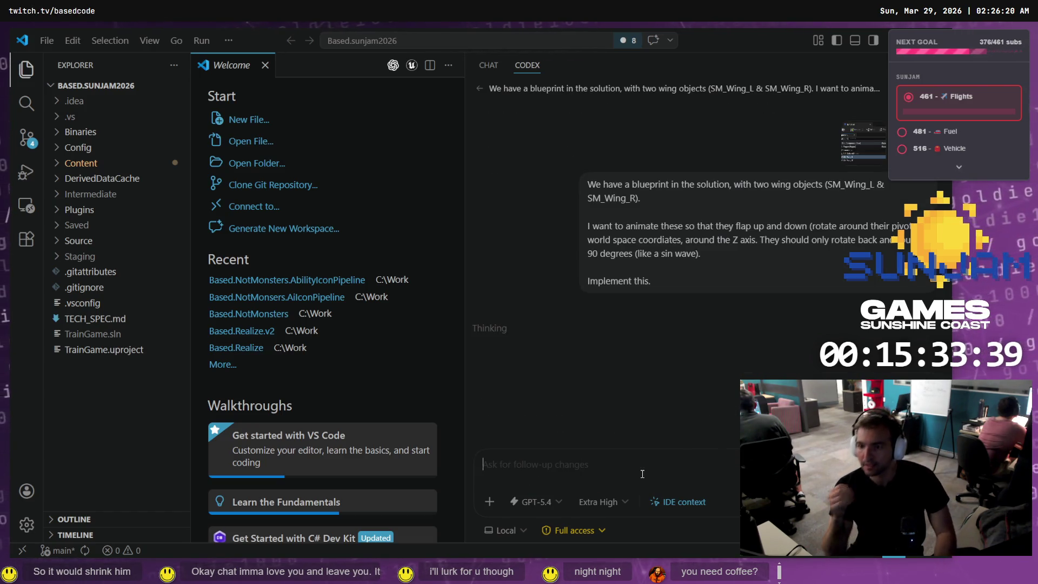
Hide the Explorer sidebar so the Codex chat fills the window while it edits Train.h and Train.cpp
left_click(919, 65)
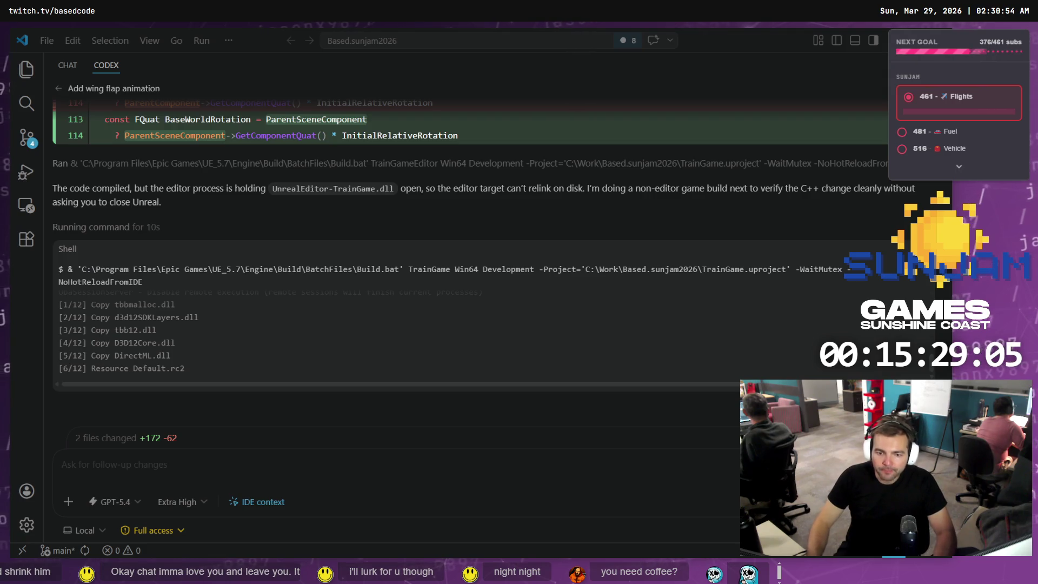
scroll(216, 261, "up", 5)
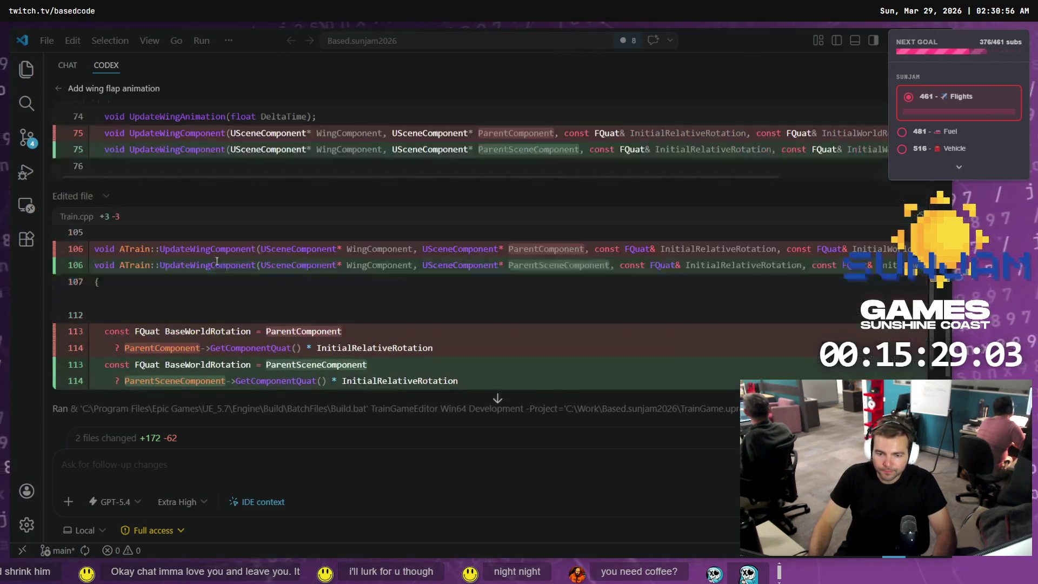
scroll(221, 338, "up", 5)
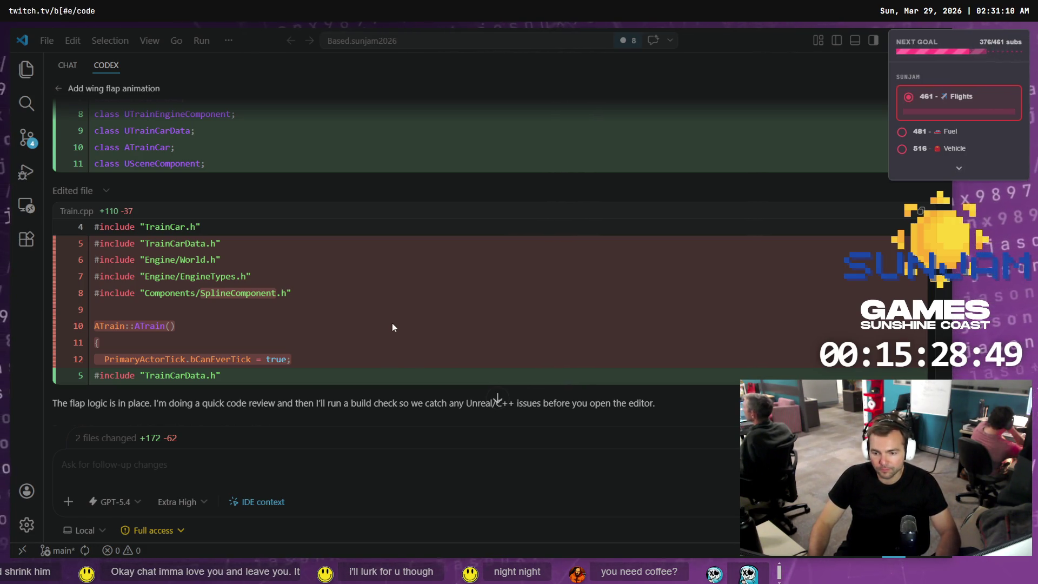
scroll(395, 324, "up", 5)
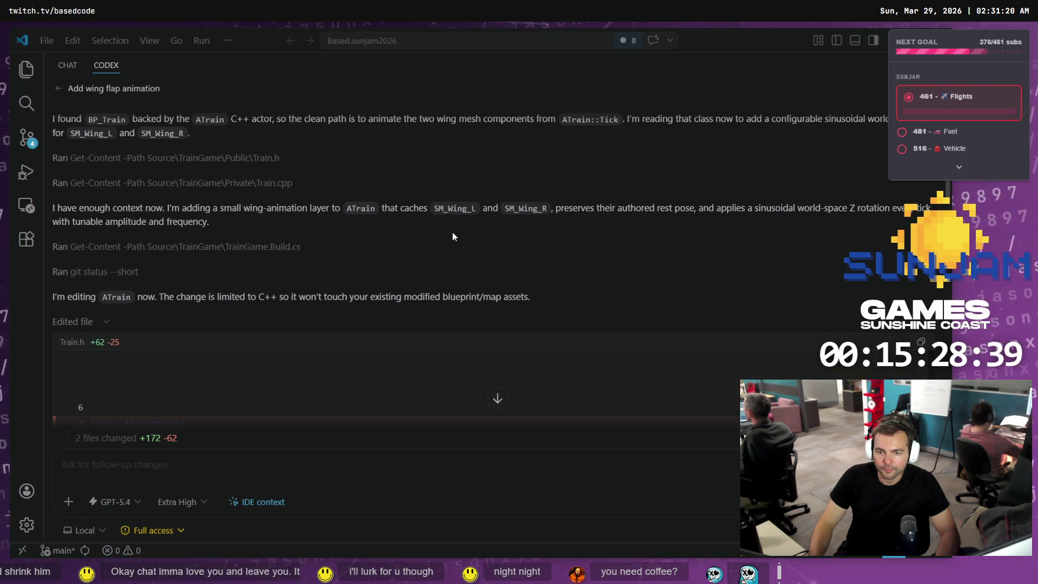
scroll(453, 236, "up", 3)
scroll(453, 238, "down", 10)
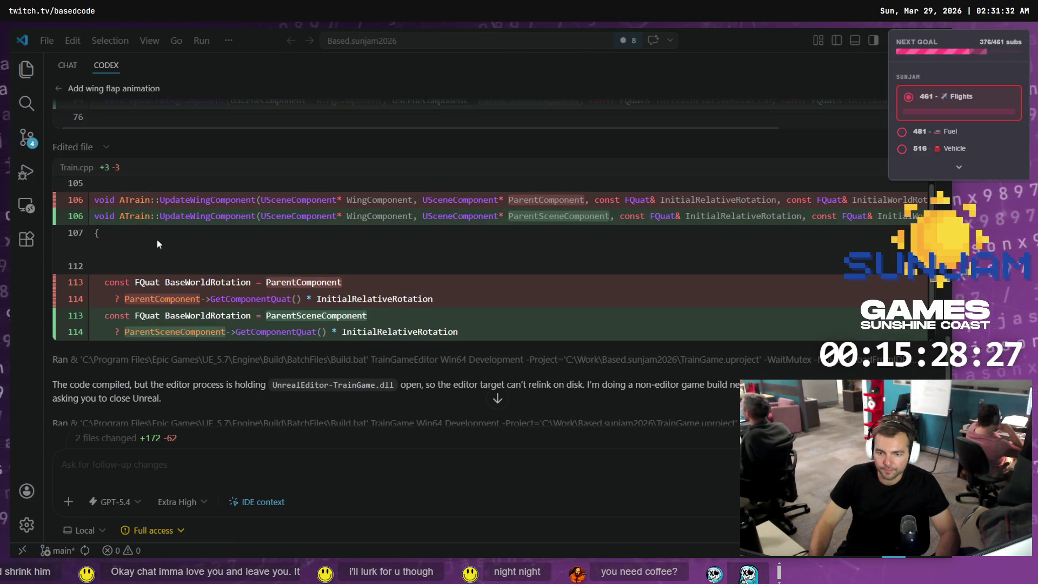
scroll(163, 241, "down", 1)
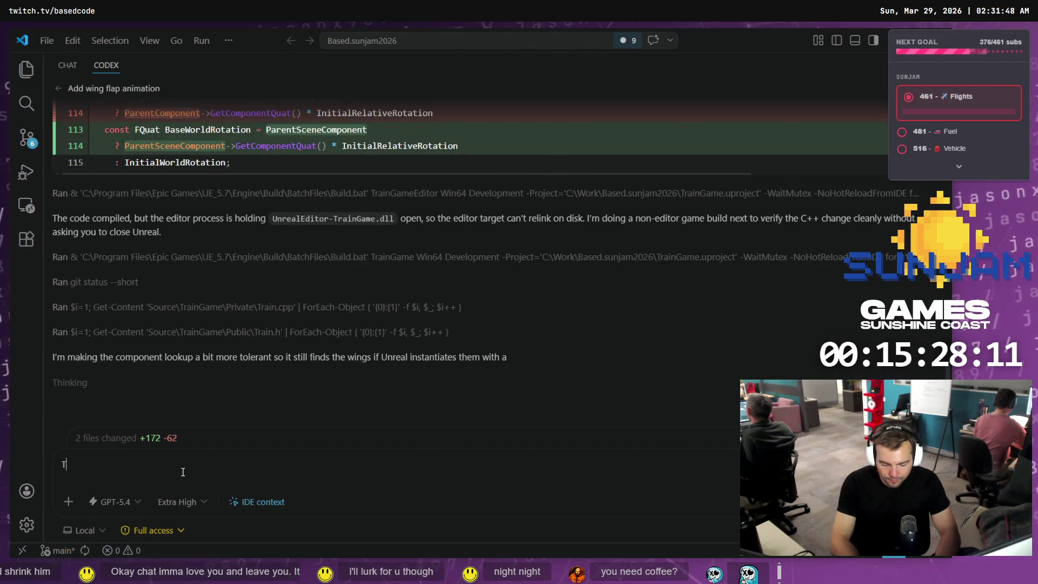
Ask Codex how far the 'Open-Closed' principle can be followed when adding this feature
type("TO waht a")
key("BackSpace")
key("BackSpace")
key("BackSpace")
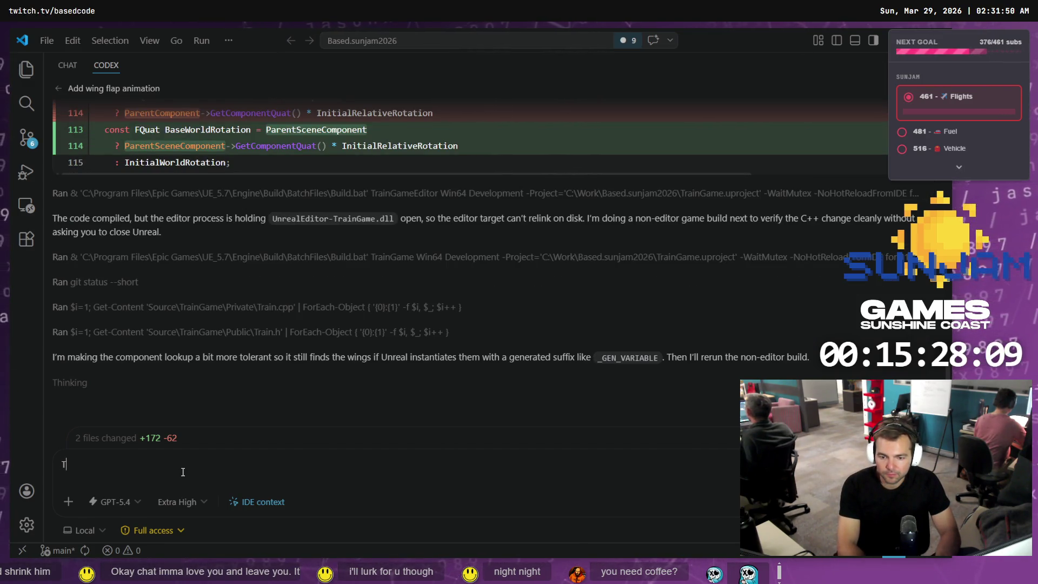
type("o what extend are we ab")
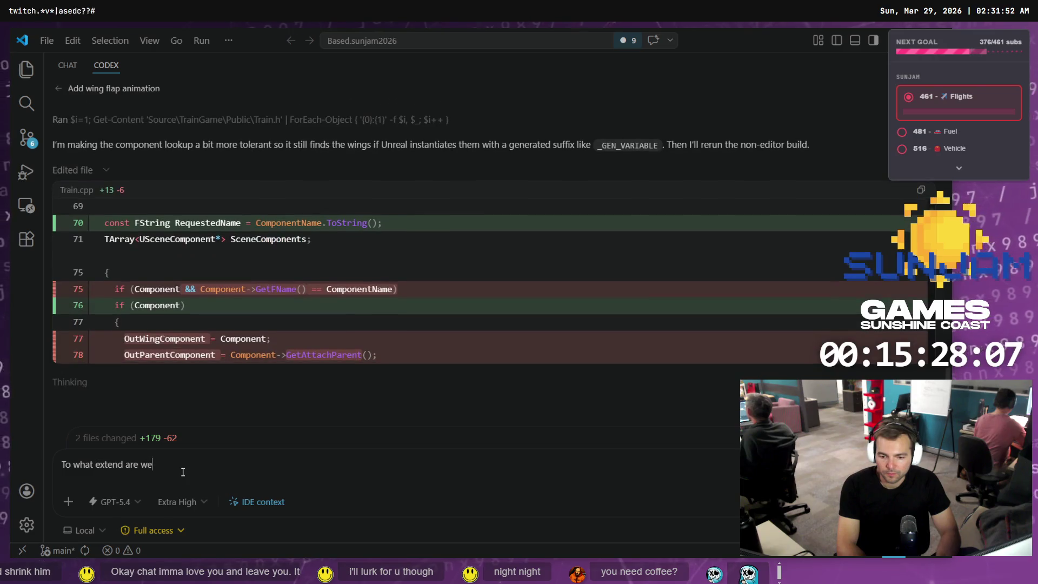
type("le to fol")
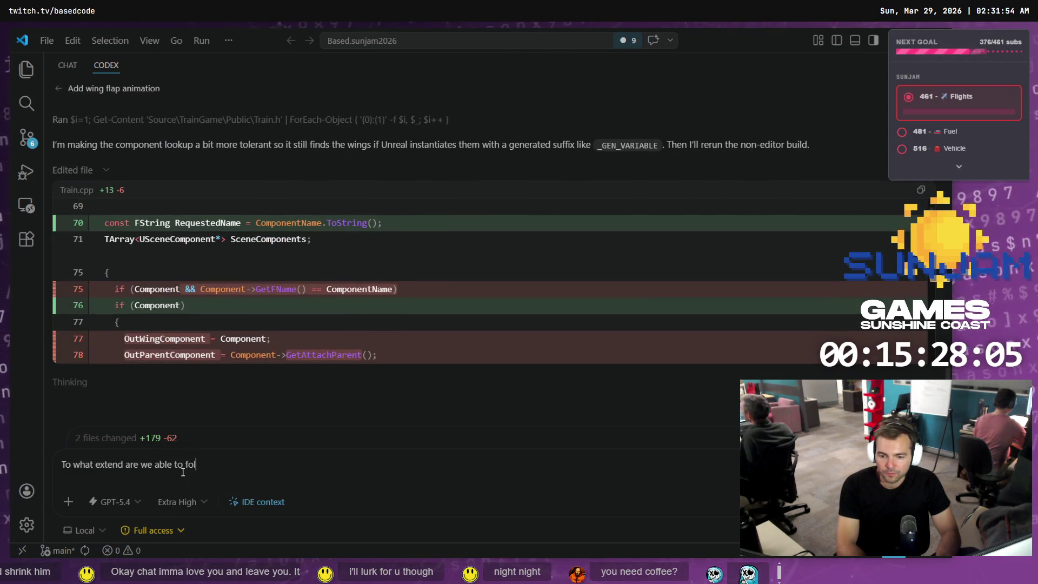
type("low the \"Open-Closed")
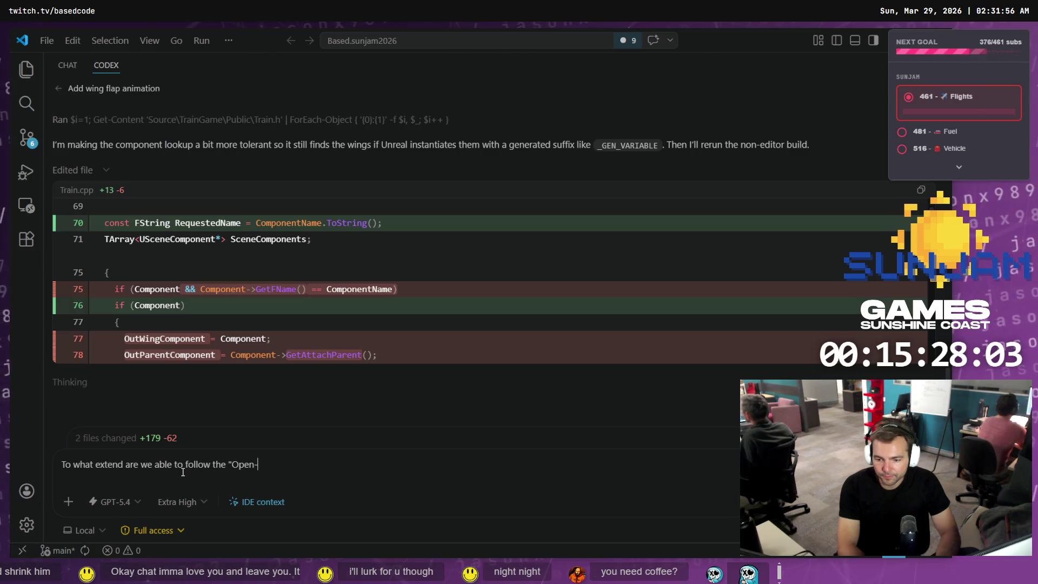
type("\" pricni")
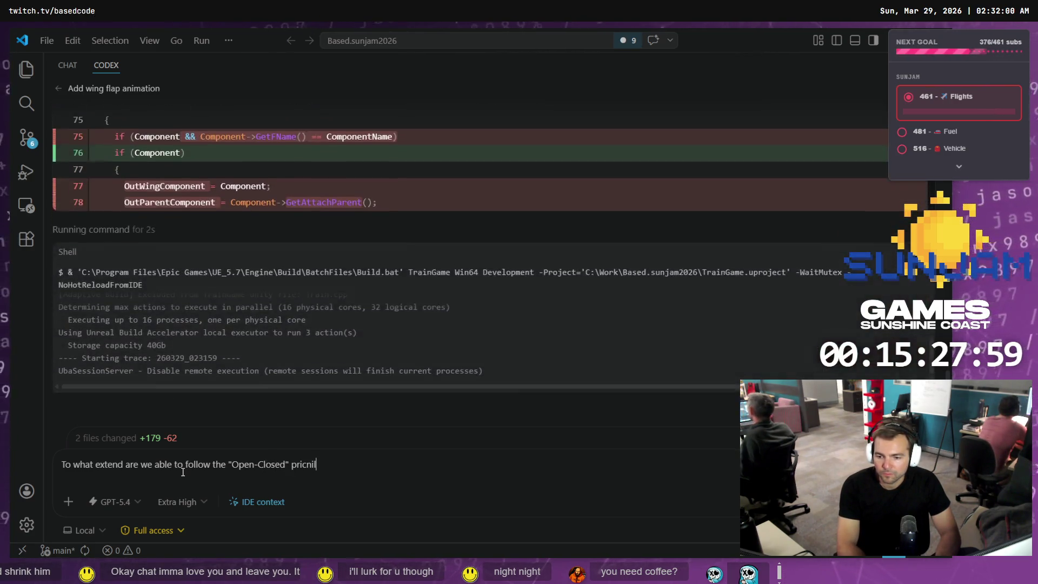
type("ple, where we ad")
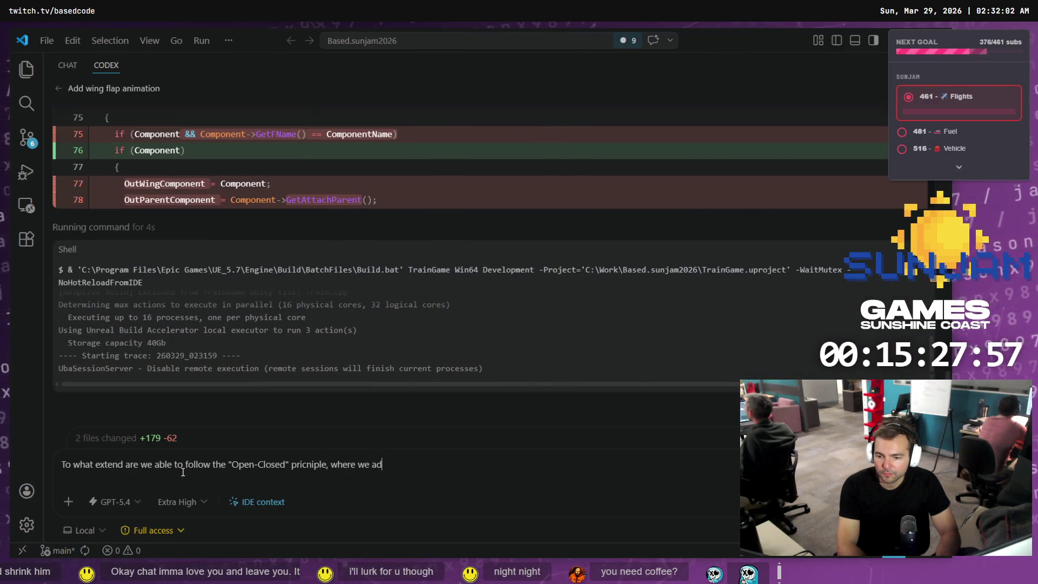
type("d this functionali")
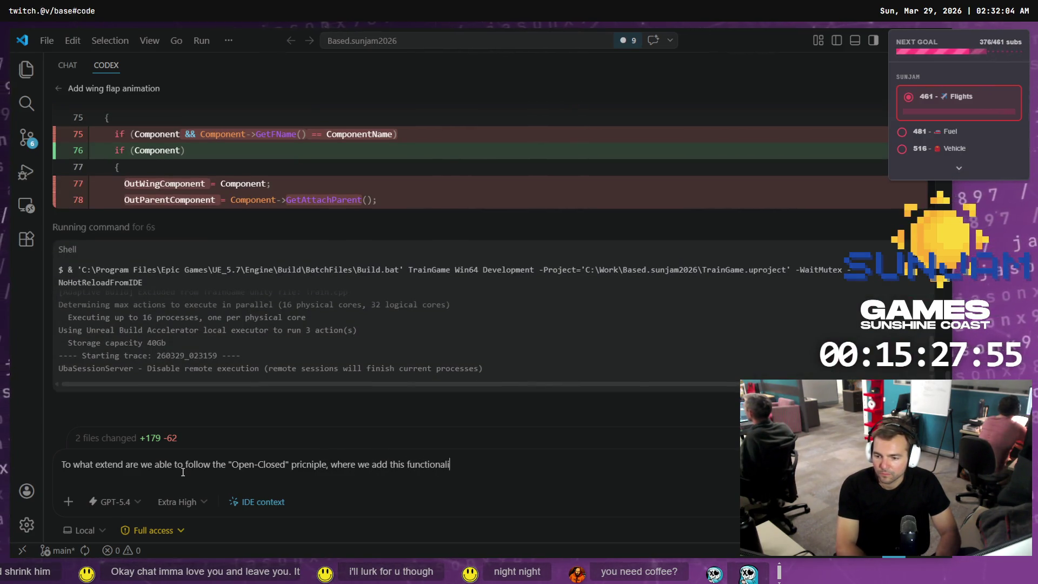
type("ty without modifying exist")
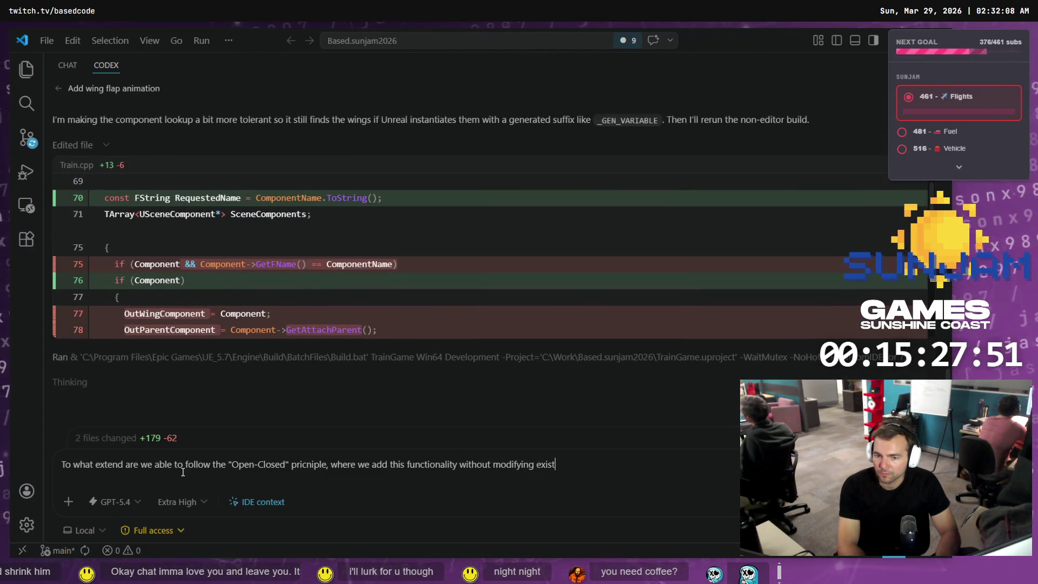
type("ing code?")
Add a second line: 'I want to leave the existing systems untouched as much as I can with this change.'
key("shift+Return")
key("shift+Return")
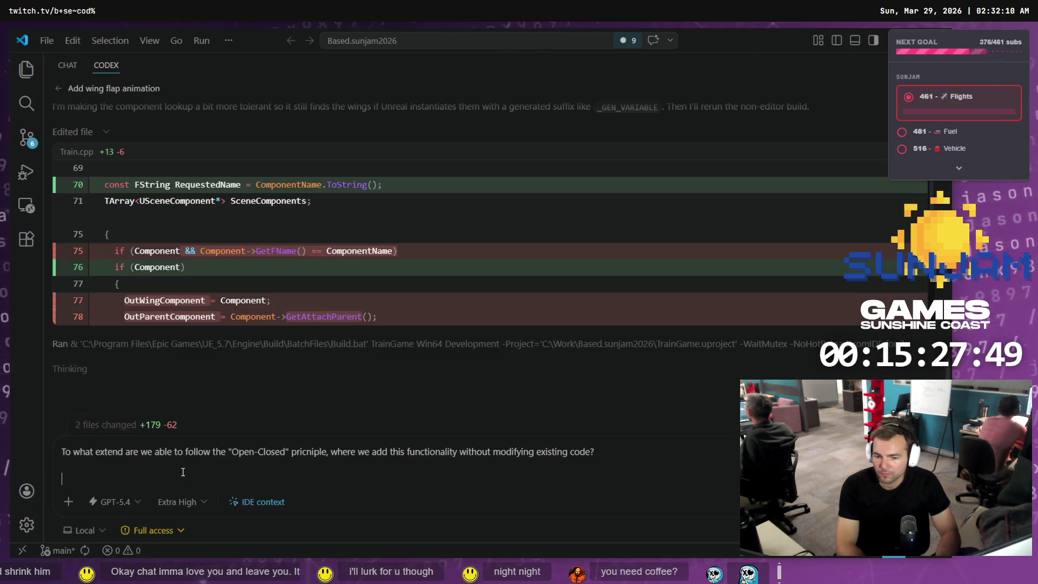
type("I want to leave teh e")
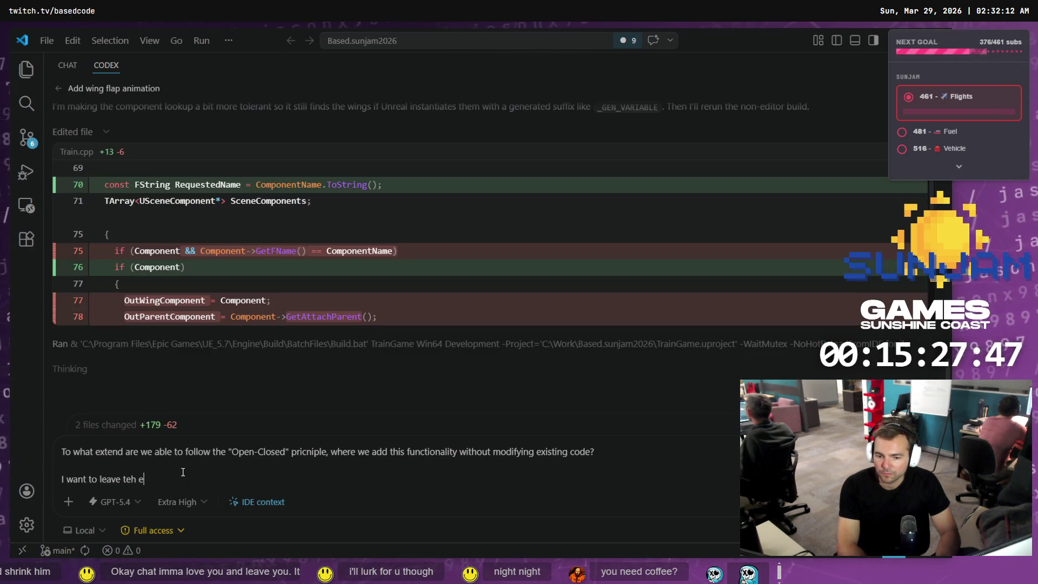
key("BackSpace")
key("BackSpace")
key("BackSpace")
key("BackSpace")
type("he ex")
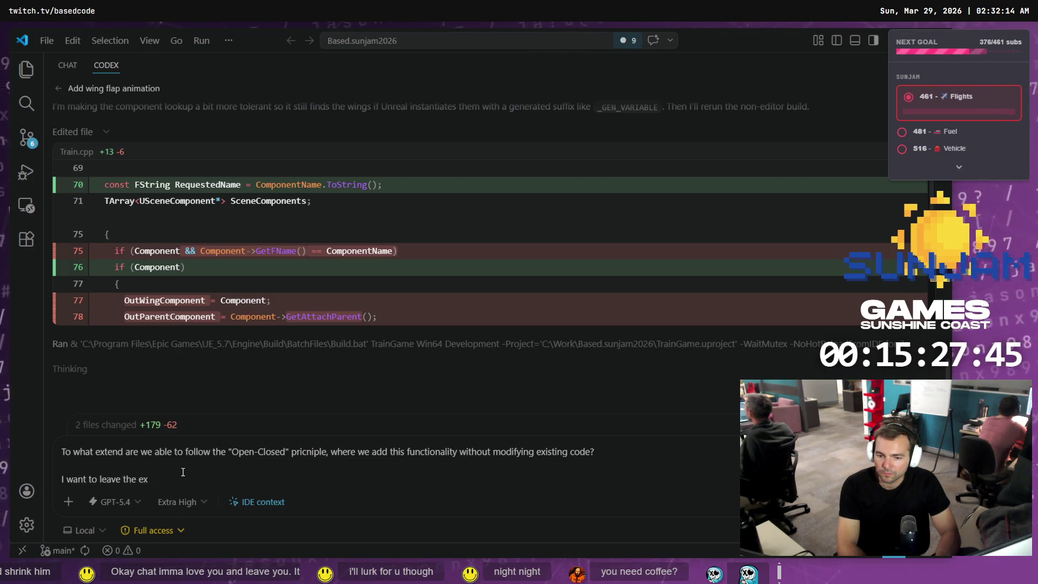
type("isting systems unt")
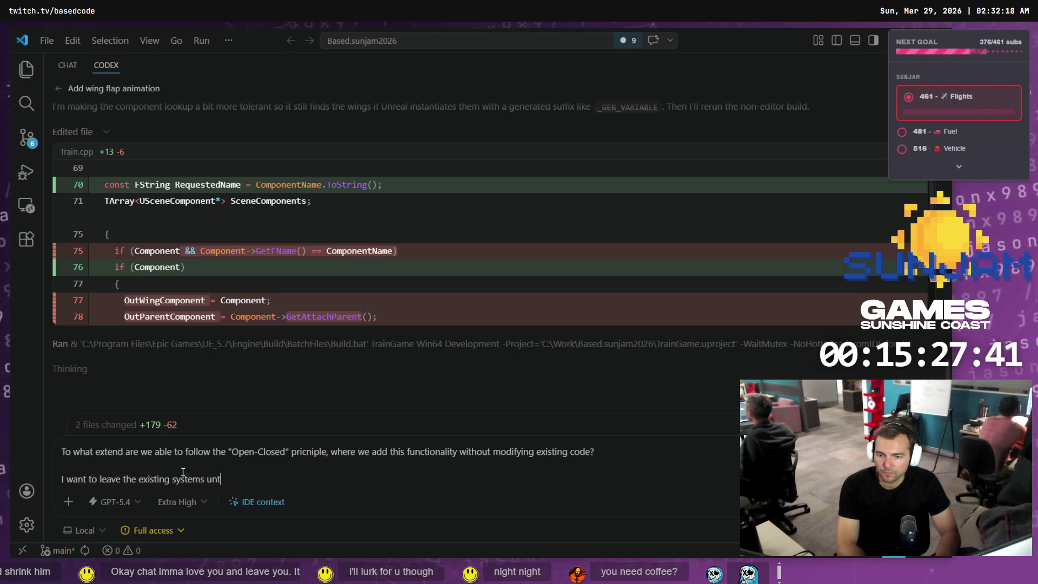
type("ouched as much as I can ")
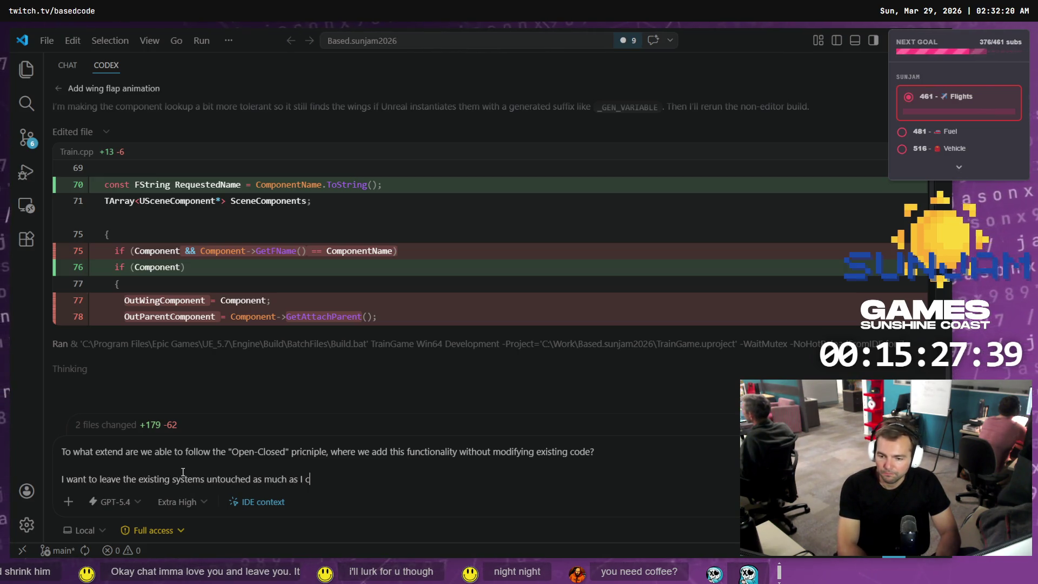
type("with this")
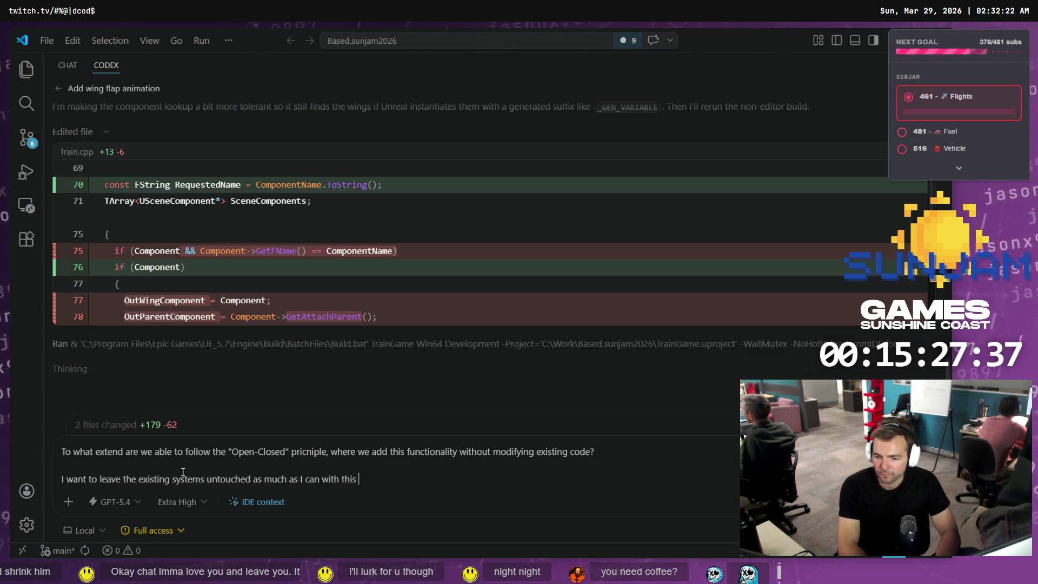
key("BackSpace")
key("BackSpace")
type("hange.")
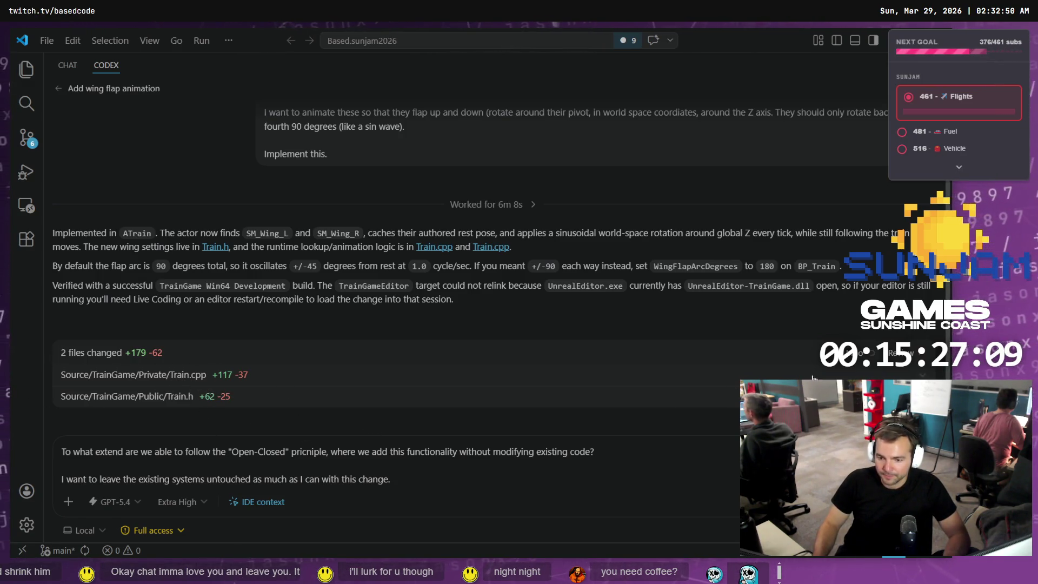
Review Train.h's new wing caching and animation functions, then continue the follow-up question with 'You'
left_click(463, 395)
scroll(454, 393, "down", 10)
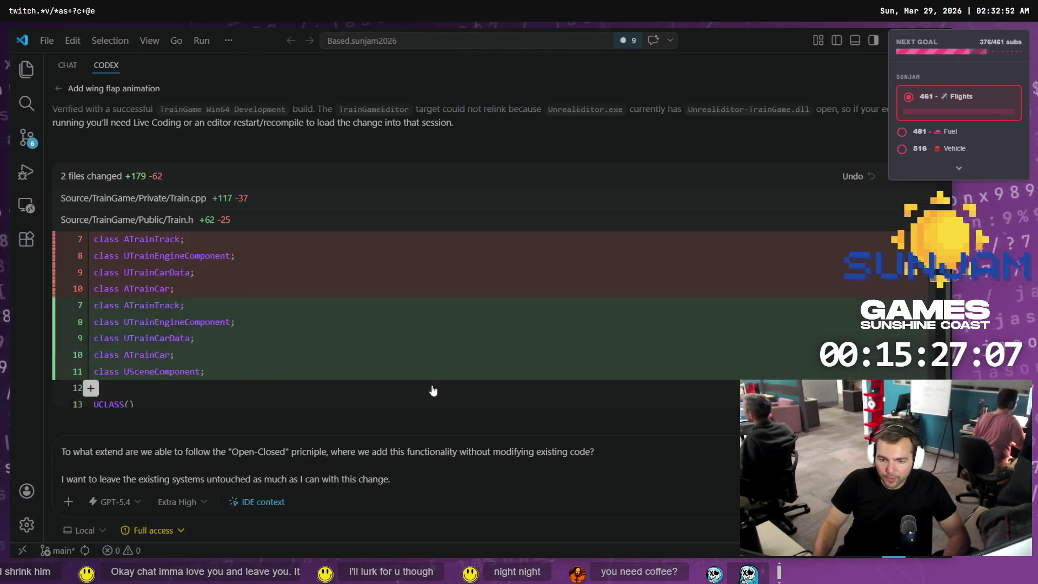
scroll(422, 388, "down", 10)
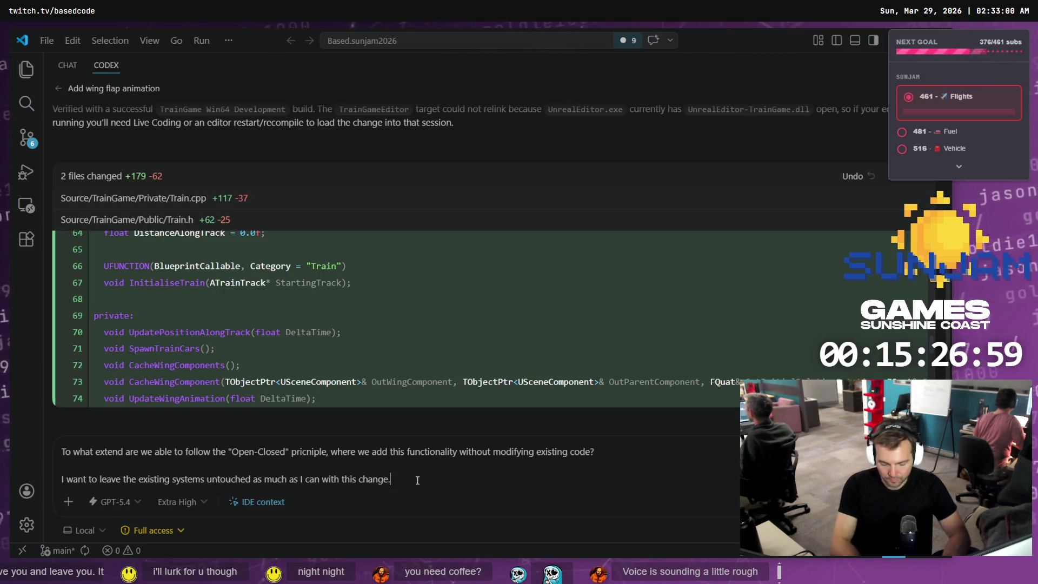
type(" You")
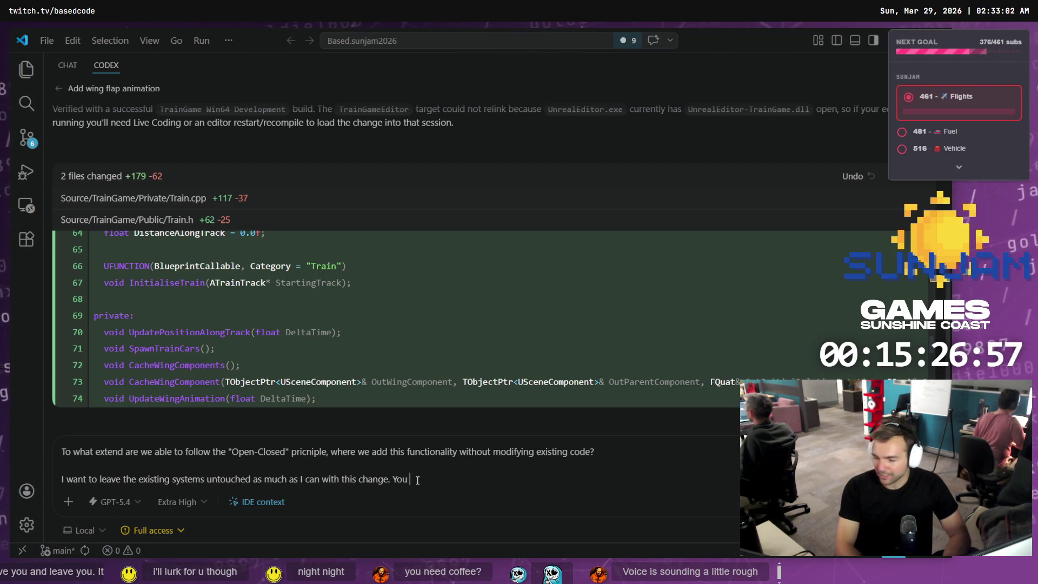